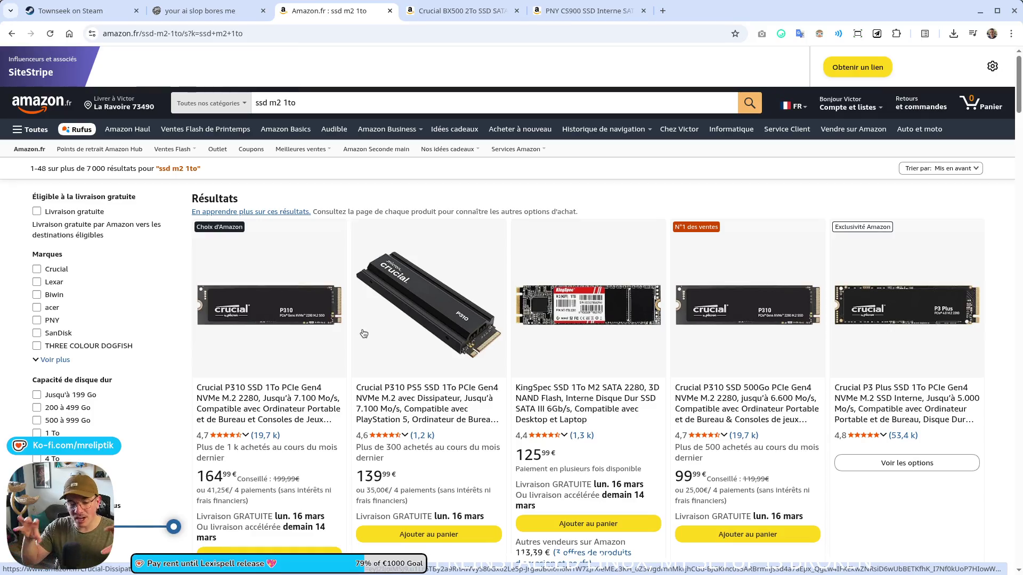
Search 'mini pc' in a new tab, then change the query to 'medium case pc'.
left_click(662, 11)
type("mini p")
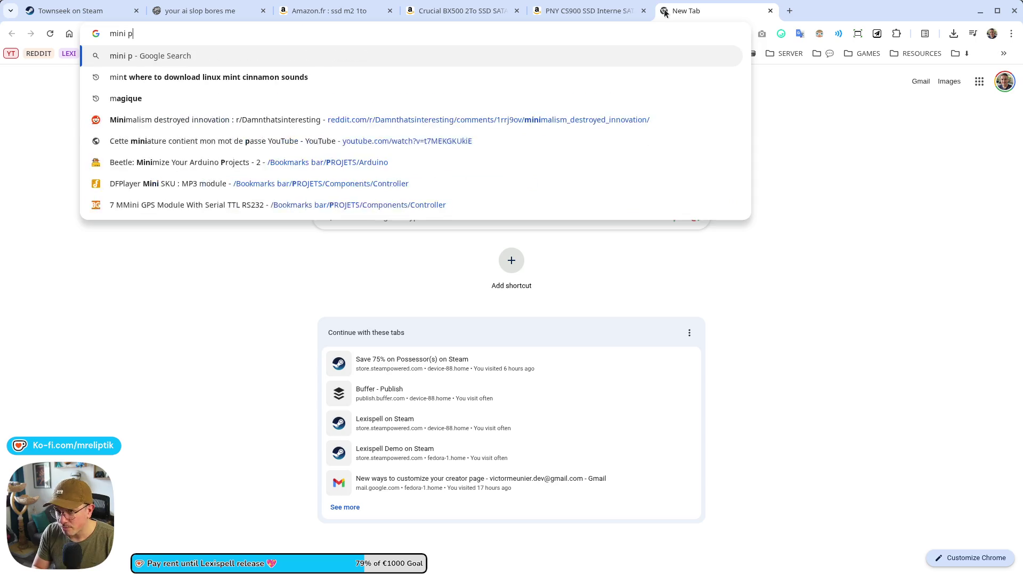
type("c")
key("Return")
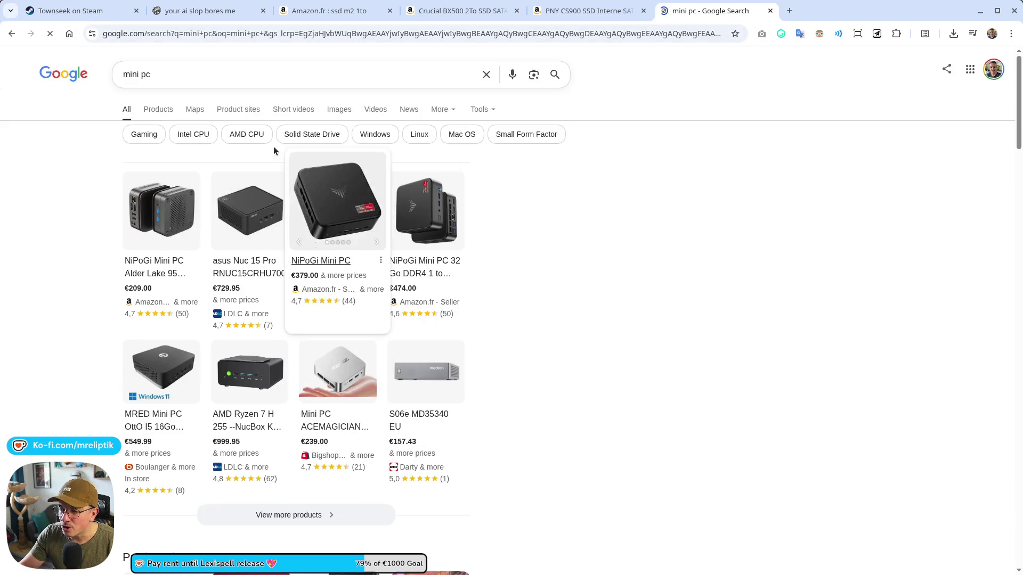
double_click(196, 84)
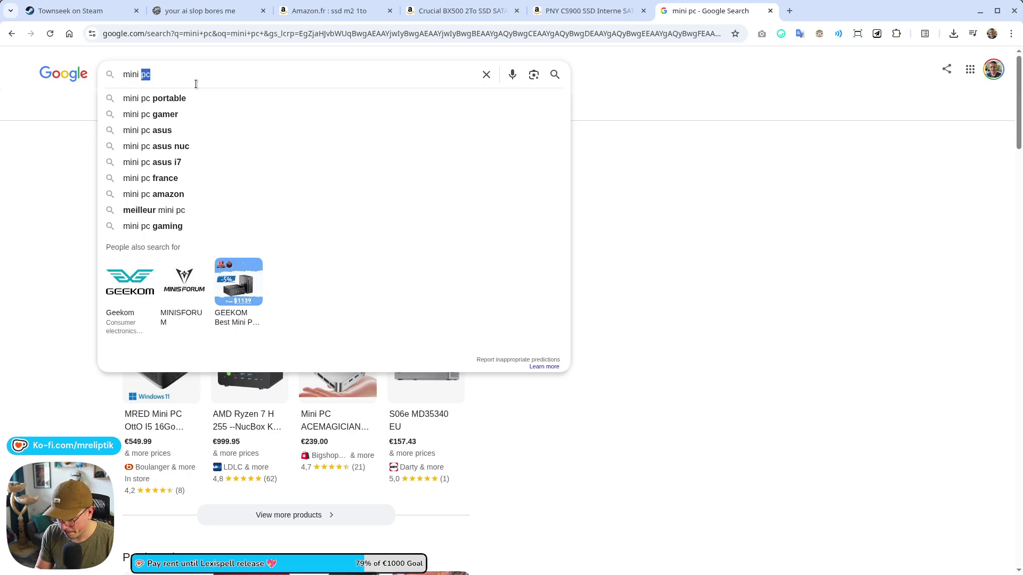
type("medium case pc")
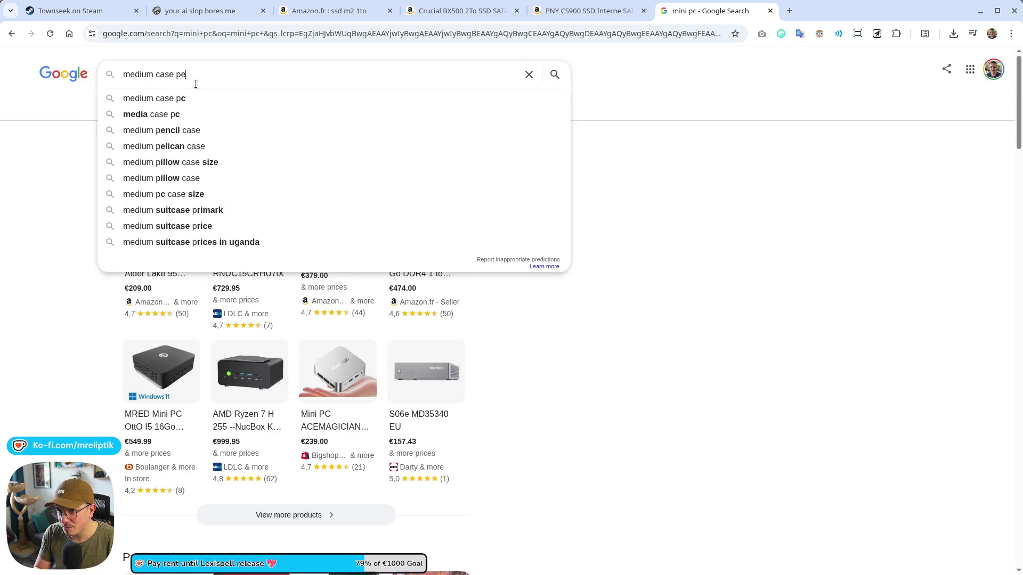
key("Return")
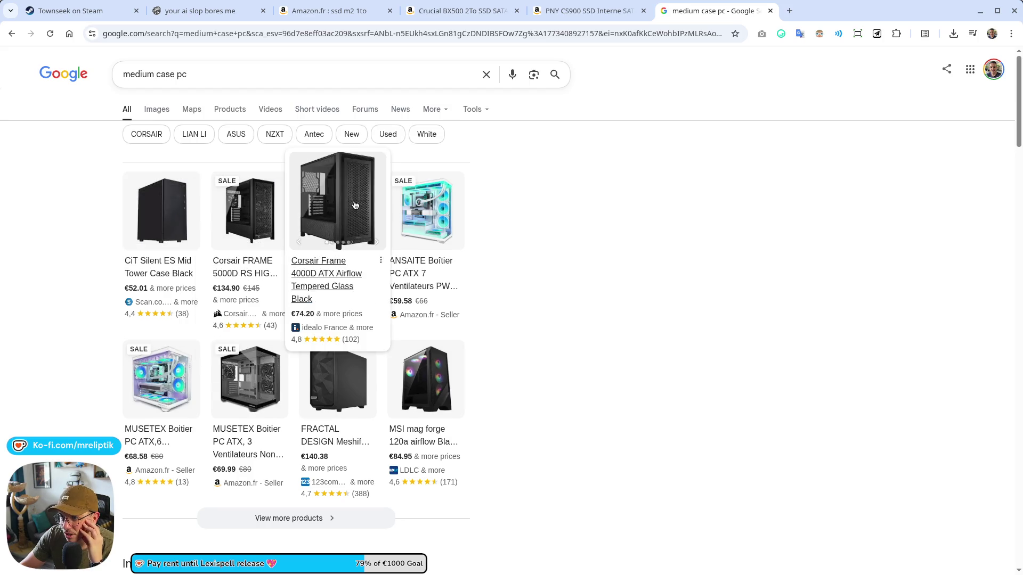
Browse the medium case pc results and begin a new query, 'fracta small pr'.
scroll(293, 277, "down", 4)
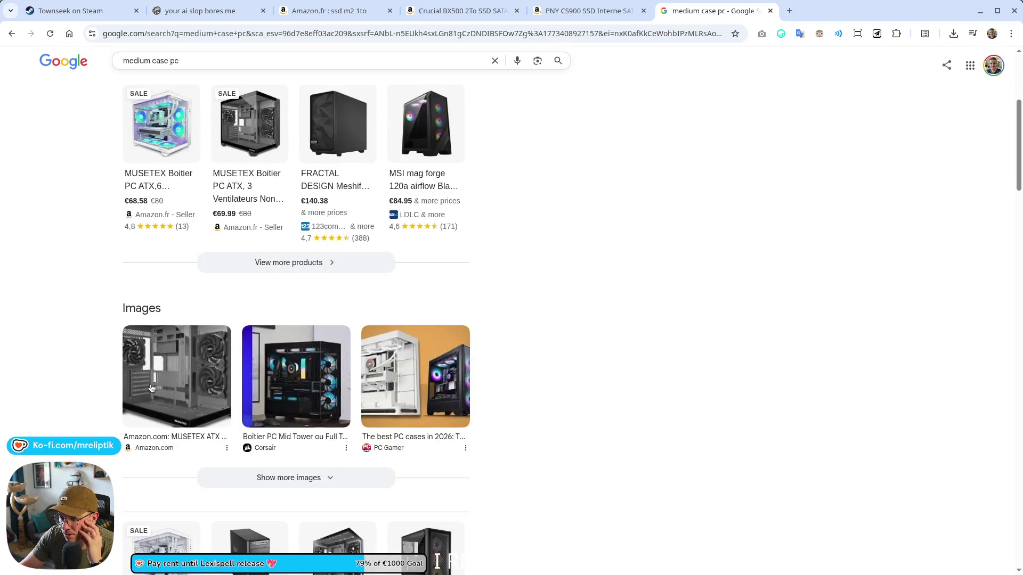
scroll(118, 364, "down", 5)
scroll(337, 240, "down", 5)
scroll(196, 413, "up", 8)
scroll(196, 413, "down", 6)
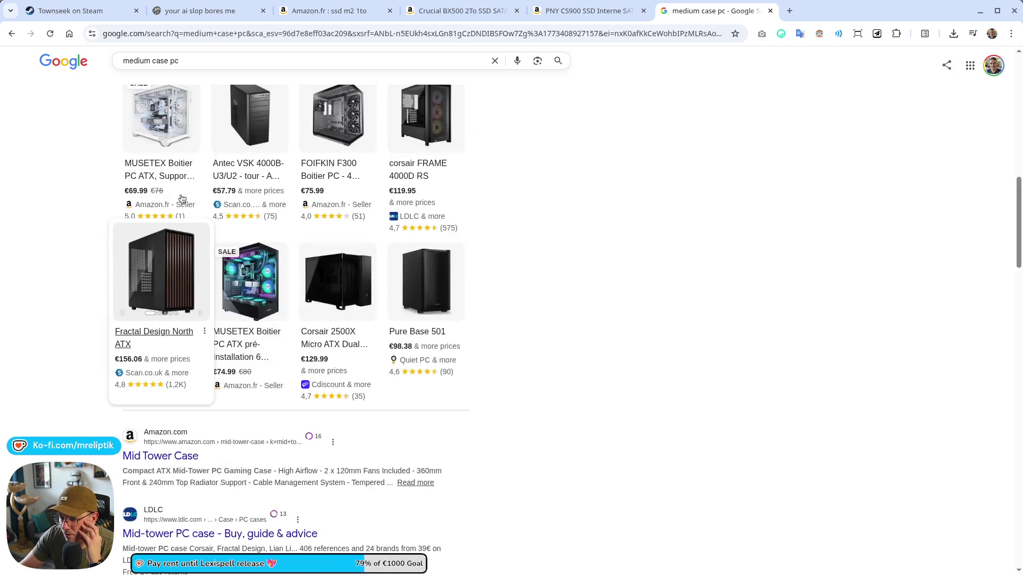
scroll(186, 149, "up", 12)
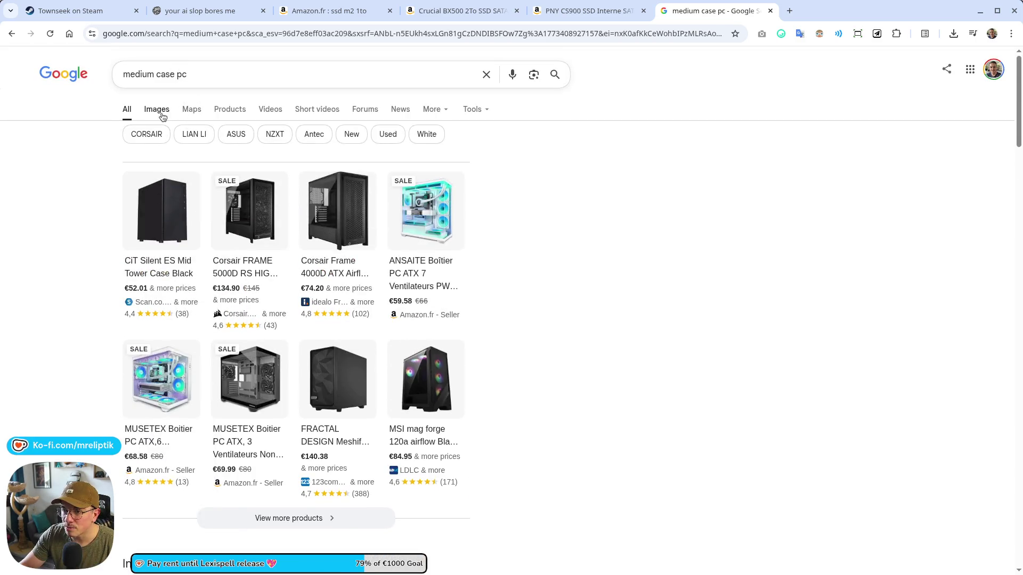
left_click_drag(188, 74, 122, 74)
type("f")
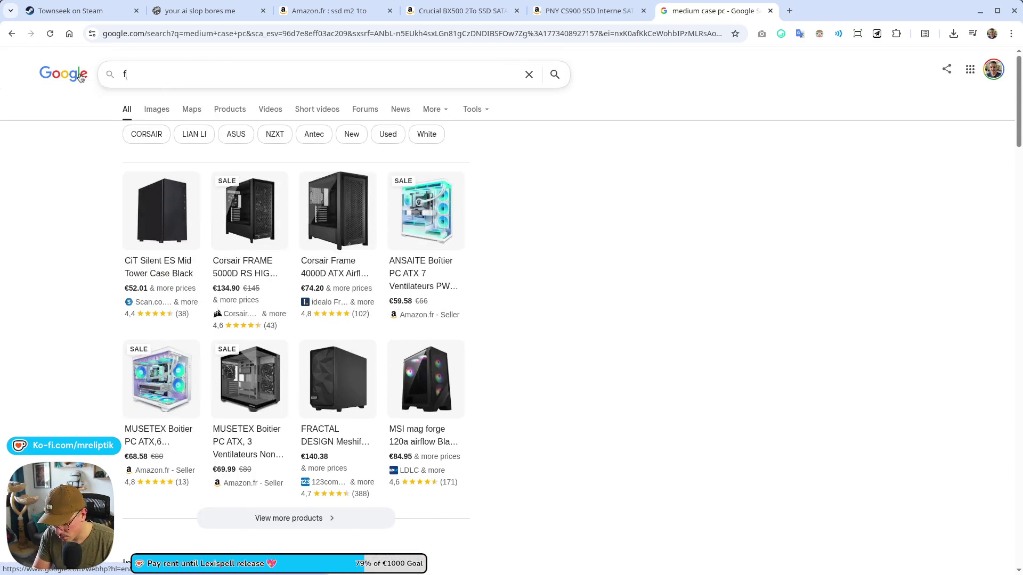
type("racta small pr")
Correct the query to 'fracta small pc case' and run the search.
key("BackSpace")
type("c case")
key("Return")
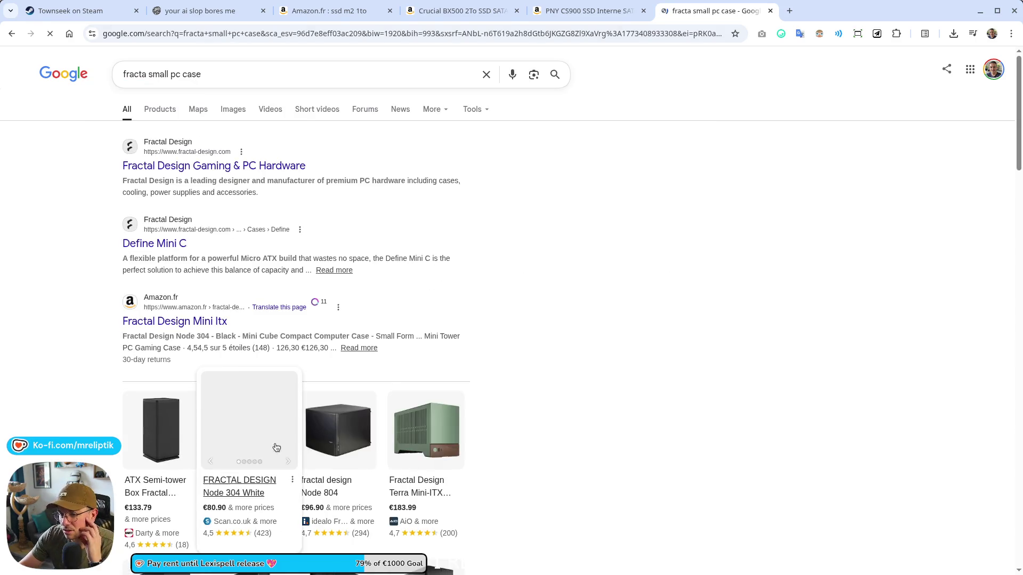
Inspect the Fractal Design Terra card, open a shop offer in another tab, and show image results.
left_click(429, 408)
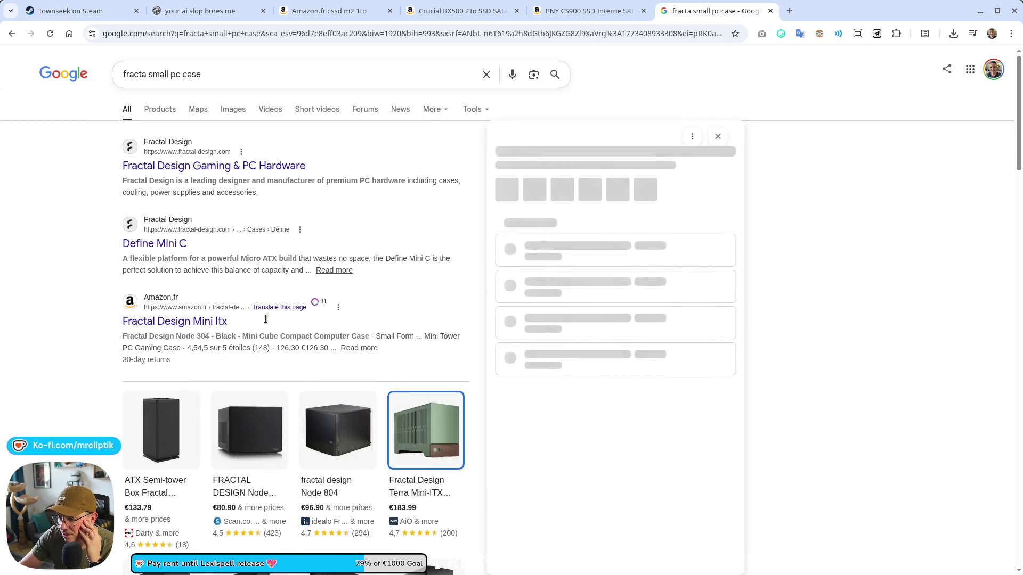
scroll(423, 504, "down", 5)
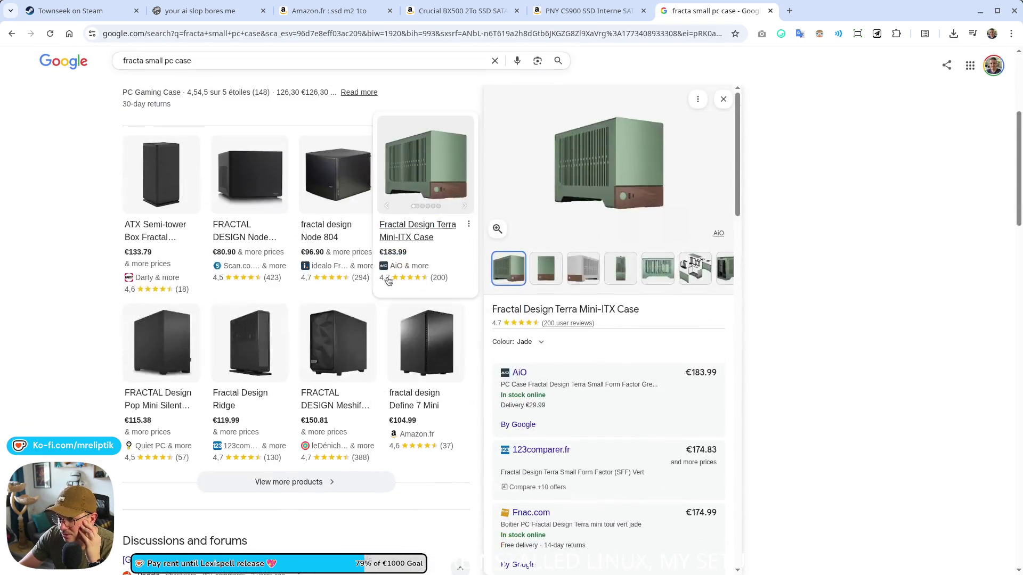
scroll(409, 227, "up", 5)
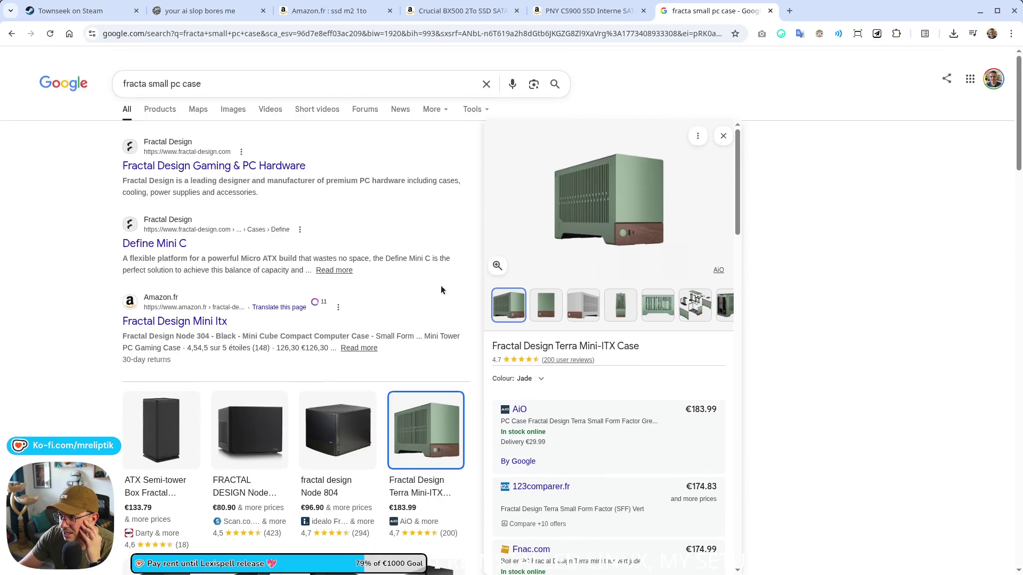
left_click(609, 194)
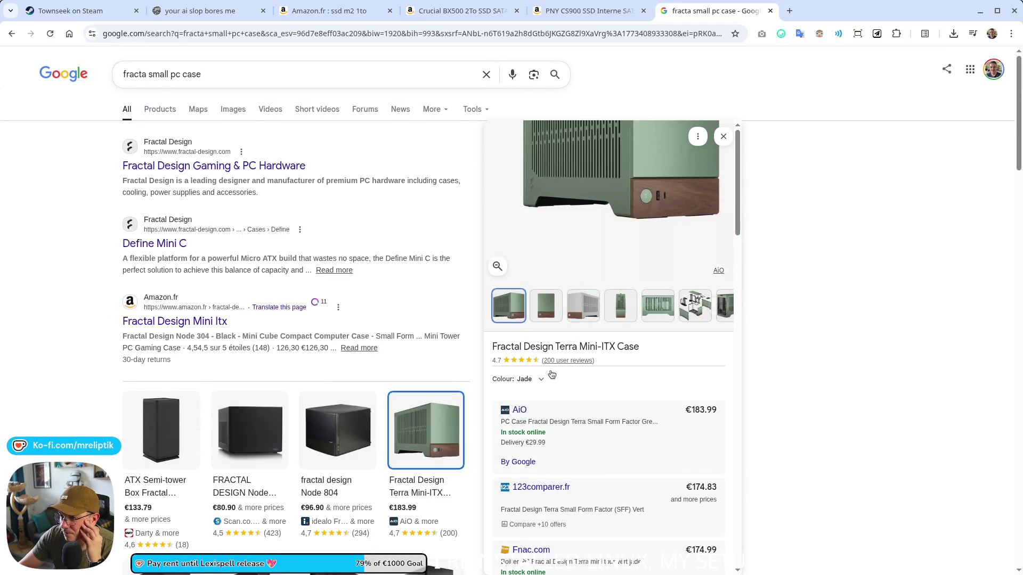
scroll(530, 377, "down", 3)
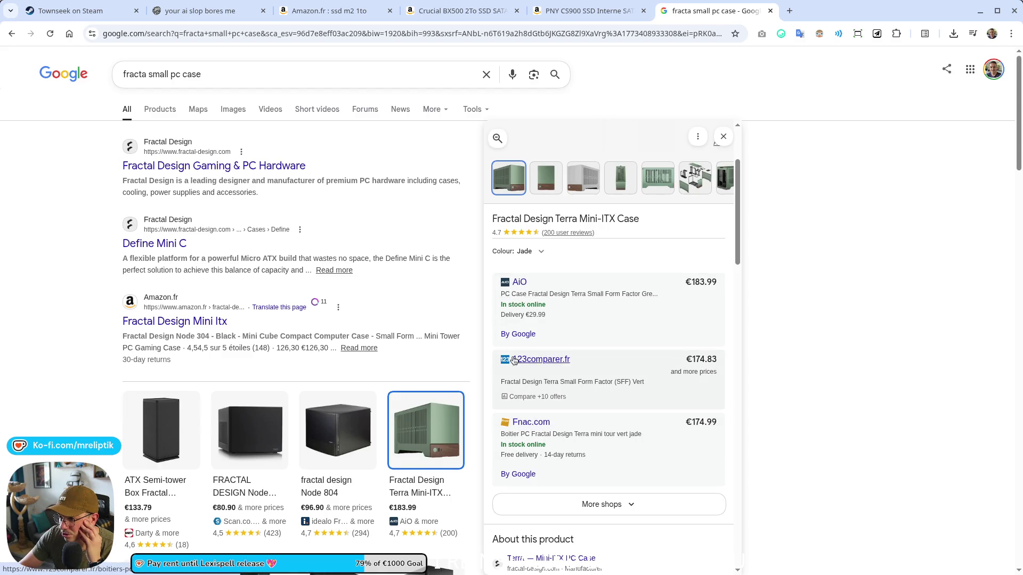
left_click(514, 371)
key("ctrl+shift+Tab")
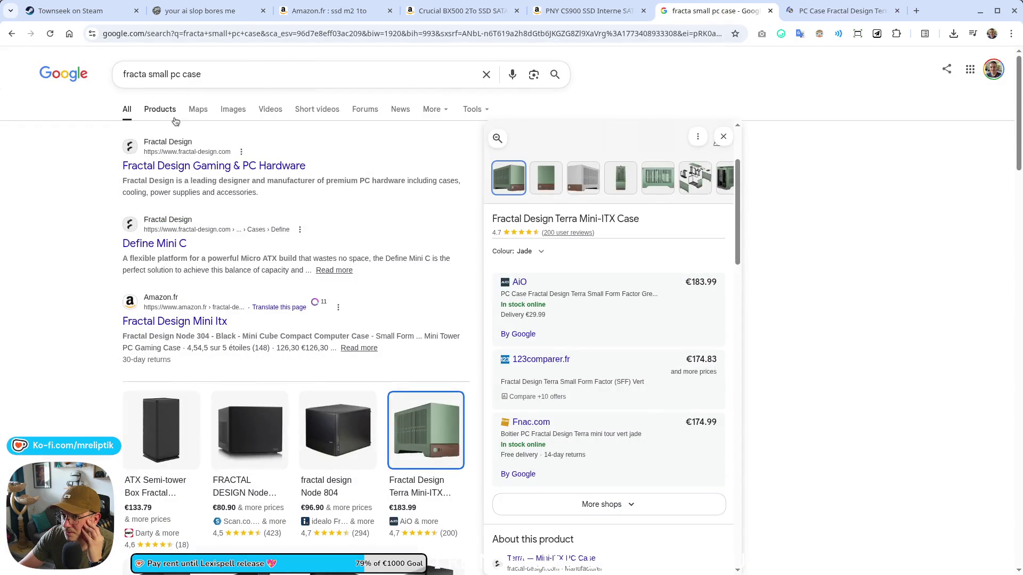
left_click(230, 118)
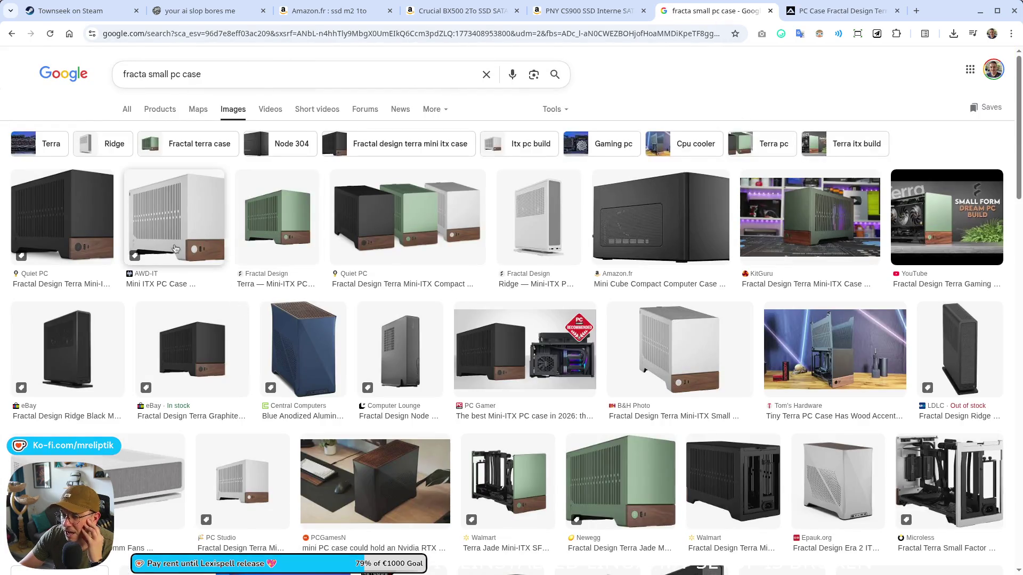
Preview the black Terra Mini-ITX image from Quiet PC, then switch to the AiO.lv page.
left_click(71, 230)
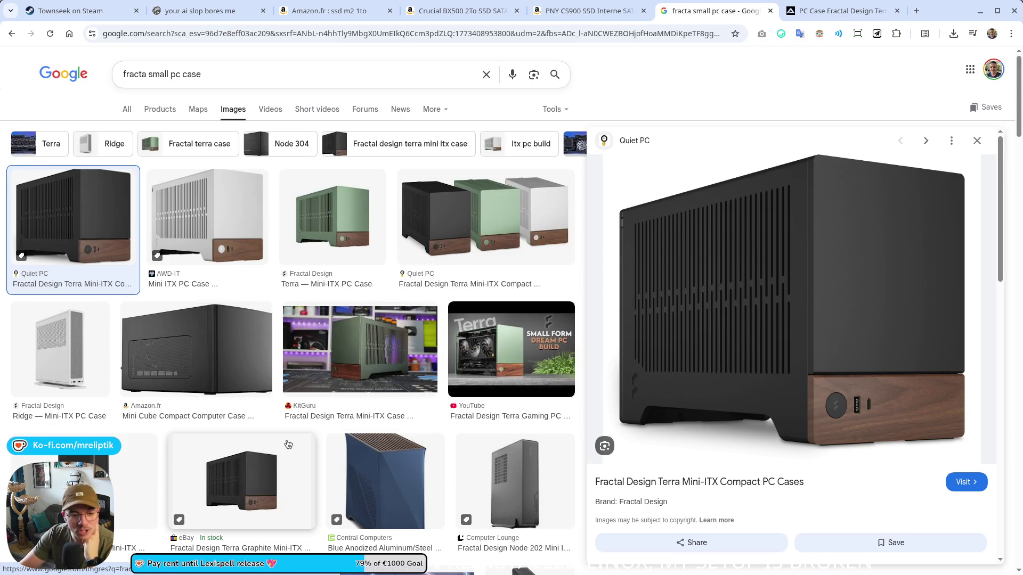
scroll(288, 444, "down", 3)
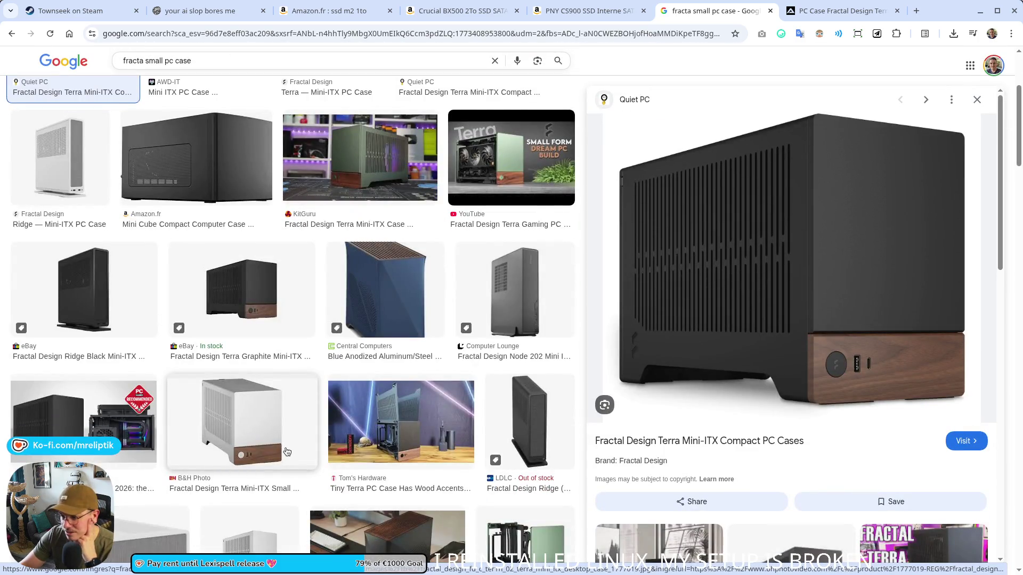
scroll(286, 452, "down", 2)
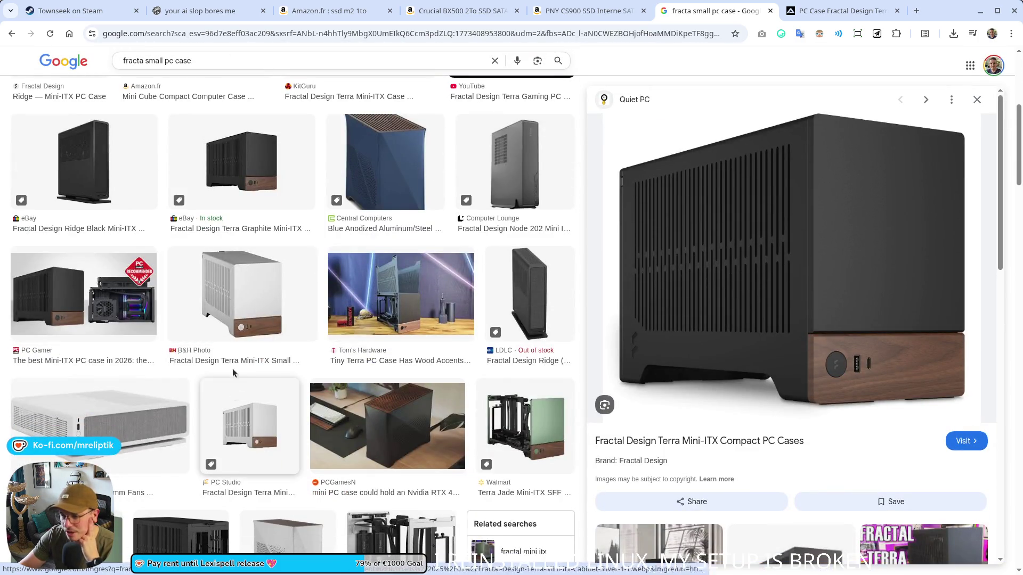
scroll(235, 395, "down", 3)
scroll(325, 351, "up", 3)
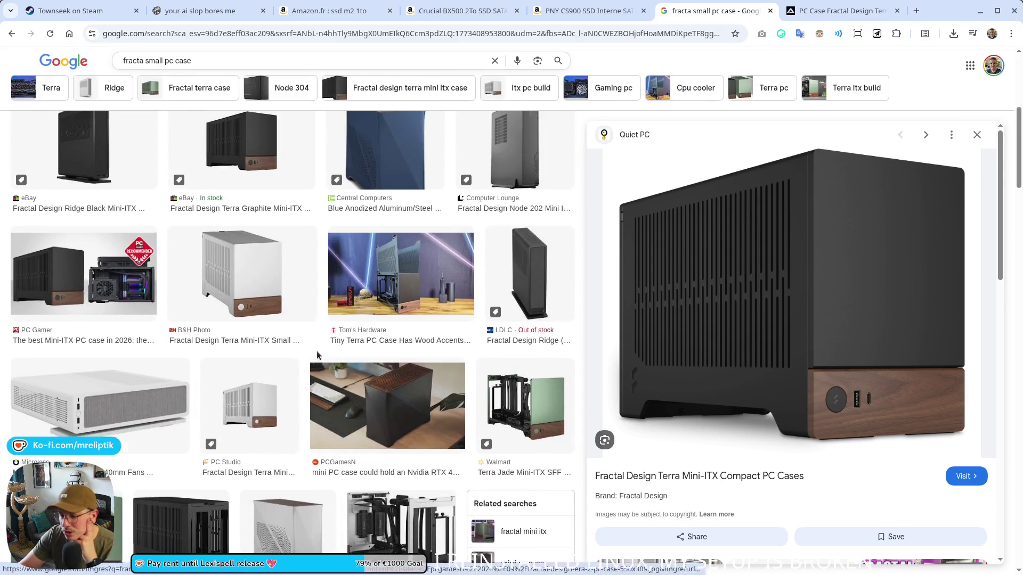
scroll(324, 351, "up", 5)
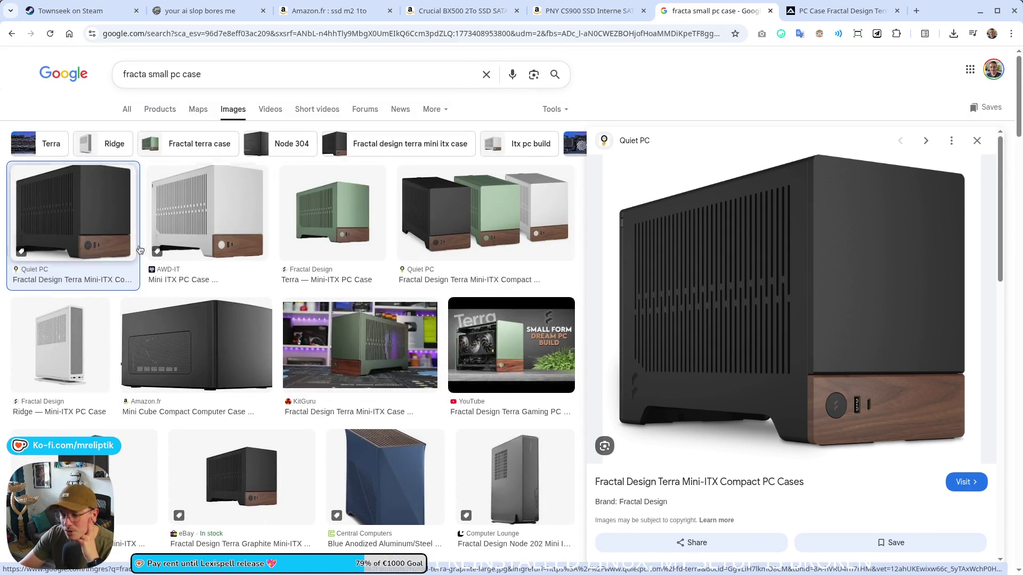
left_click(841, 11)
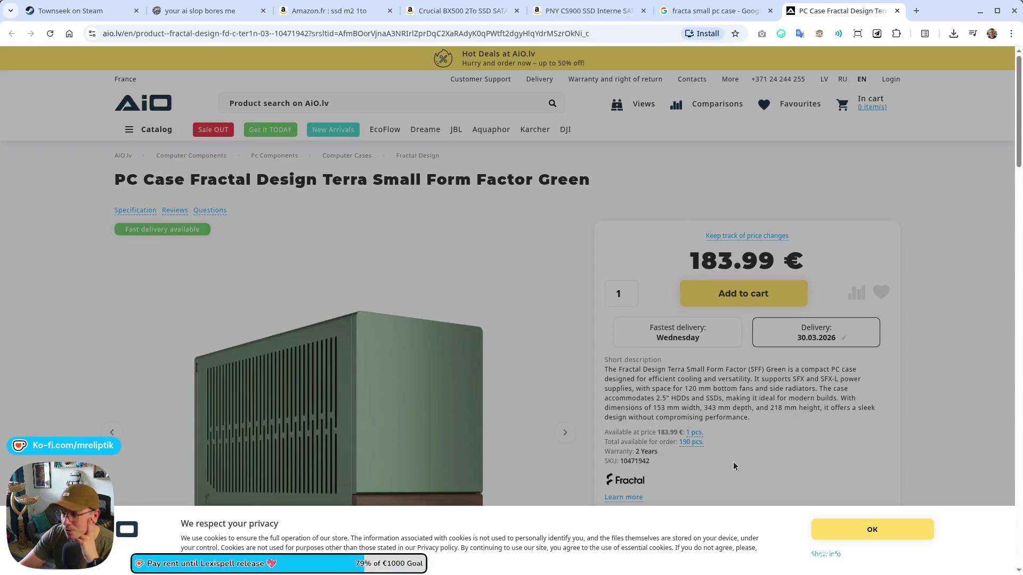
Dismiss the AiO.lv cookie notice, select the 183.99 € price, and return to Google Images.
left_click(850, 539)
scroll(849, 539, "down", 6)
scroll(777, 236, "up", 6)
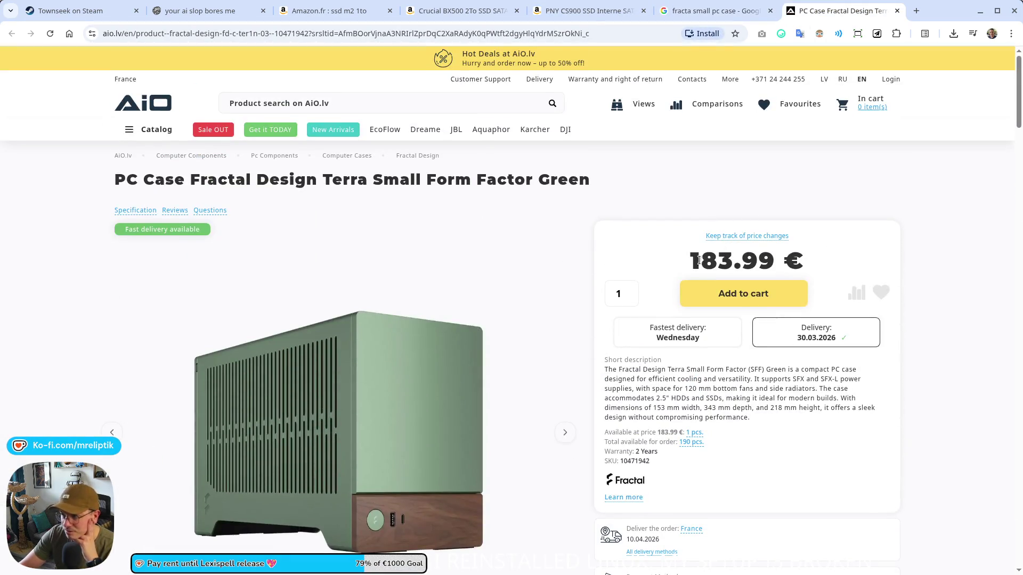
double_click(715, 259)
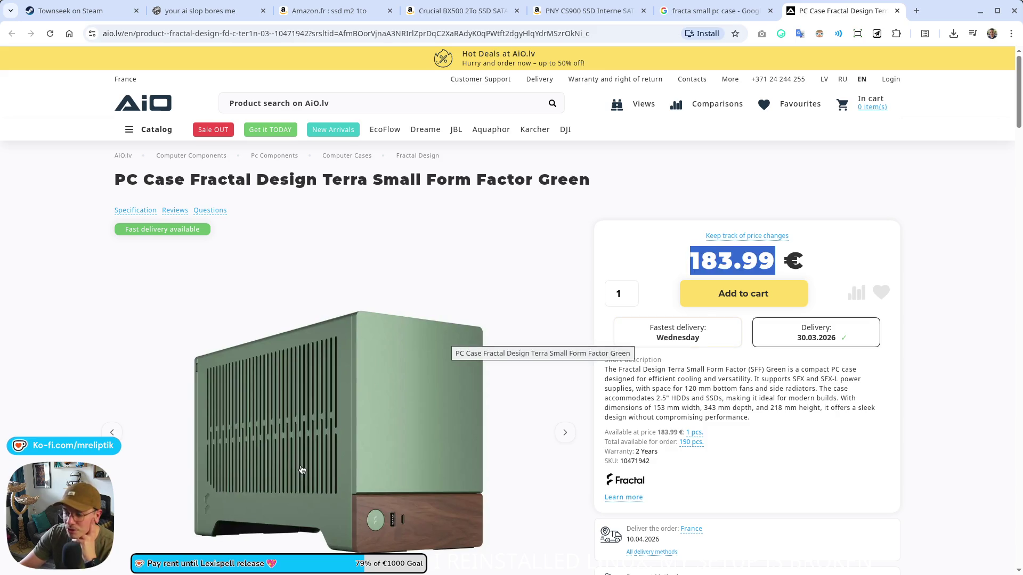
left_click(700, 12)
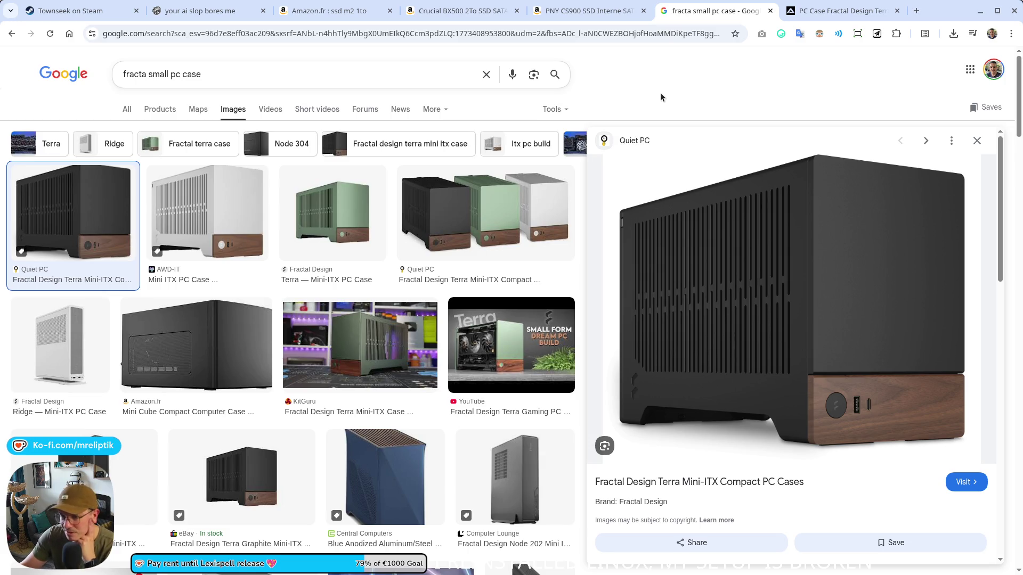
Scroll through the fracta small pc case image results, then close the image search tabs.
scroll(705, 213, "down", 6)
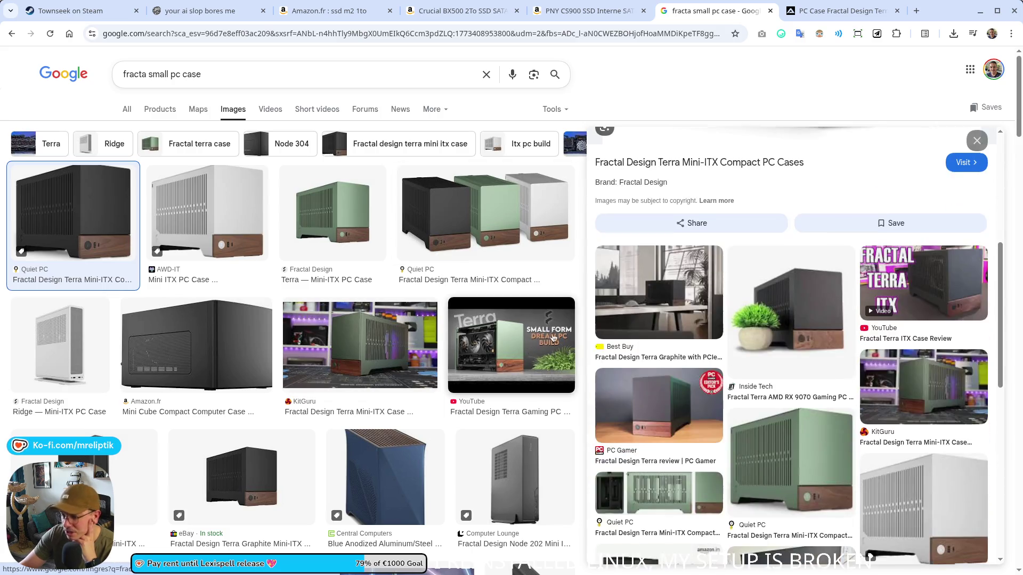
scroll(328, 421, "down", 1)
scroll(327, 422, "down", 5)
scroll(336, 389, "down", 5)
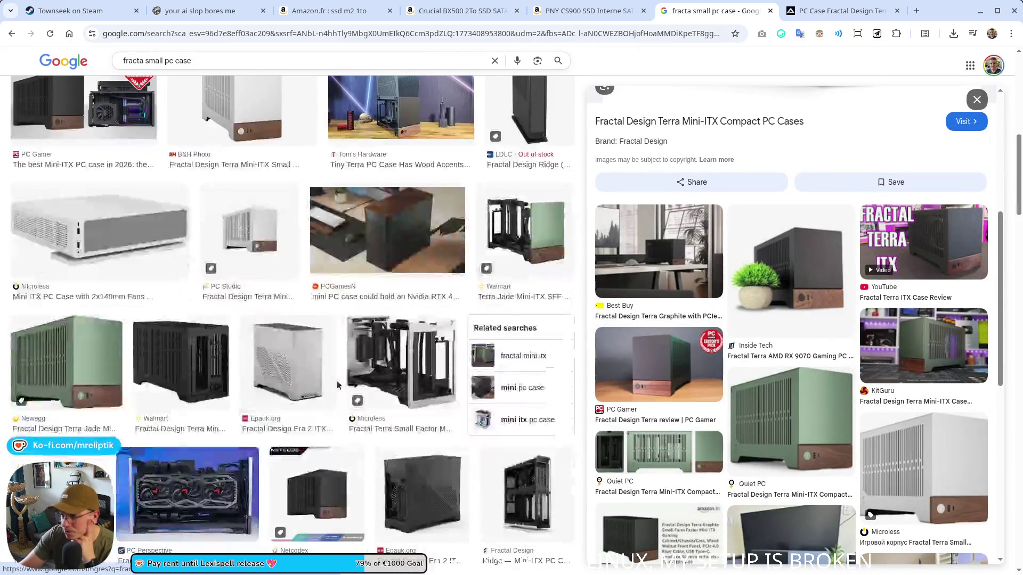
scroll(211, 386, "down", 5)
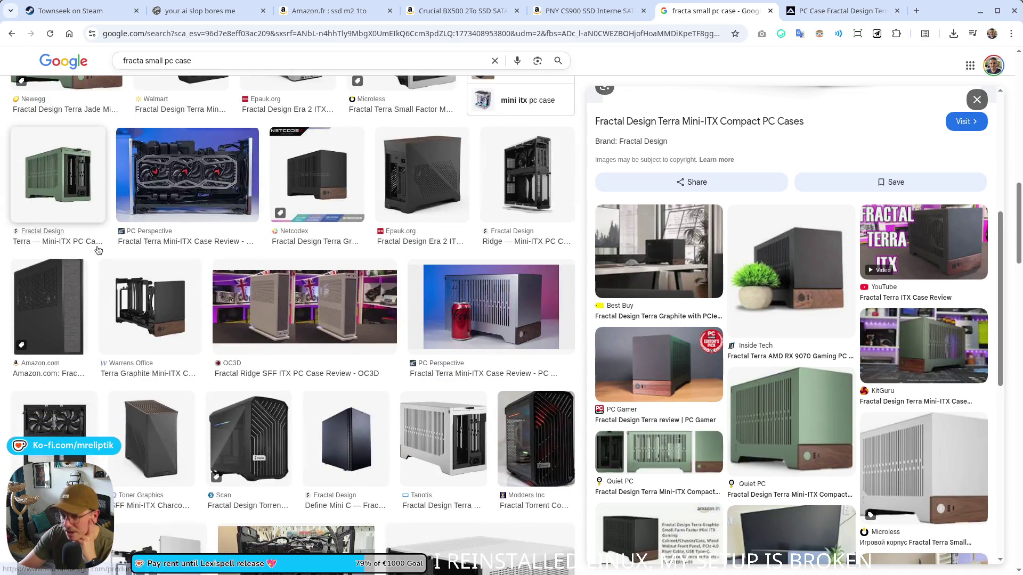
scroll(152, 427, "down", 2)
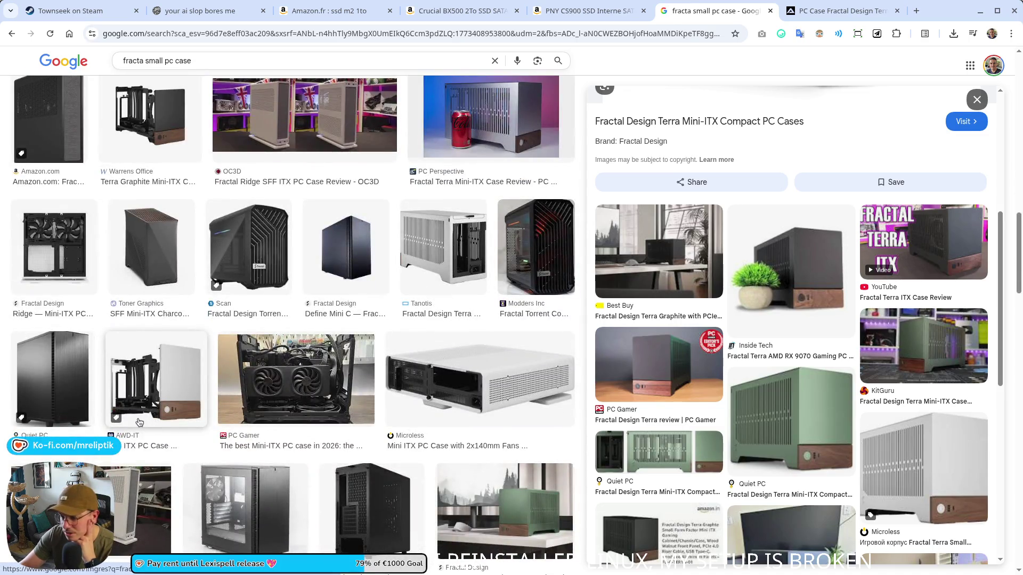
scroll(138, 422, "down", 4)
scroll(137, 415, "down", 3)
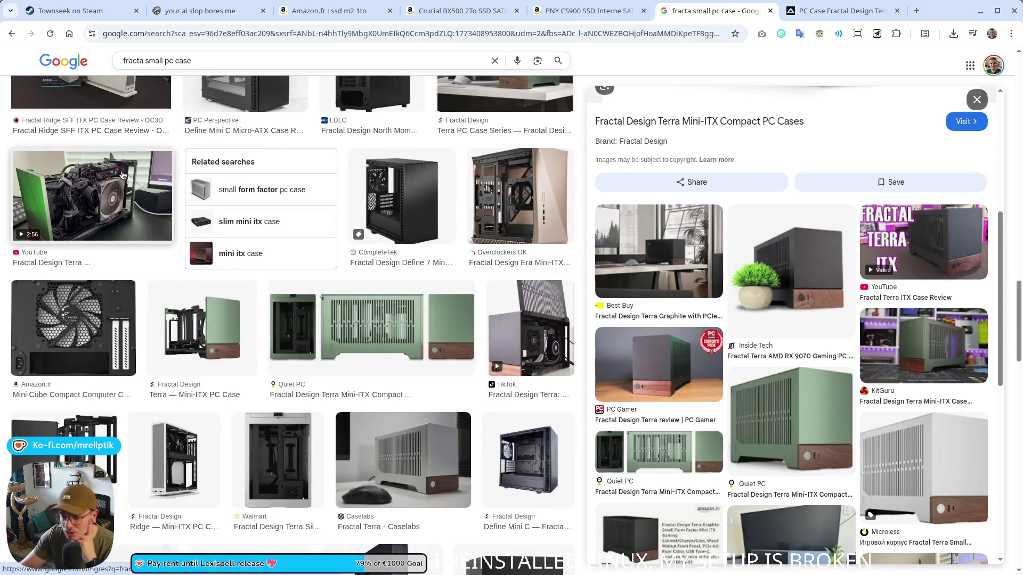
scroll(128, 267, "down", 3)
scroll(151, 350, "down", 4)
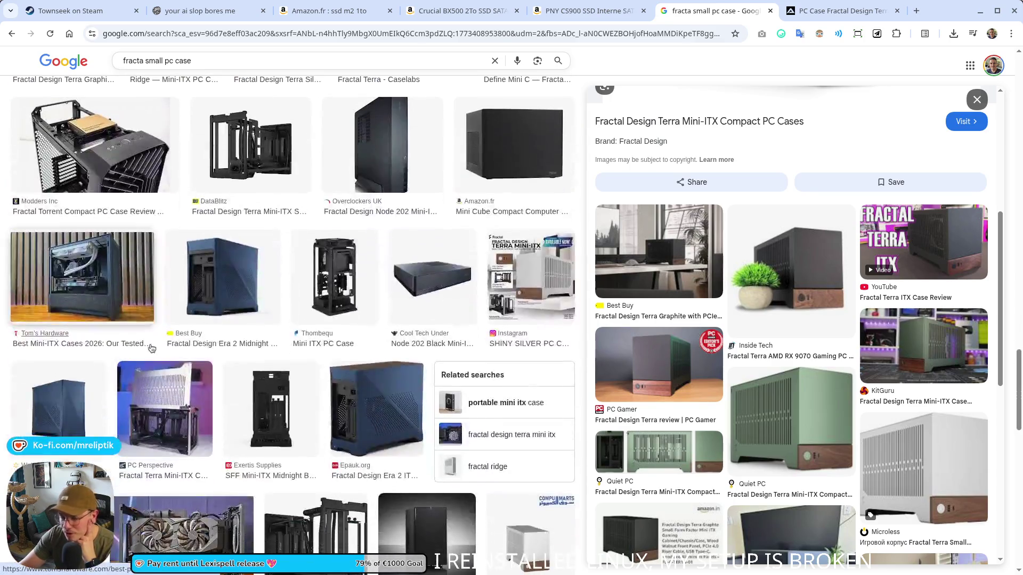
scroll(151, 350, "down", 3)
scroll(421, 347, "down", 4)
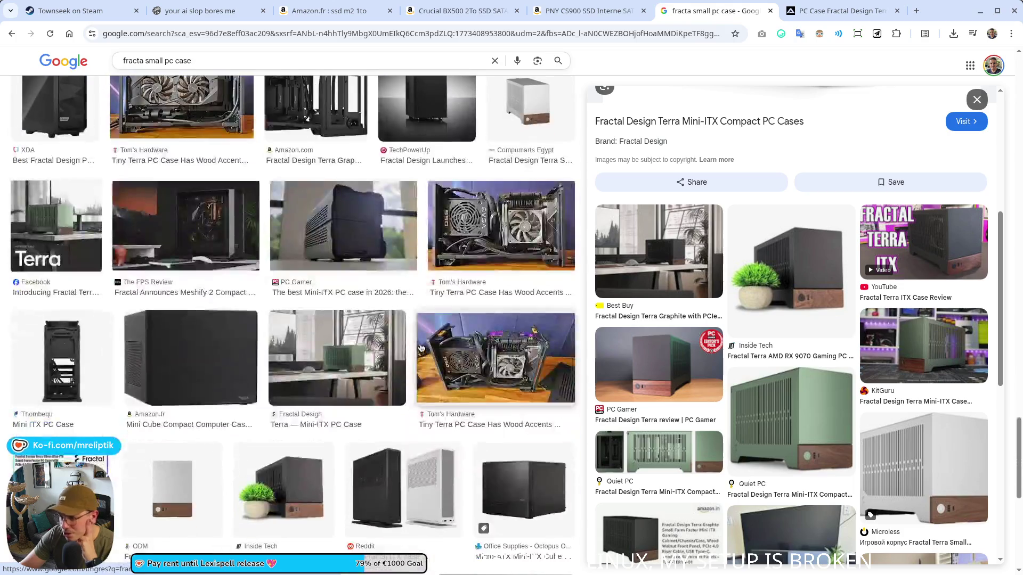
scroll(320, 331, "up", 12)
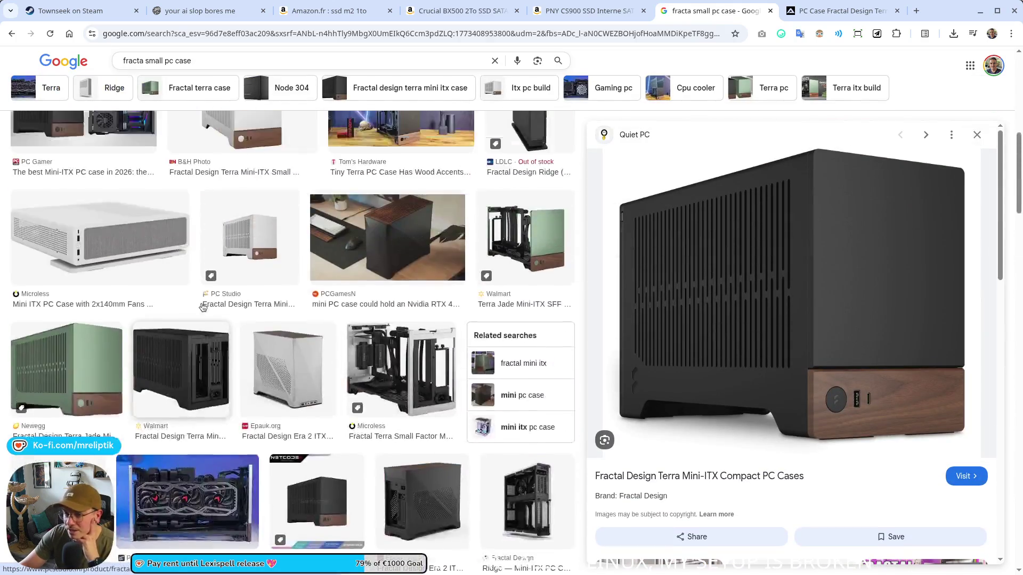
scroll(203, 313, "up", 5)
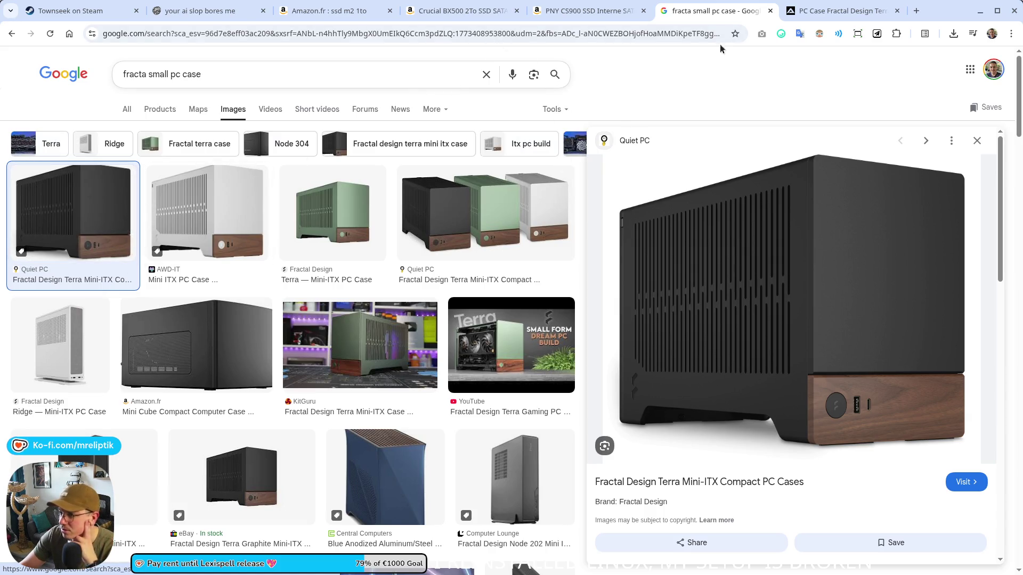
key("ctrl+w")
key("ctrl+w")
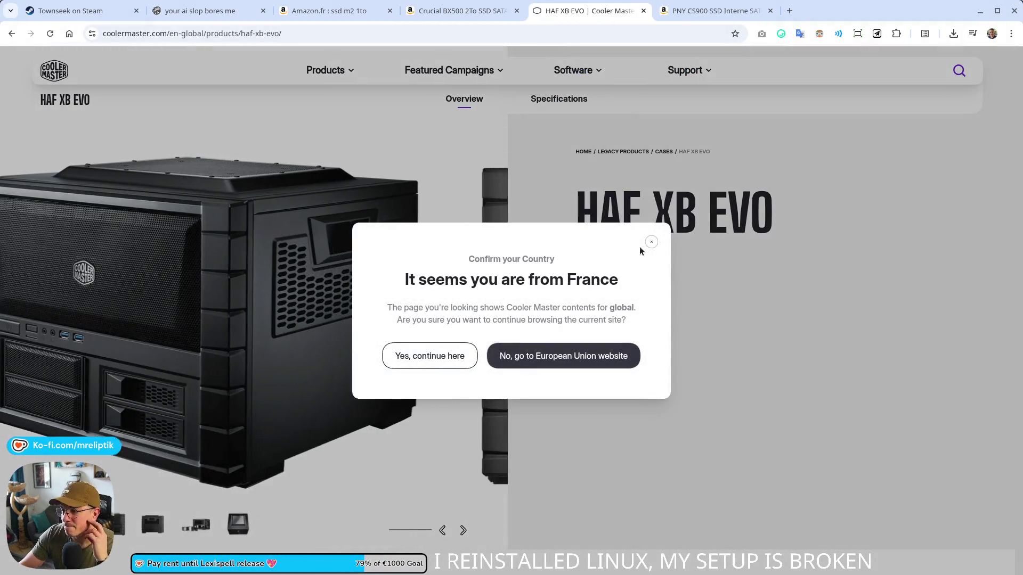
Dismiss the country prompt, skim the HAF XB EVO page, close it, and show the Crucial BX500 listing.
left_click(651, 241)
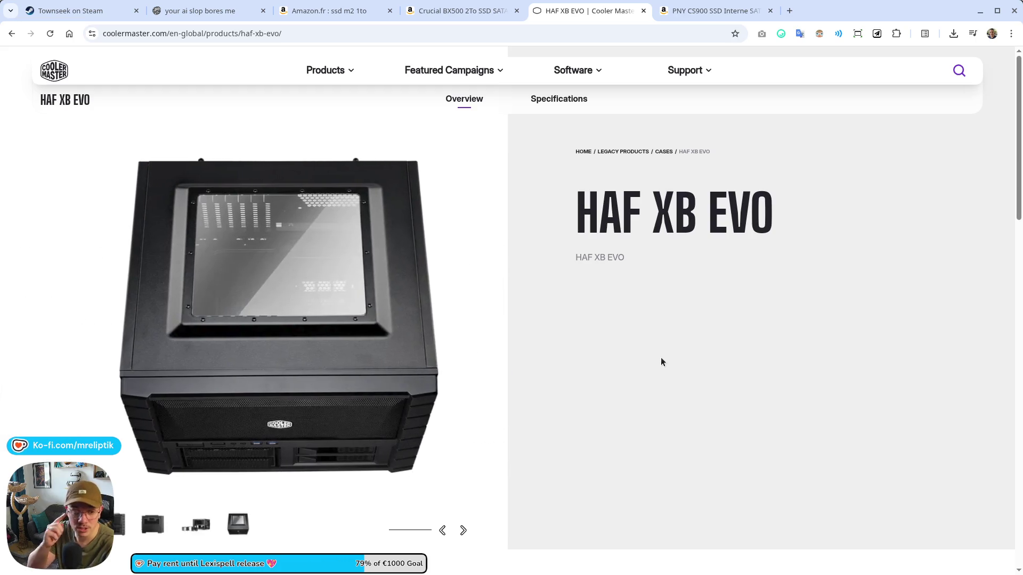
scroll(225, 326, "down", 1)
scroll(225, 326, "down", 10)
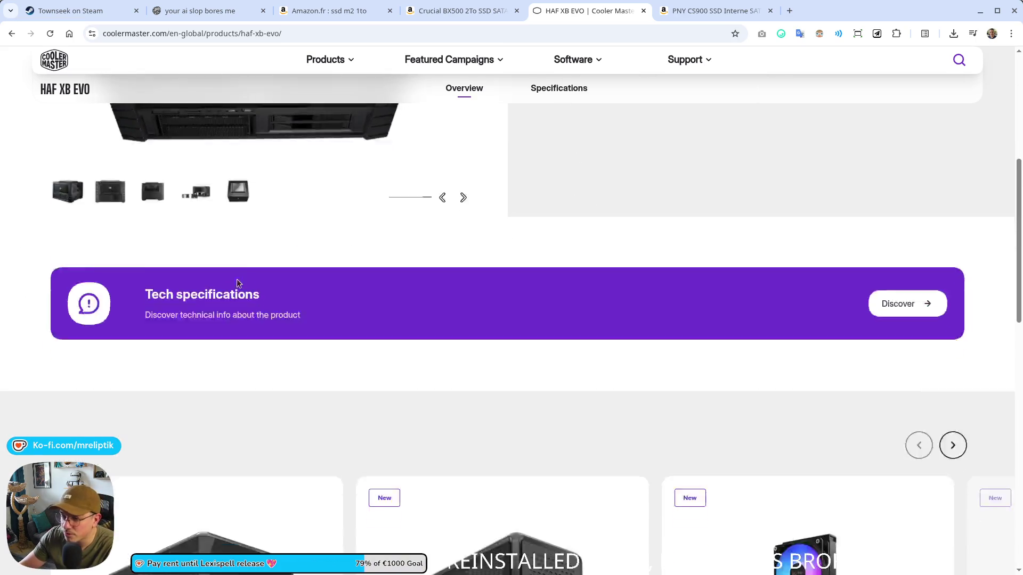
scroll(449, 287, "up", 8)
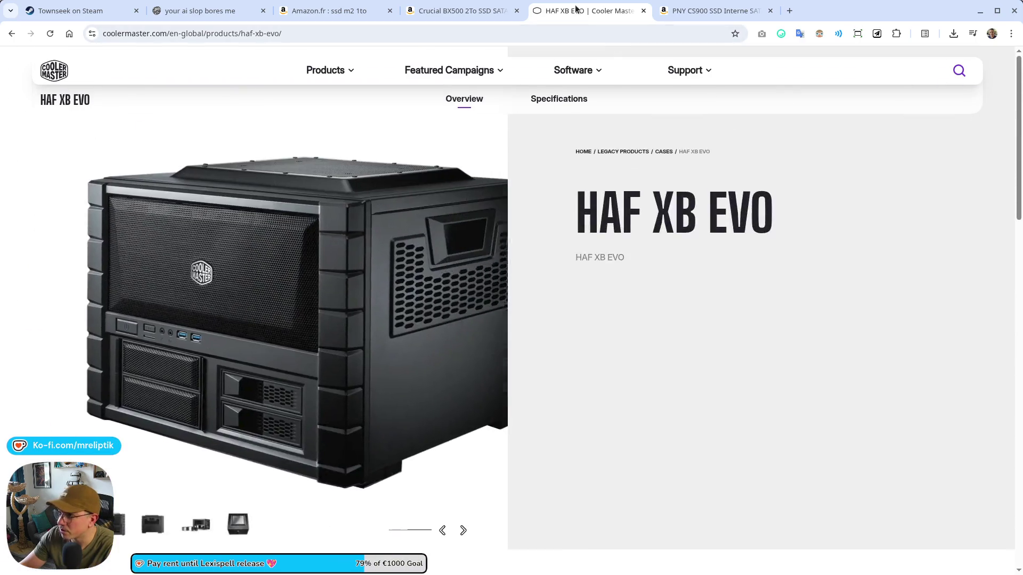
key("ctrl+w")
left_click(486, 11)
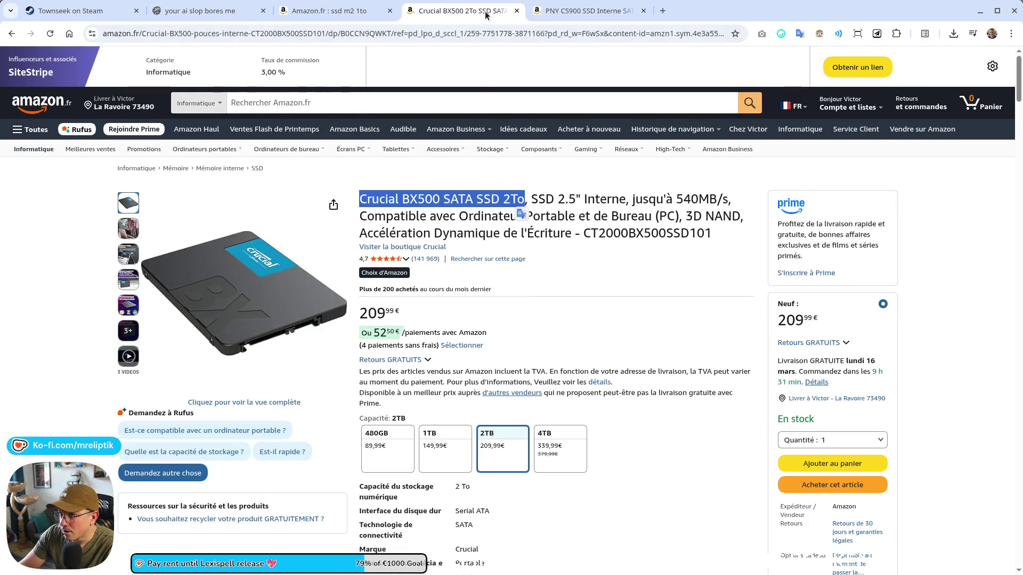
Compare 1 TB M.2 SSD prices in the 'ssd m2 1to' results, noting KingSpec's 125,99 €.
left_click(331, 10)
scroll(350, 356, "down", 3)
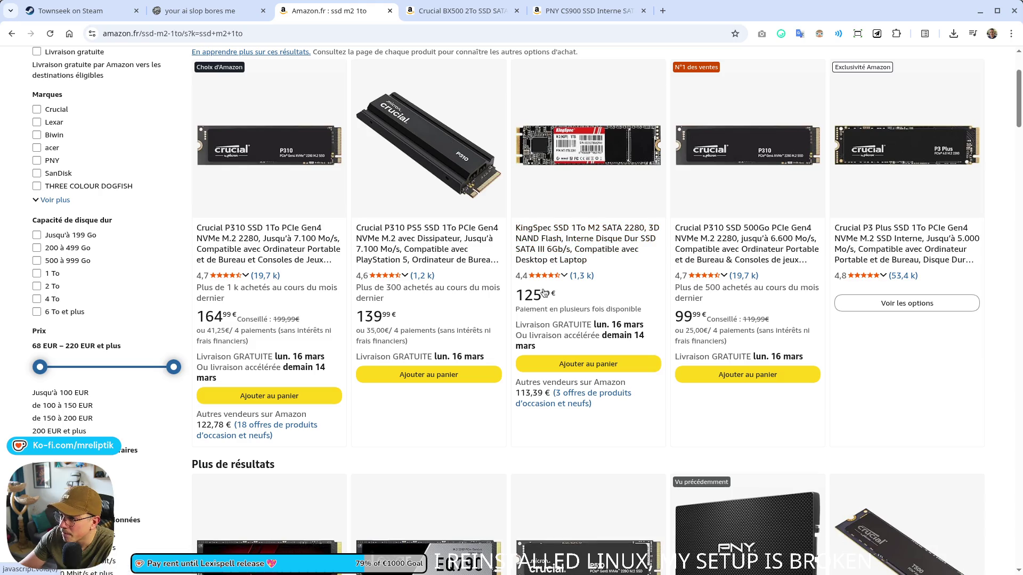
double_click(527, 296)
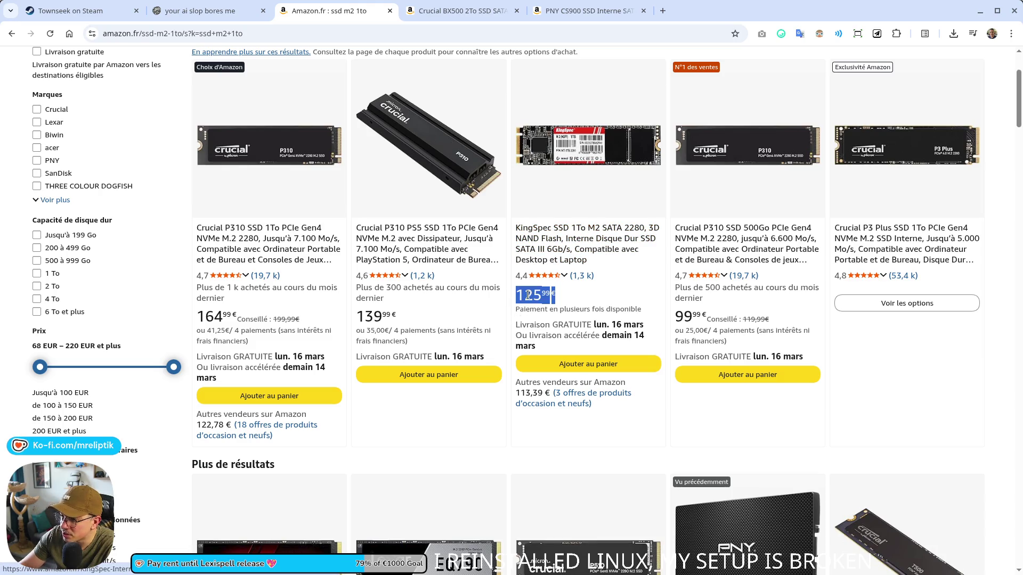
scroll(580, 296, "down", 5)
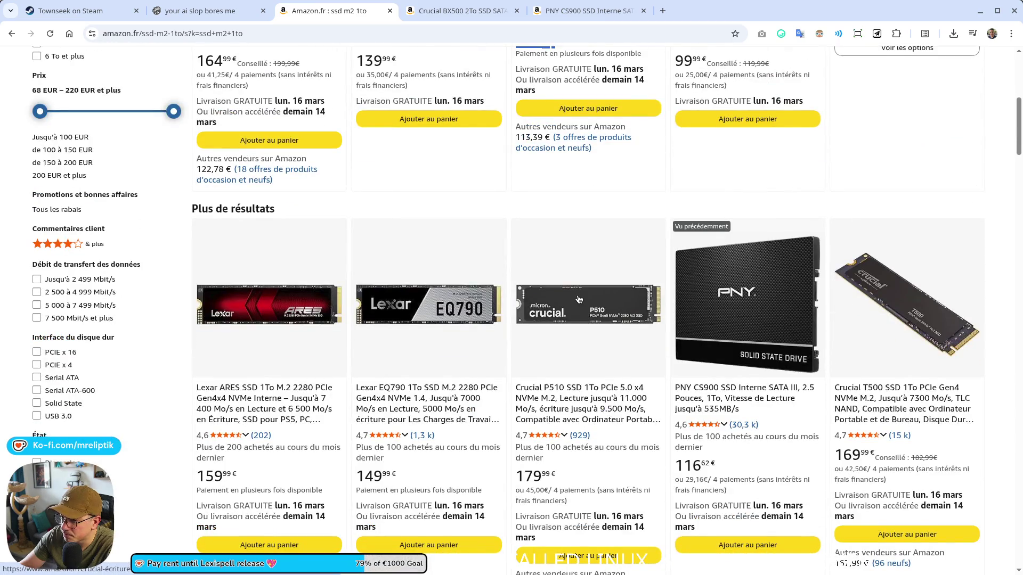
scroll(579, 300, "down", 6)
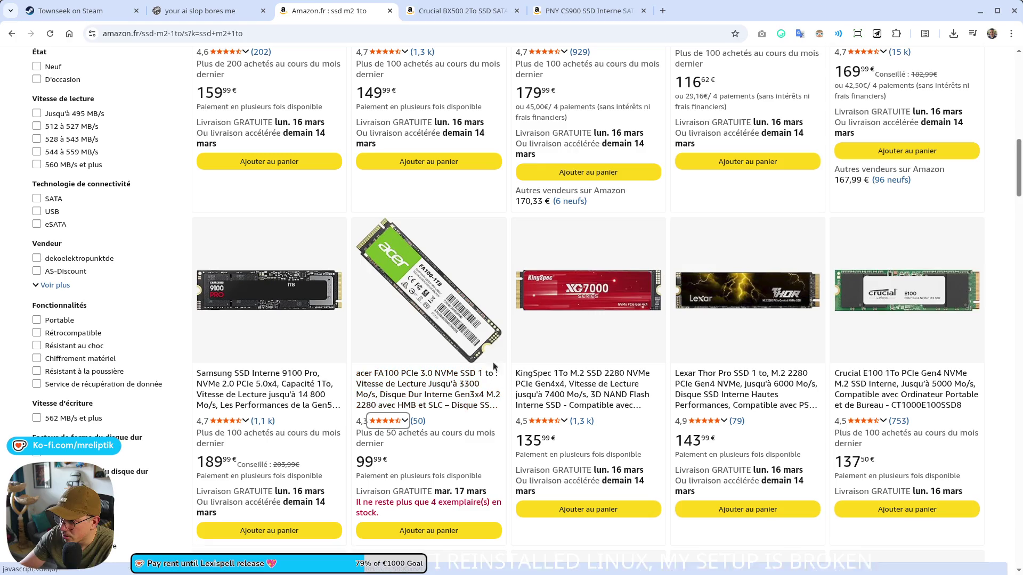
scroll(568, 317, "down", 3)
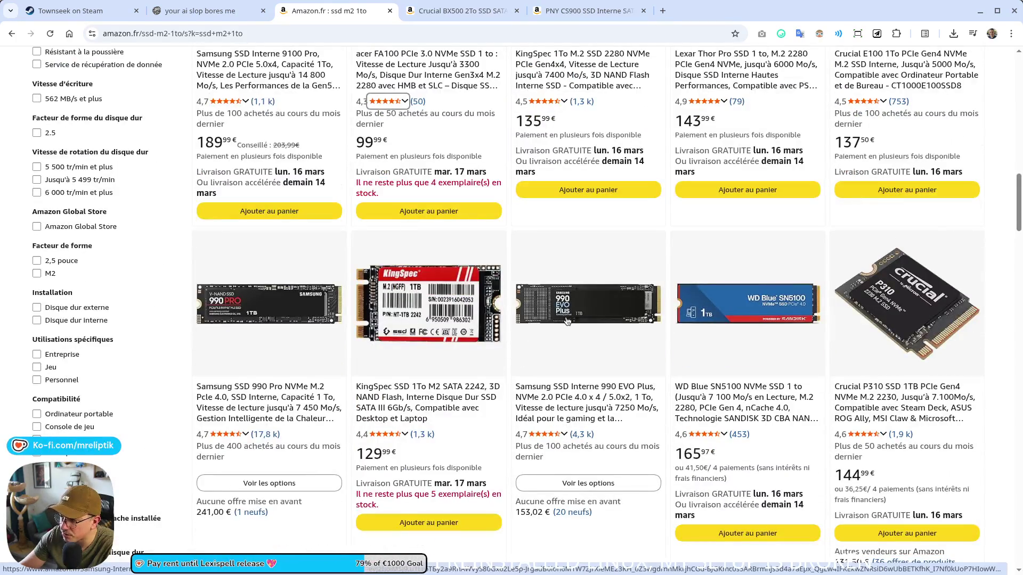
scroll(566, 325, "down", 2)
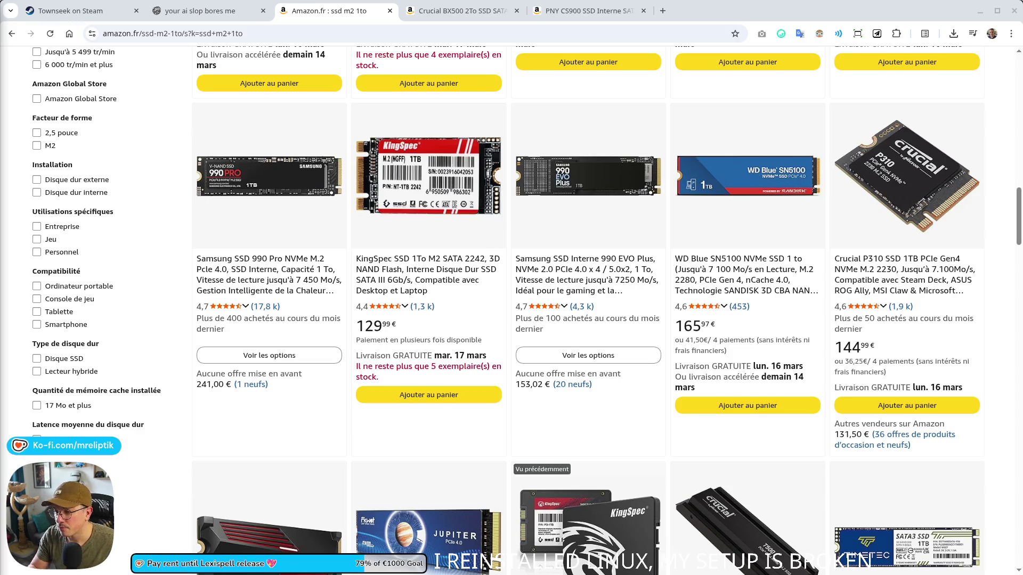
scroll(421, 272, "up", 6)
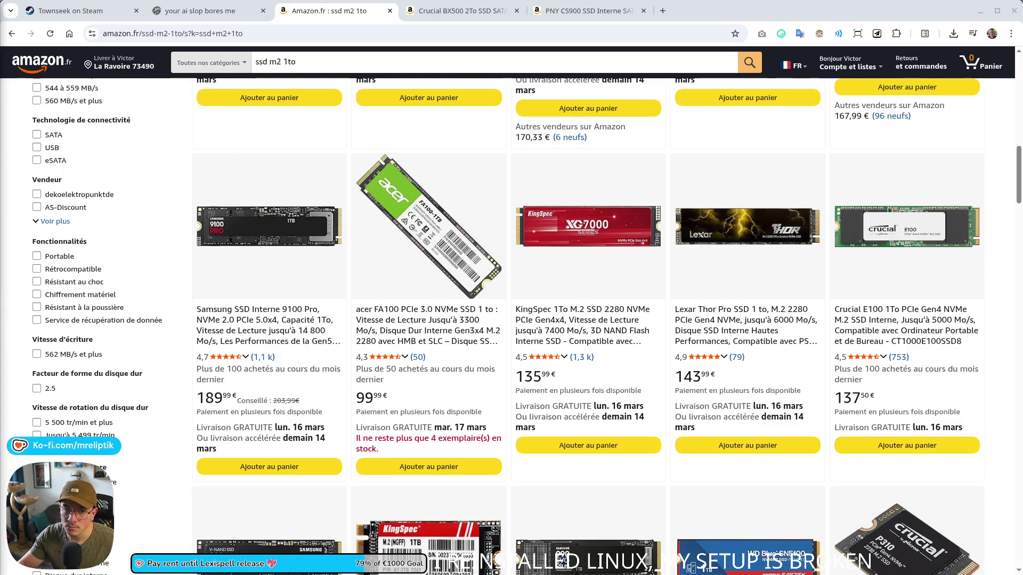
key("alt+Tab")
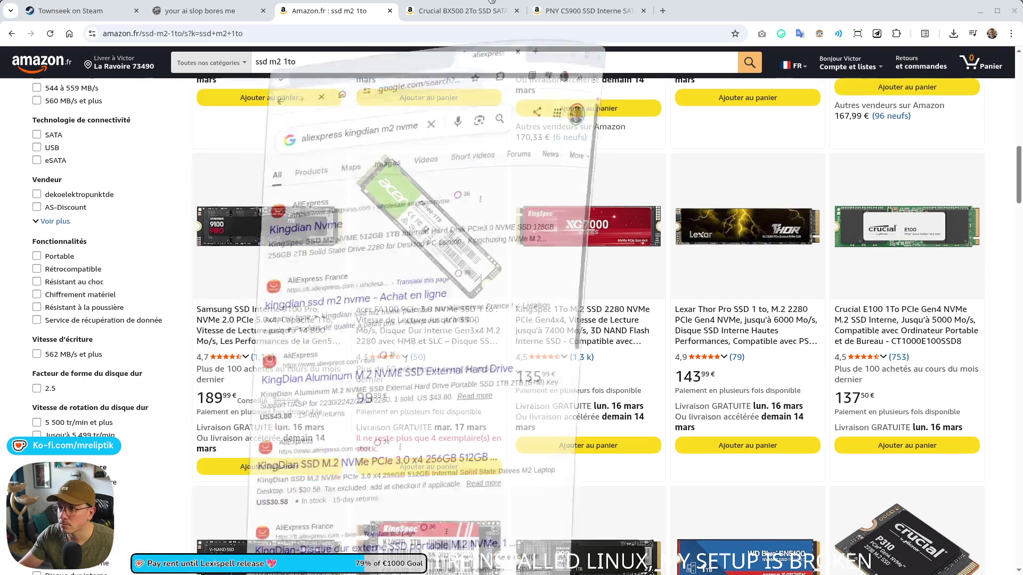
Open the AliExpress kingdian nvme results, browse them, and open the HUADISK drive in a new tab.
left_click(154, 167)
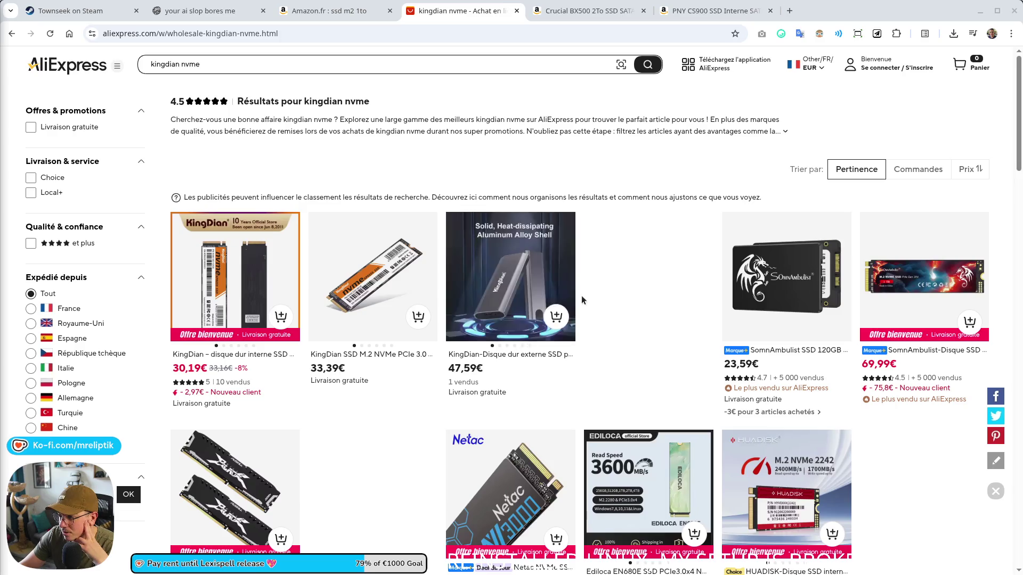
mouse_move(503, 359)
mouse_move(230, 286)
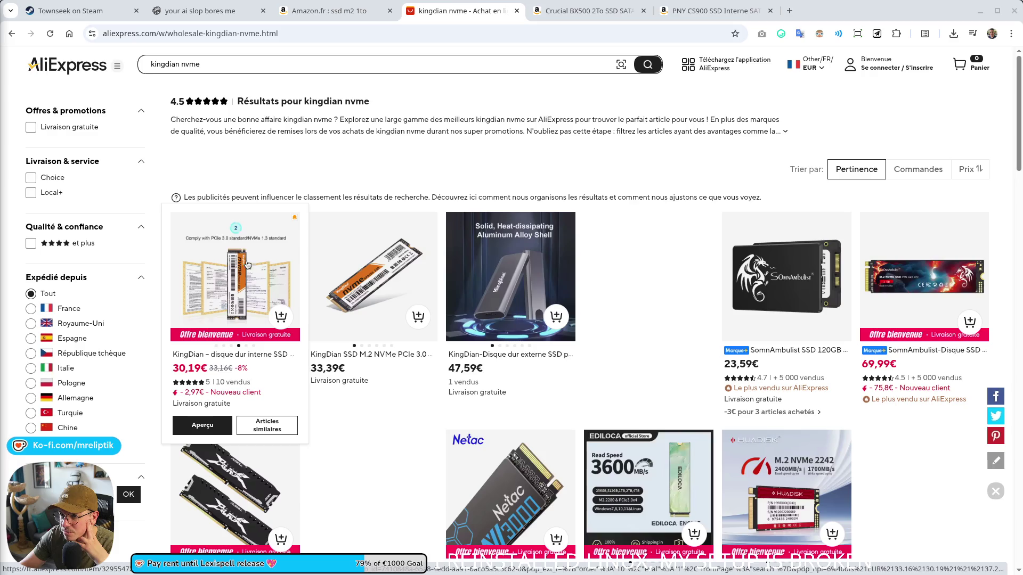
scroll(328, 288, "down", 2)
scroll(329, 288, "down", 1)
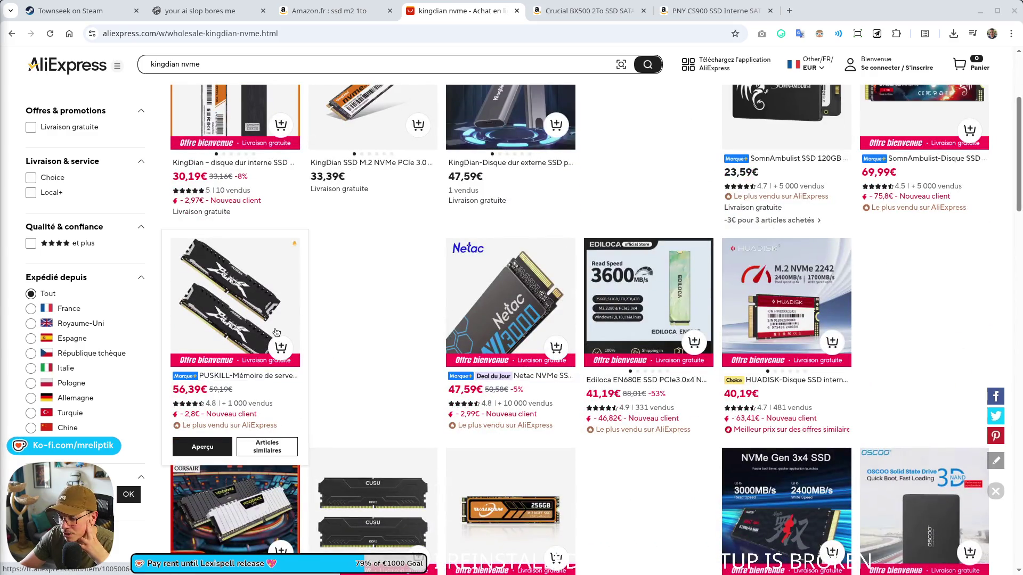
scroll(239, 383, "down", 2)
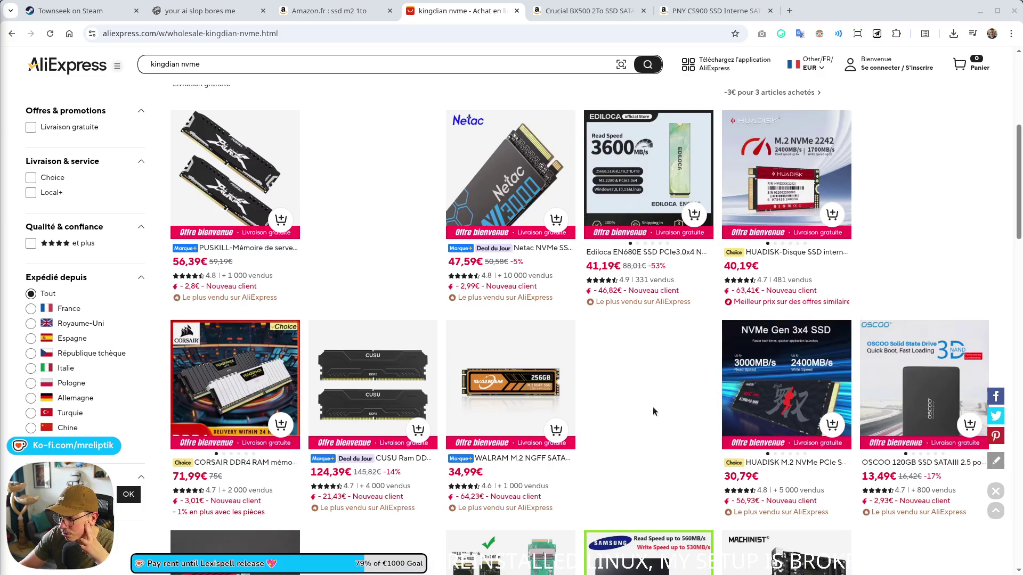
left_click(772, 464)
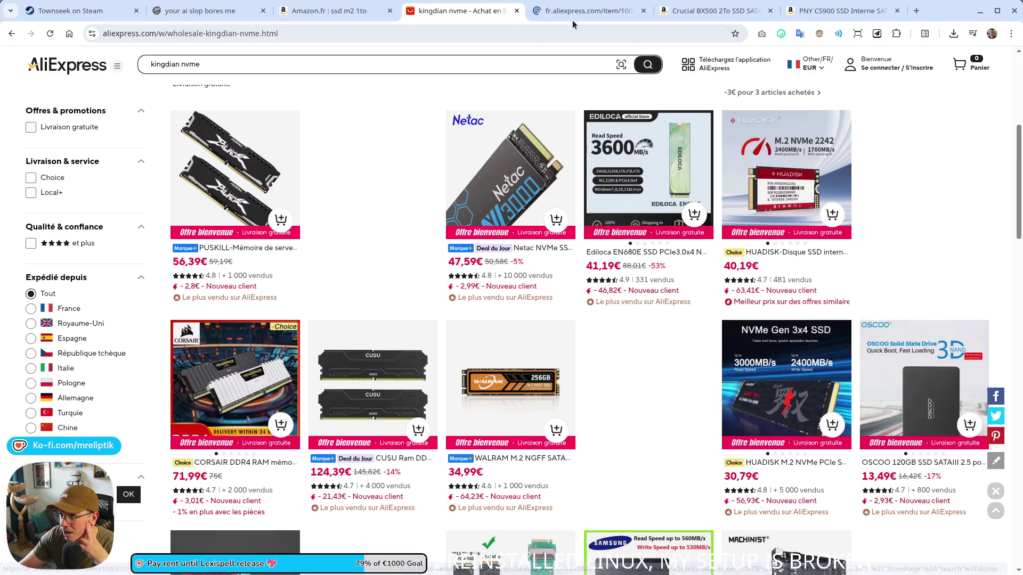
Check the HUADISK drive's 1 TB price of 174,69€, then close its page.
left_click(569, 16)
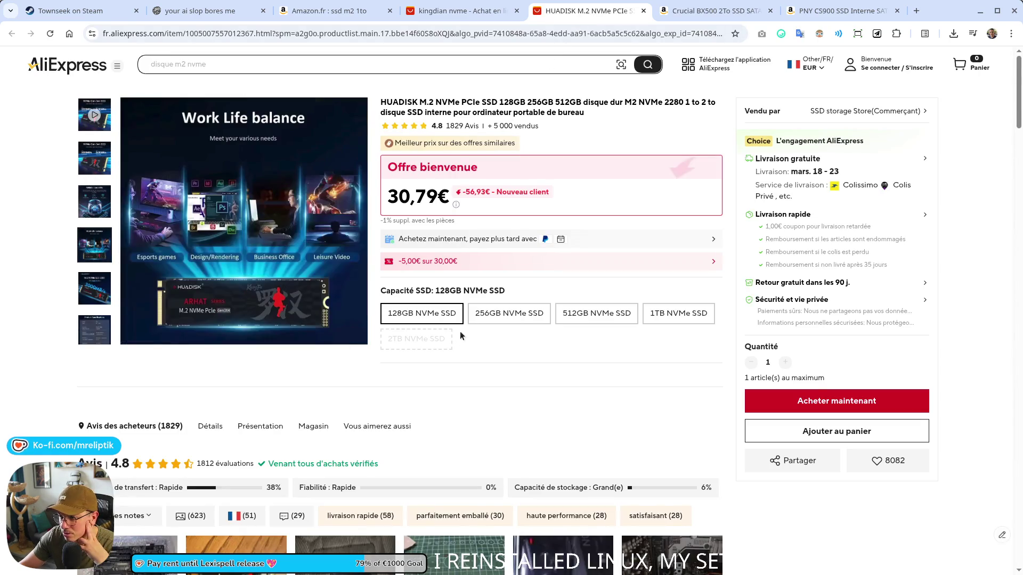
left_click(649, 324)
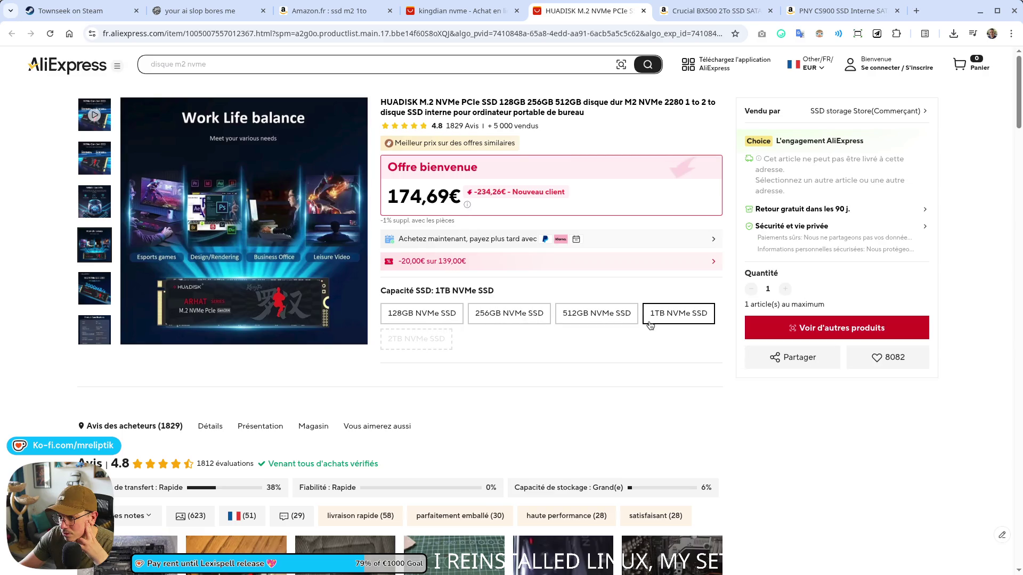
double_click(435, 193)
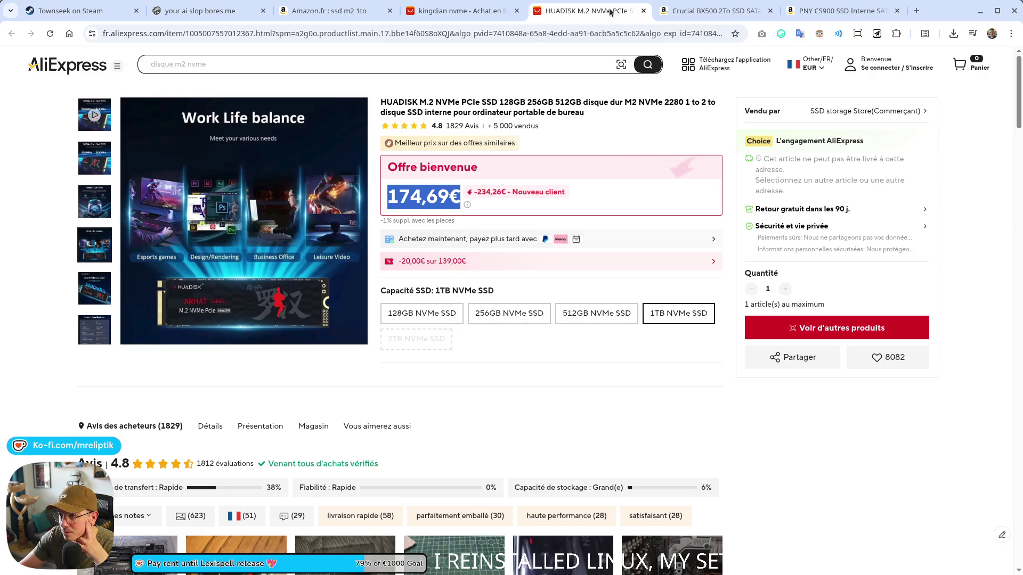
middle_click(610, 12)
Check the first KingDian drive's 1 TB price of 128,99€ and close the remaining AliExpress tabs.
scroll(270, 322, "up", 3)
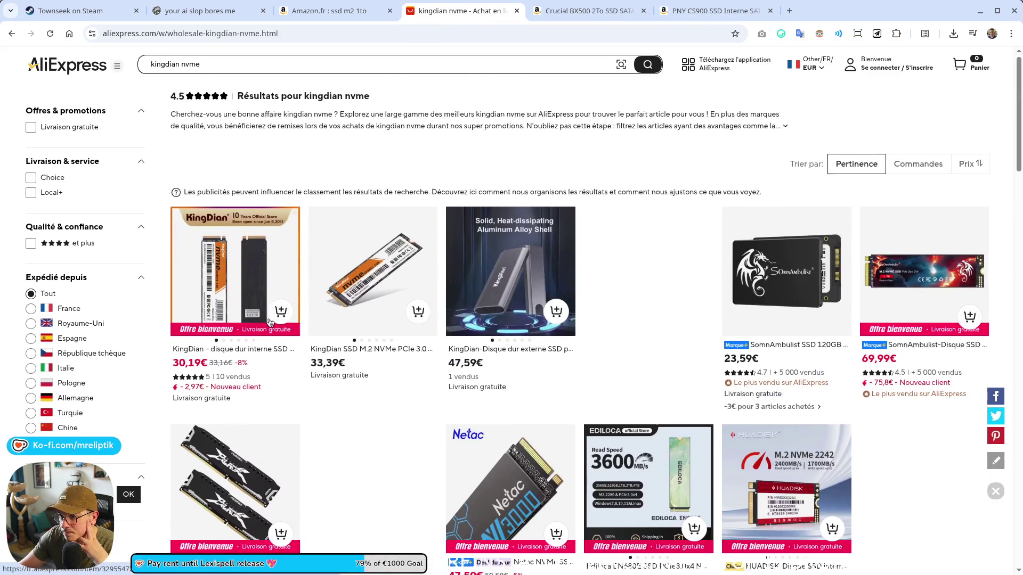
left_click(270, 323)
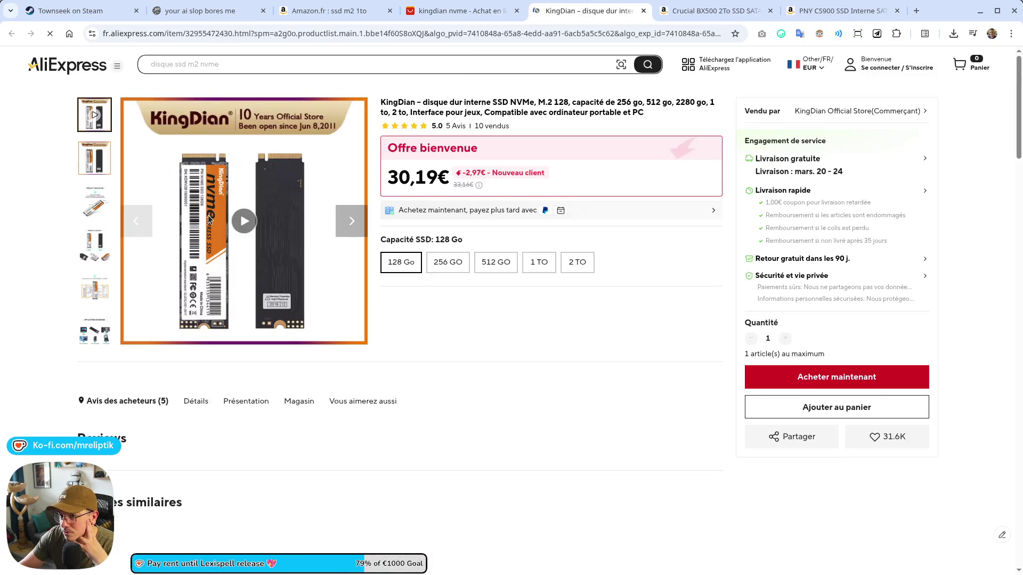
left_click(538, 262)
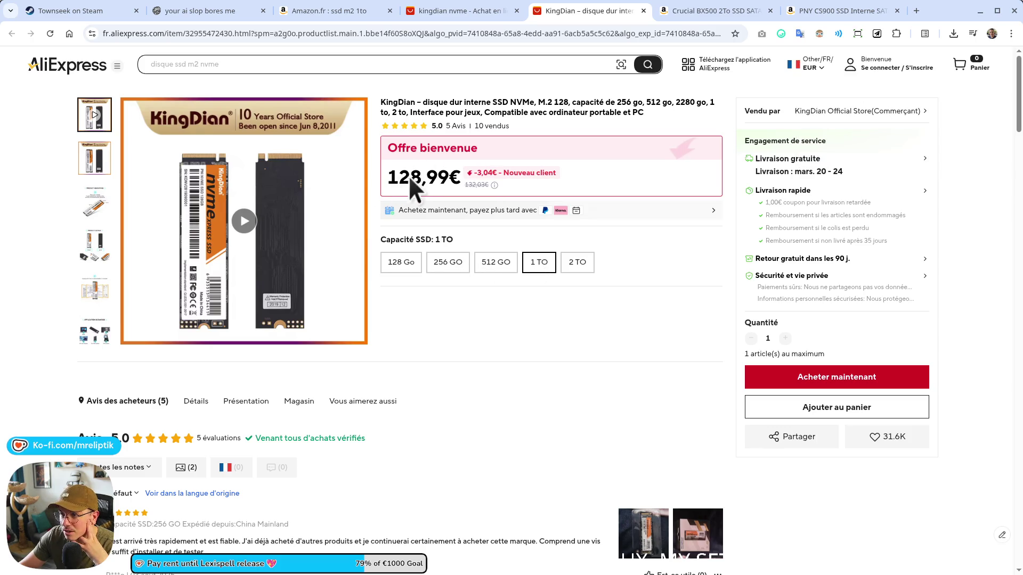
middle_click(536, 13)
middle_click(433, 16)
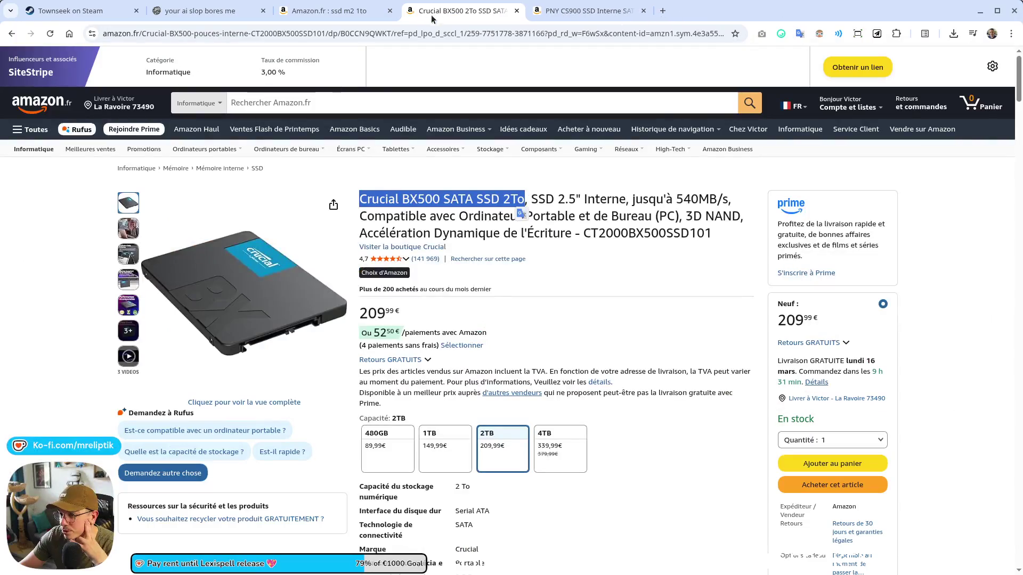
Review the ssd m2 1to results, then close the Amazon search, Crucial BX500 and PNY CS900 tabs.
left_click(315, 13)
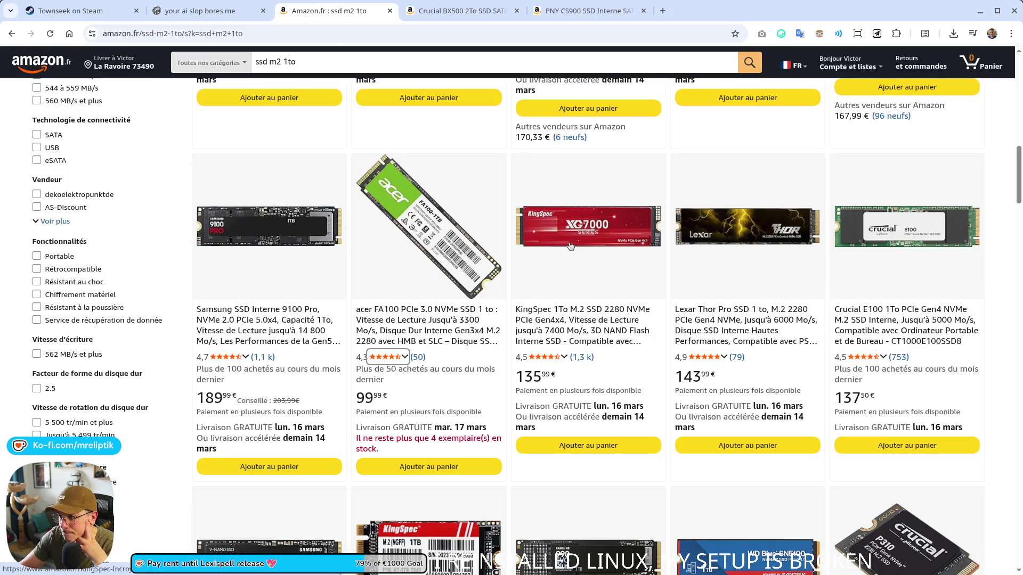
scroll(570, 244, "up", 6)
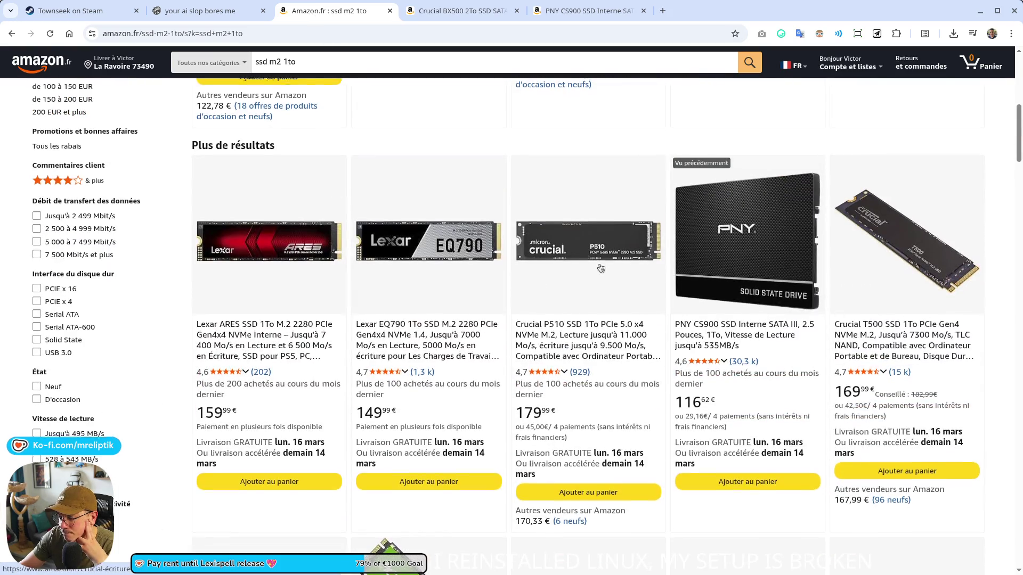
scroll(601, 266, "up", 6)
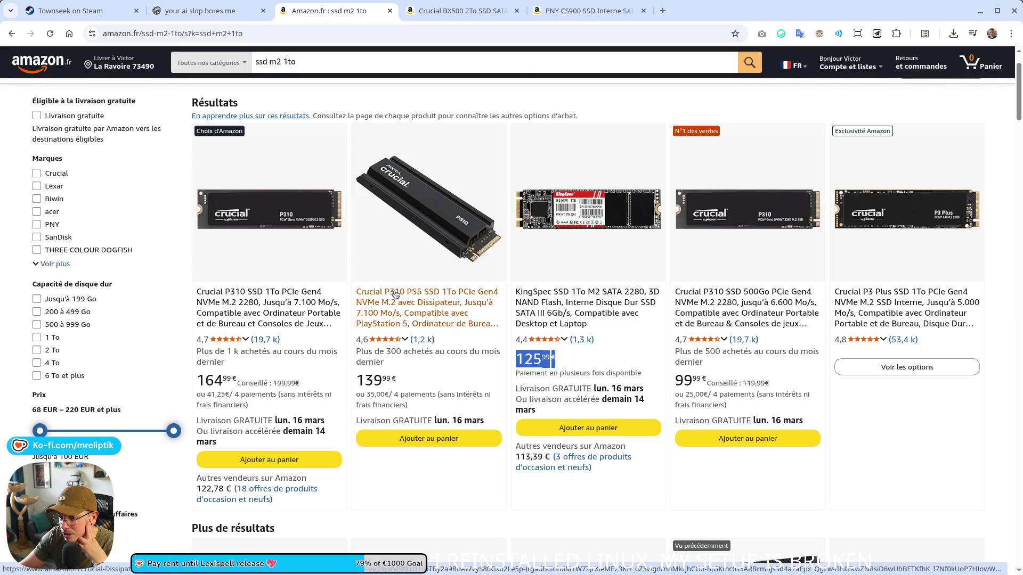
scroll(395, 295, "down", 8)
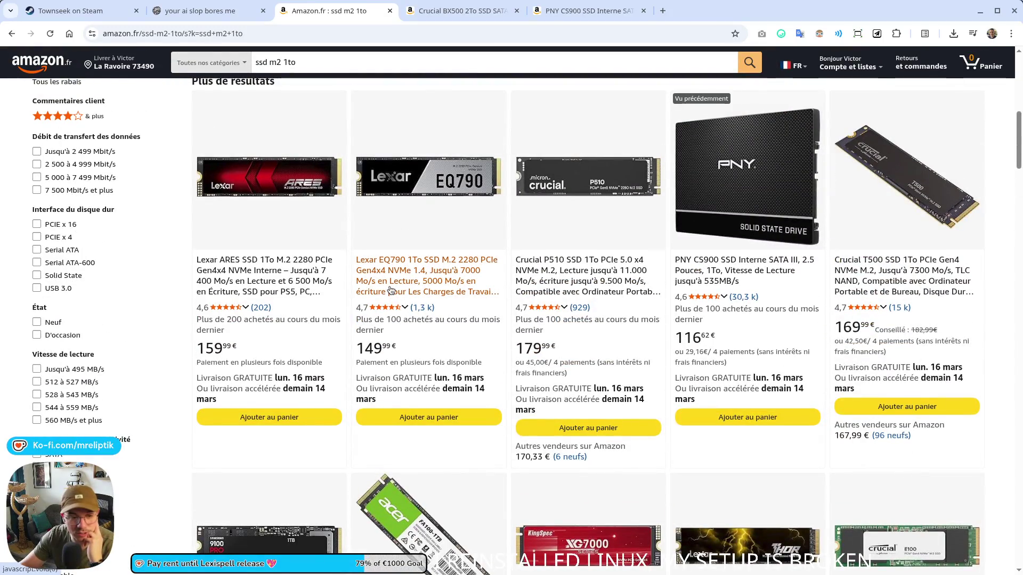
scroll(400, 244, "up", 8)
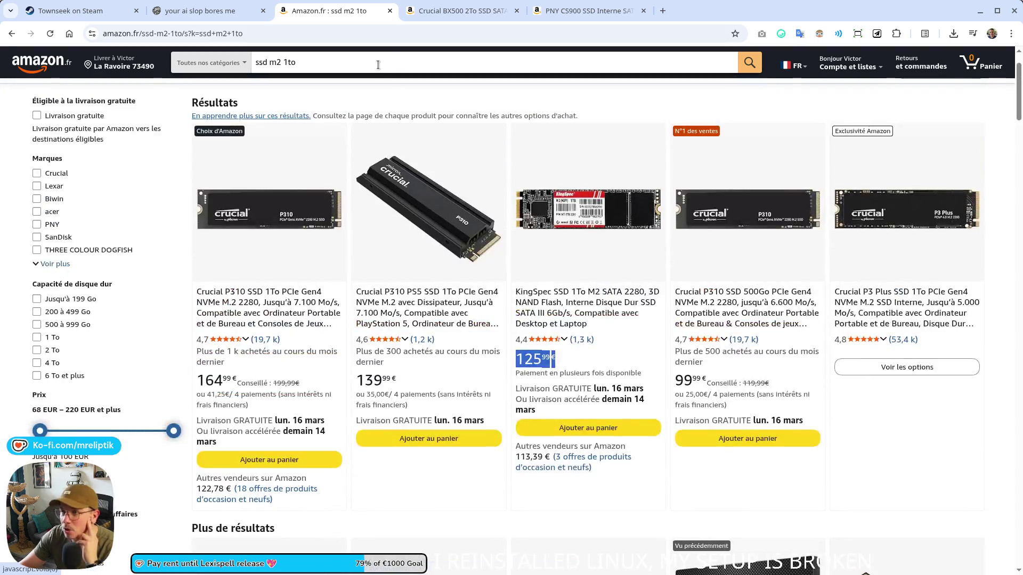
middle_click(336, 7)
middle_click(360, 12)
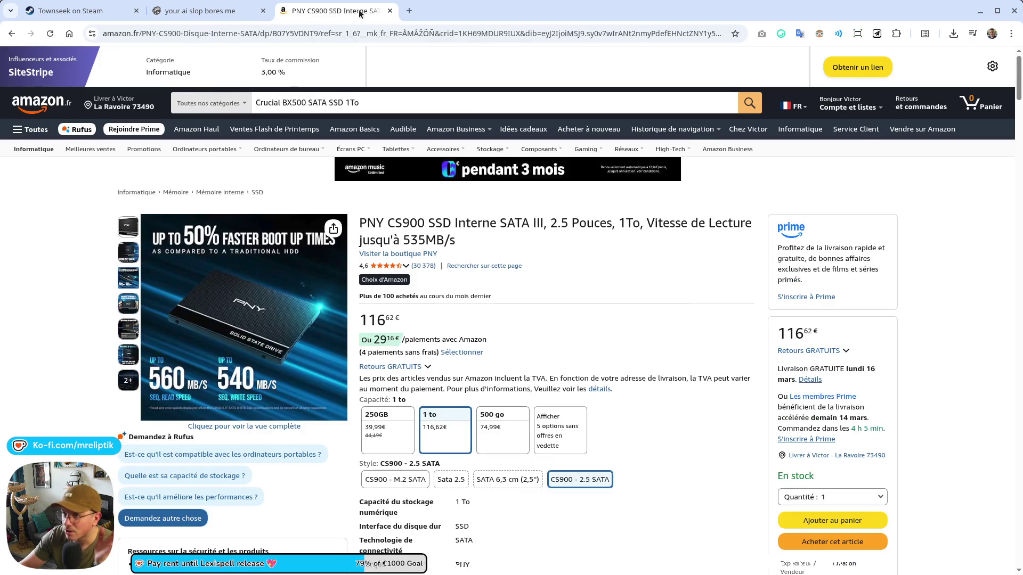
middle_click(359, 12)
Close the Townseek Steam page and open the Lexispell festival image in the viewer.
left_click(80, 11)
scroll(399, 298, "down", 7)
scroll(97, 235, "up", 7)
scroll(97, 234, "down", 7)
key("ctrl+w")
mouse_move(99, 573)
left_click(232, 554)
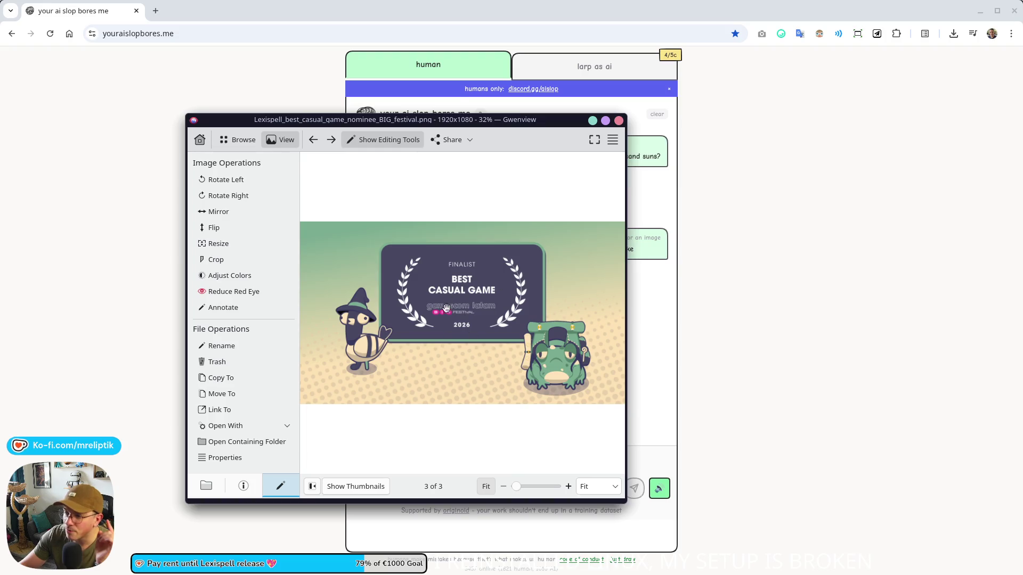
Reposition the Gwenview window with the Lexispell finalist image over the browser, then close it.
left_click_drag(463, 119, 282, 85)
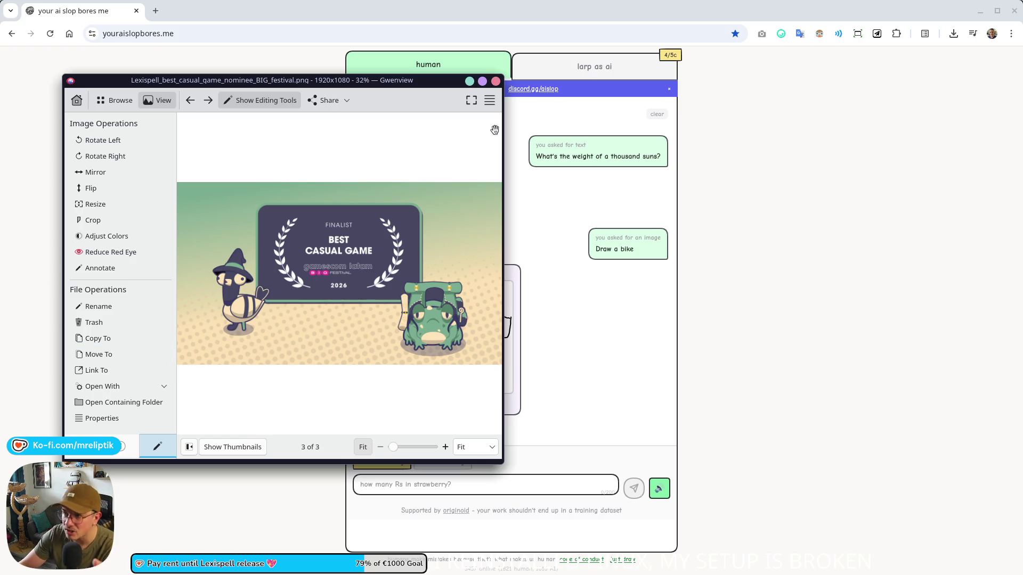
left_click_drag(403, 86, 495, 108)
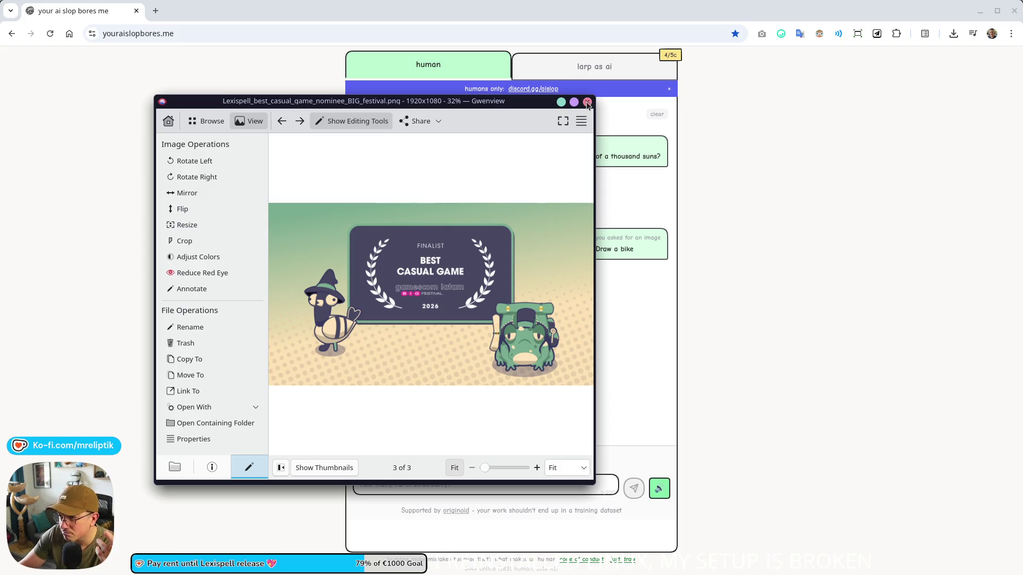
left_click(588, 101)
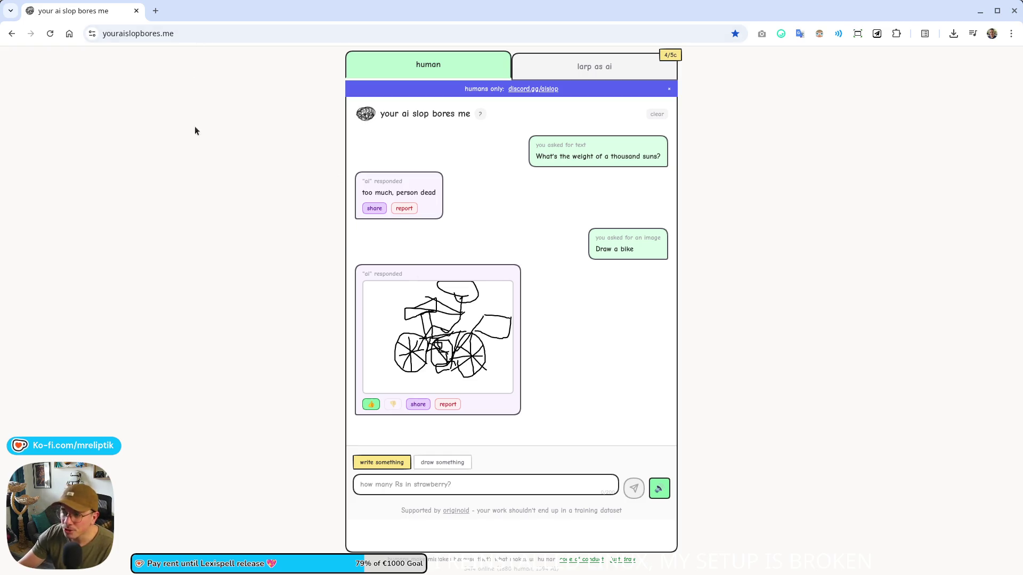
Switch to the larp as ai page to play as the AI.
left_click(585, 63)
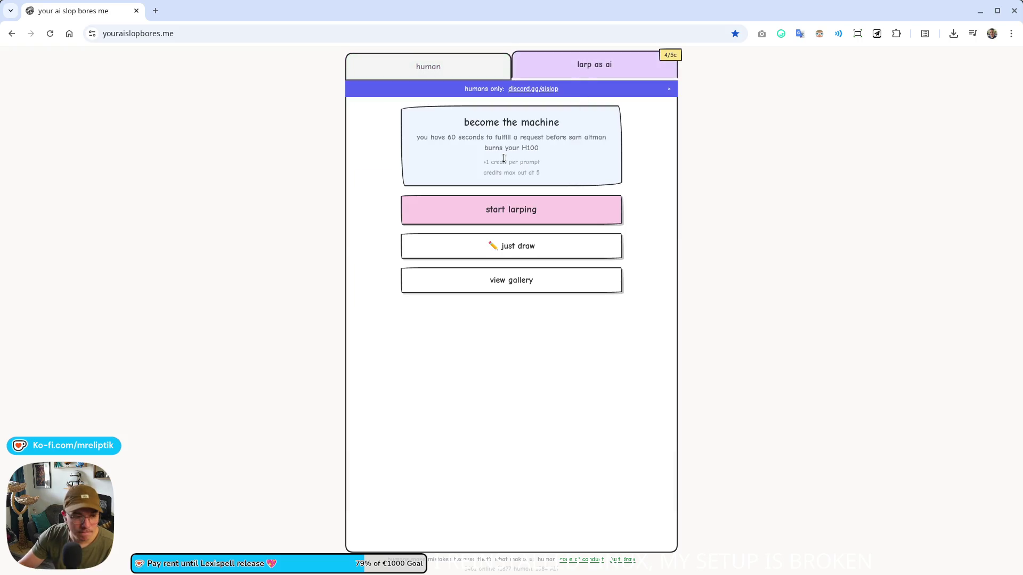
left_click(228, 29)
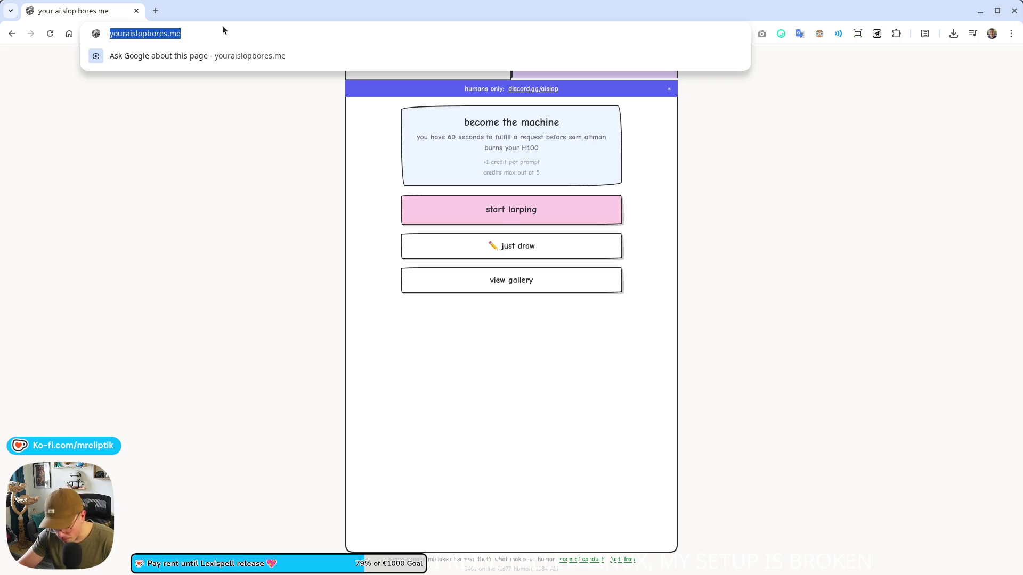
key("alt+Tab")
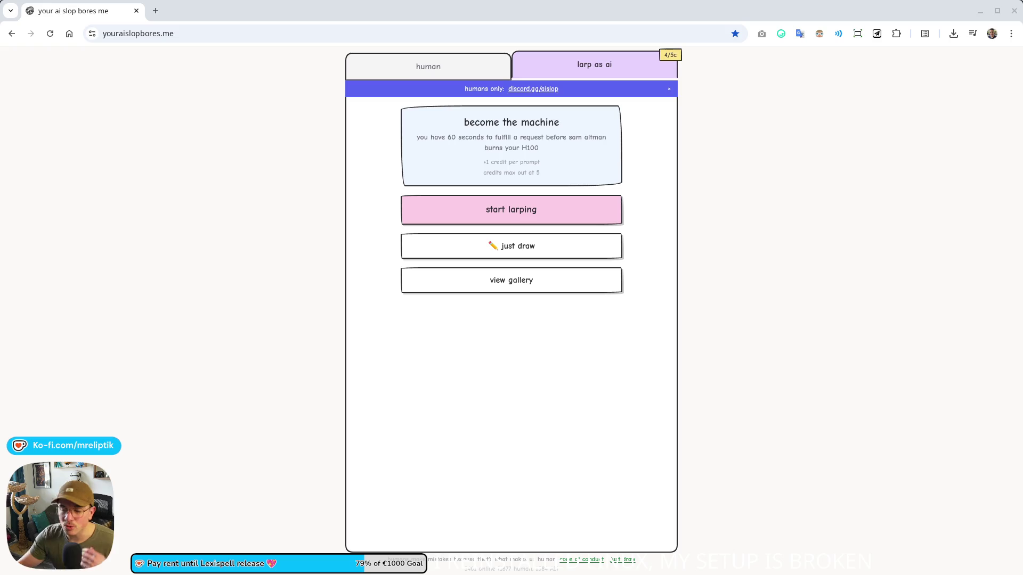
left_click(439, 68)
left_click(571, 74)
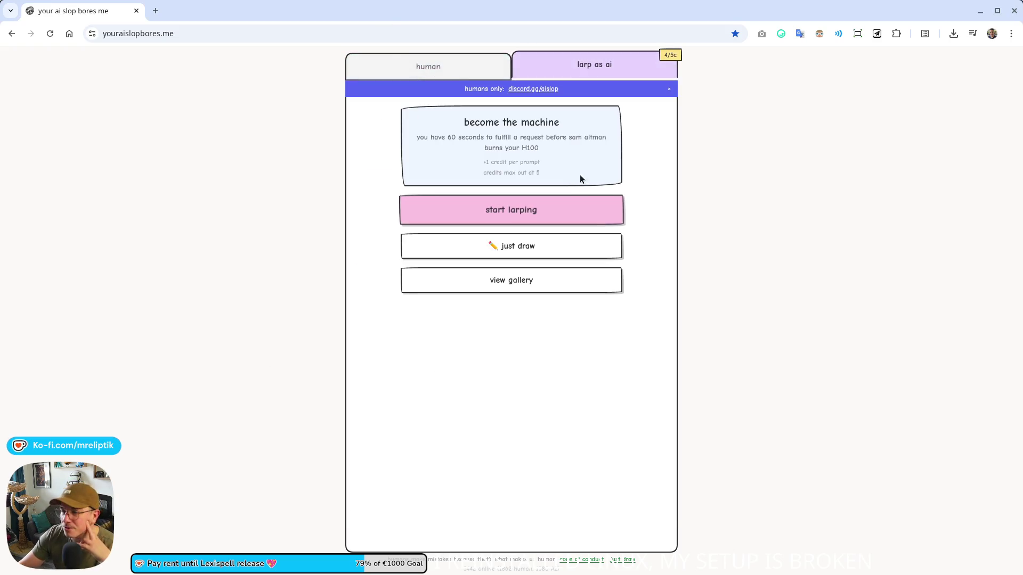
left_click(443, 63)
left_click(455, 488)
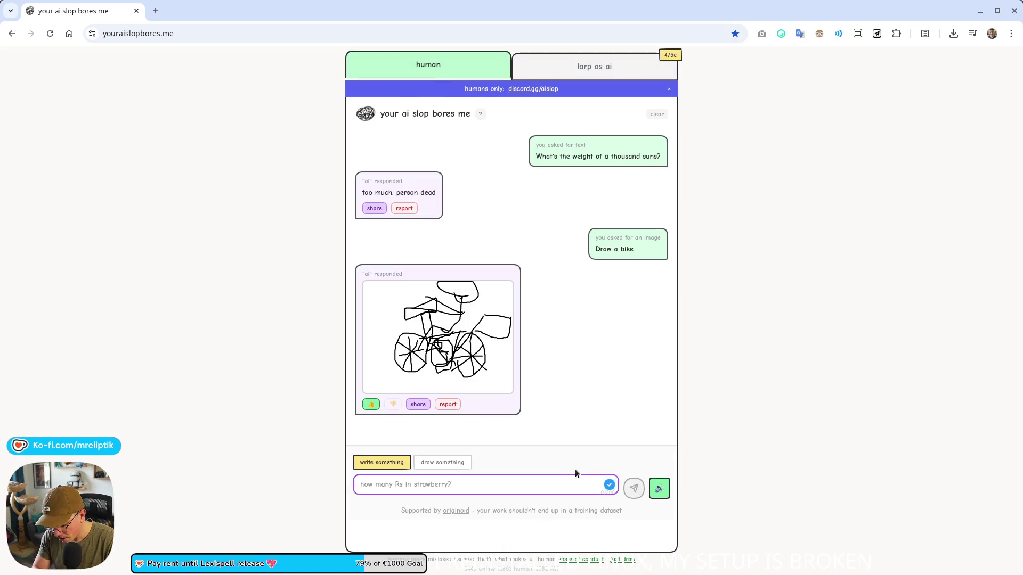
Send the question "How do I draw a sine wave in a shader for Godot?".
type("How do I draw a sine wave in a shader for Godot?")
key("Return")
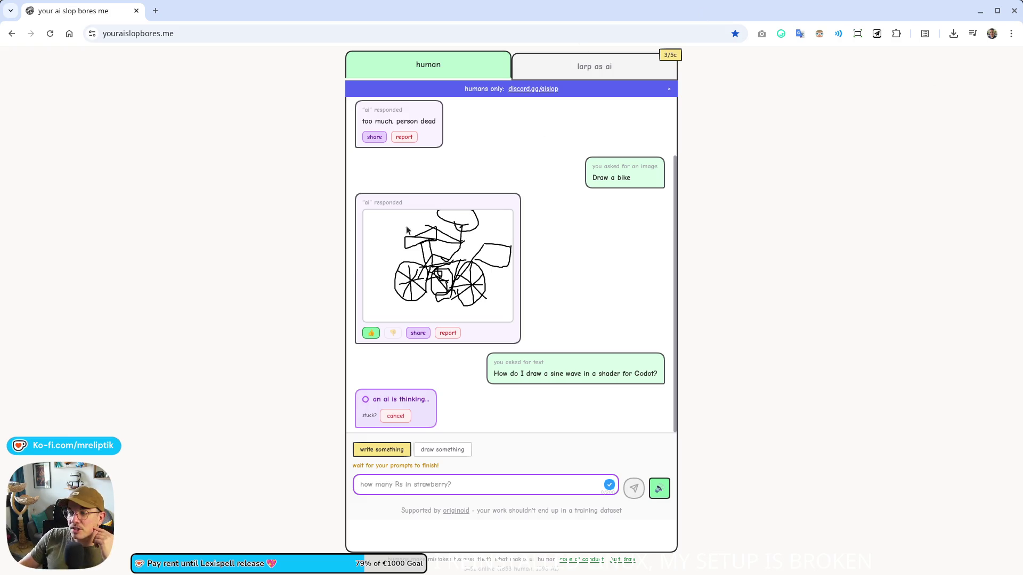
scroll(549, 234, "up", 3)
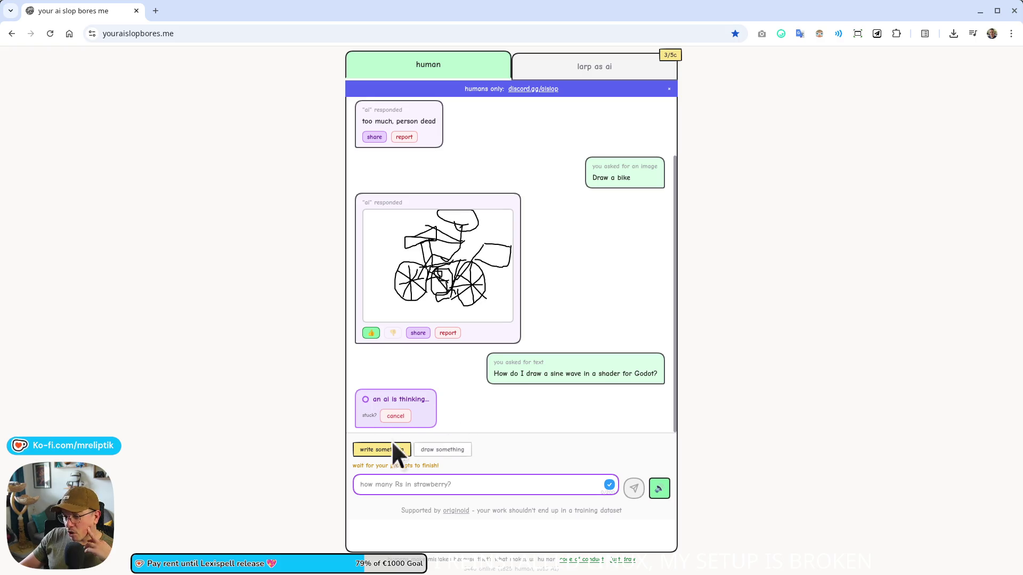
left_click(406, 417)
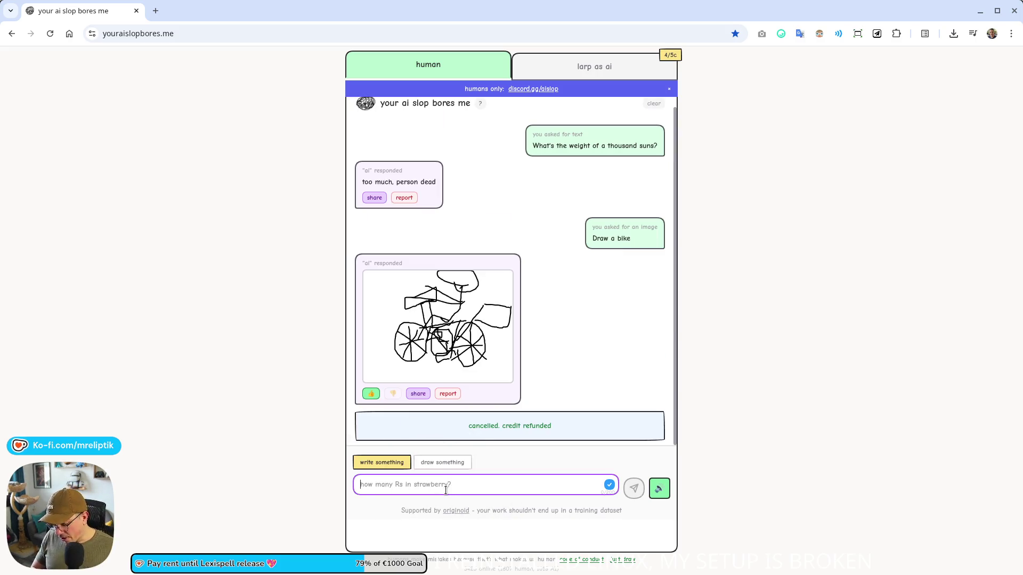
Ask "is slay the spire 2 good?", dismiss the Discord banner, and return to larp as ai.
type("is slay the spire")
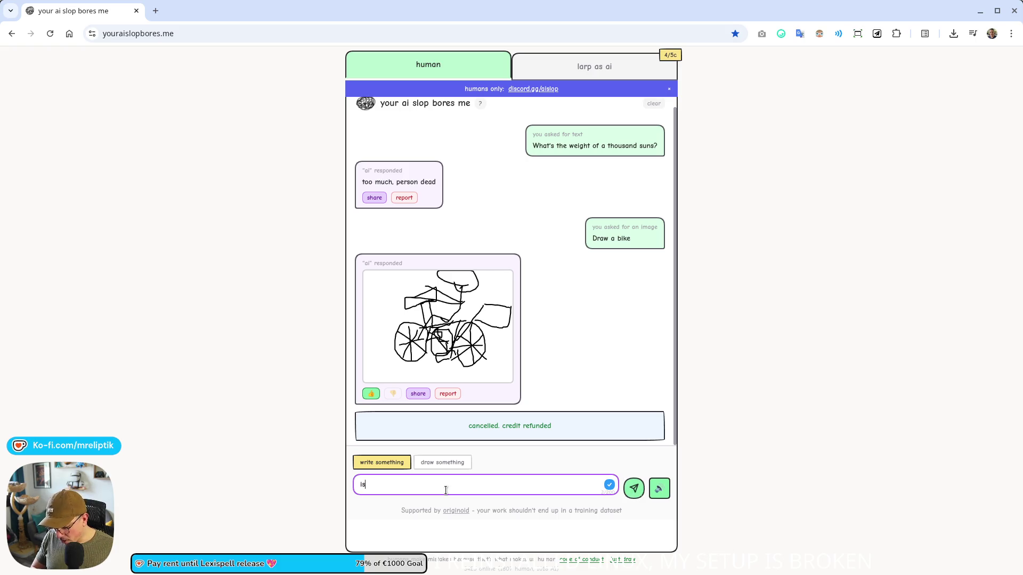
type(" 2 good?")
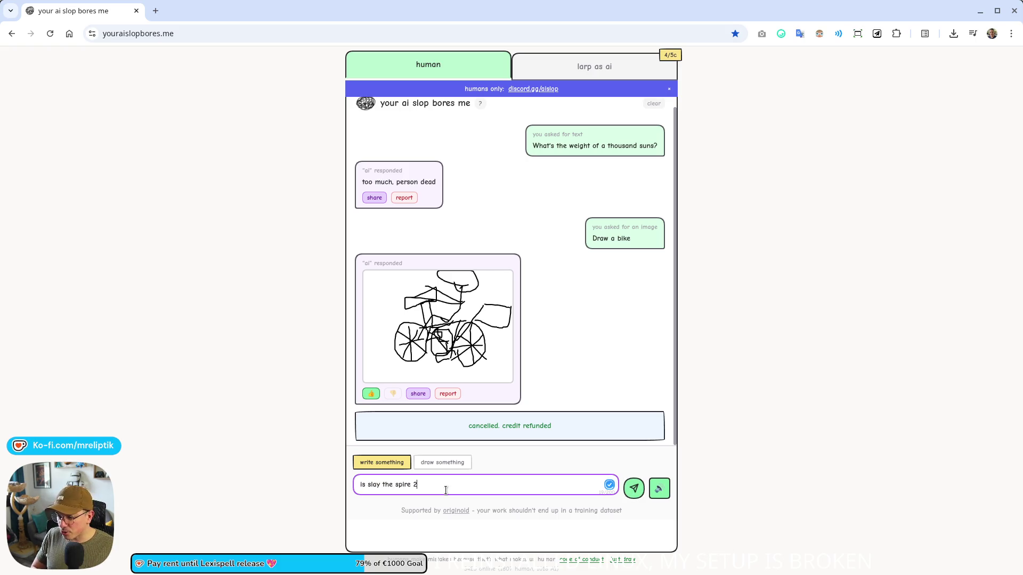
key("Return")
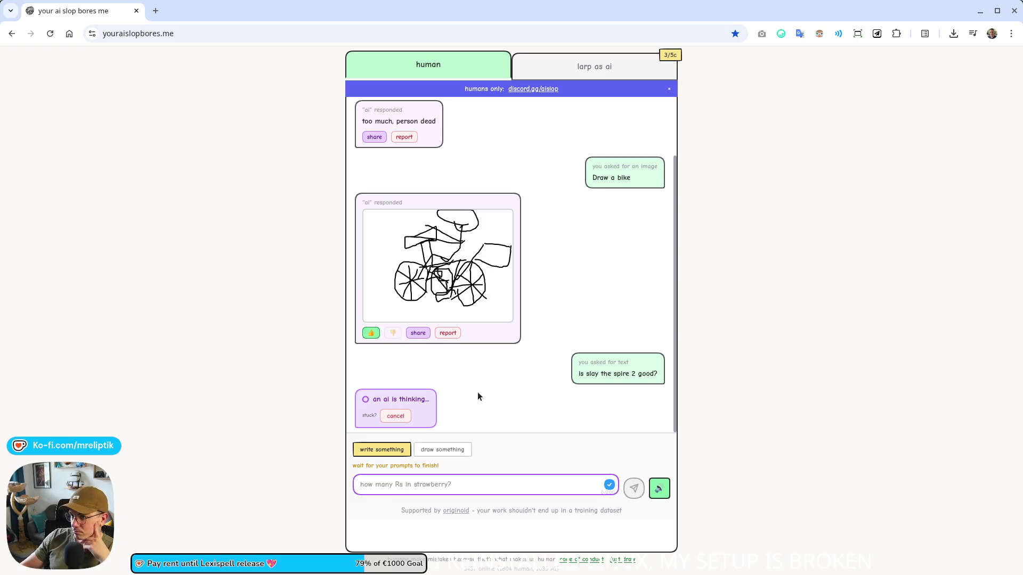
left_click(670, 90)
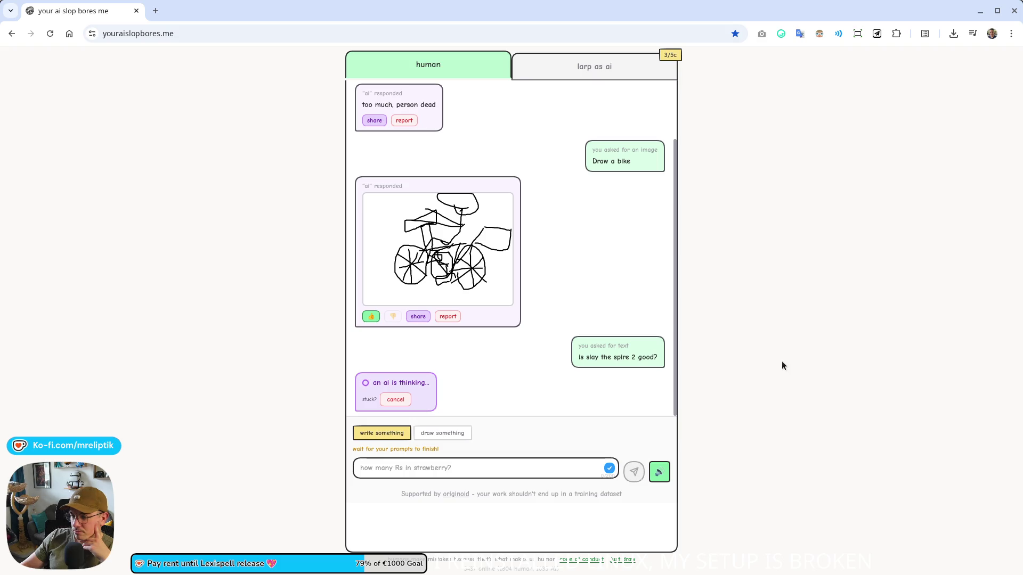
left_click(591, 79)
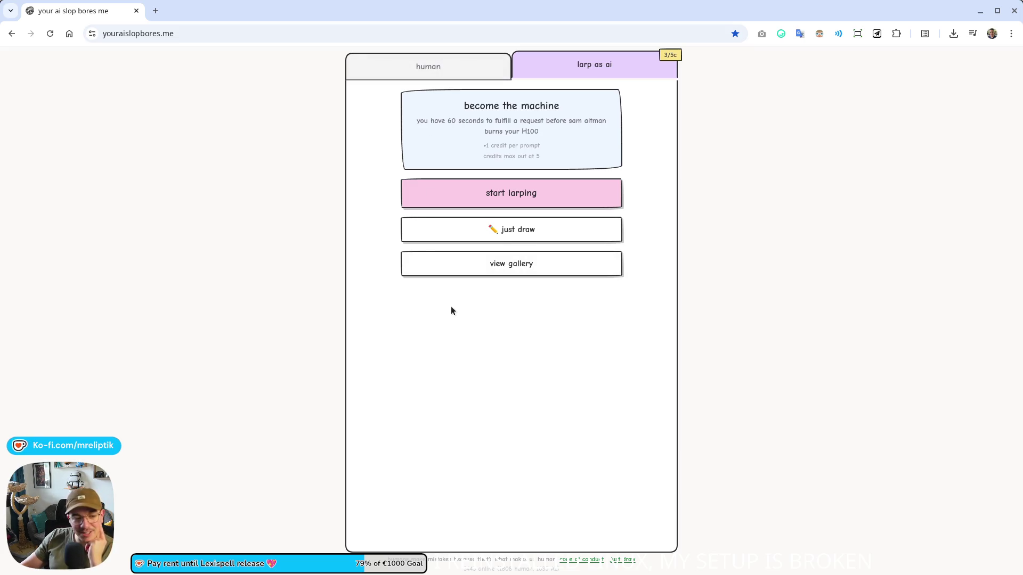
Glance at the human chat, then return to larp as ai and start larping.
left_click(428, 66)
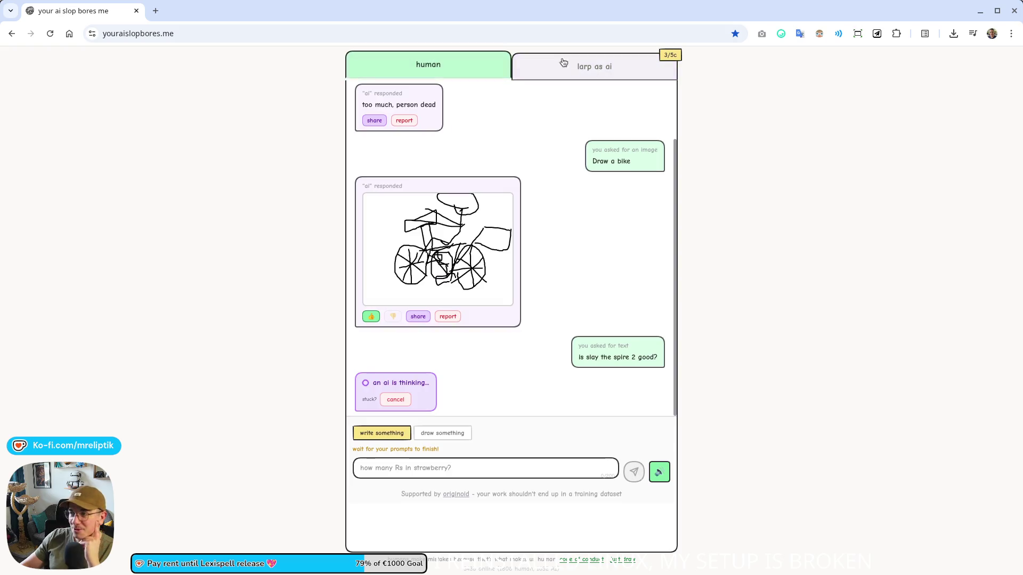
left_click(593, 78)
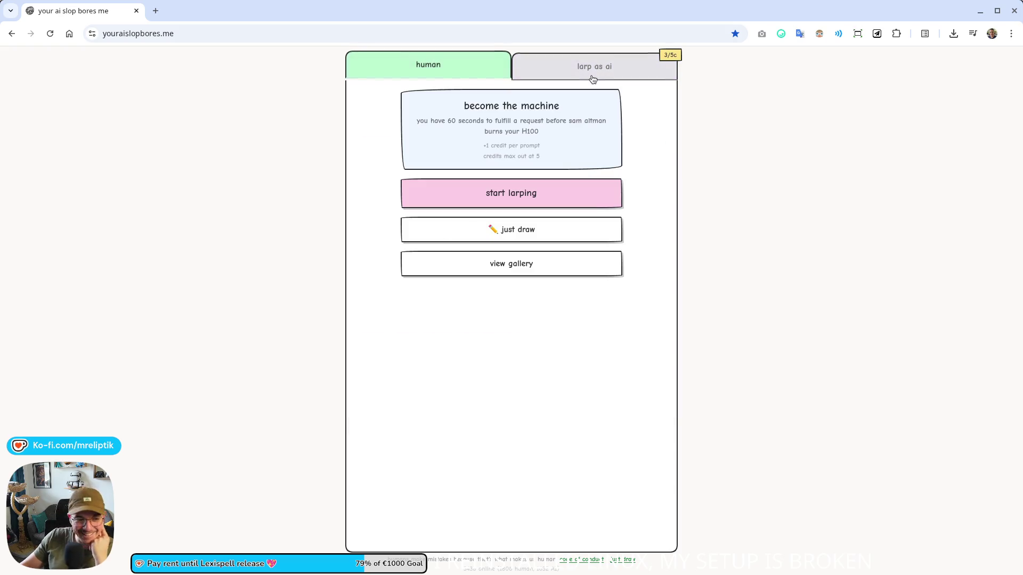
left_click(533, 193)
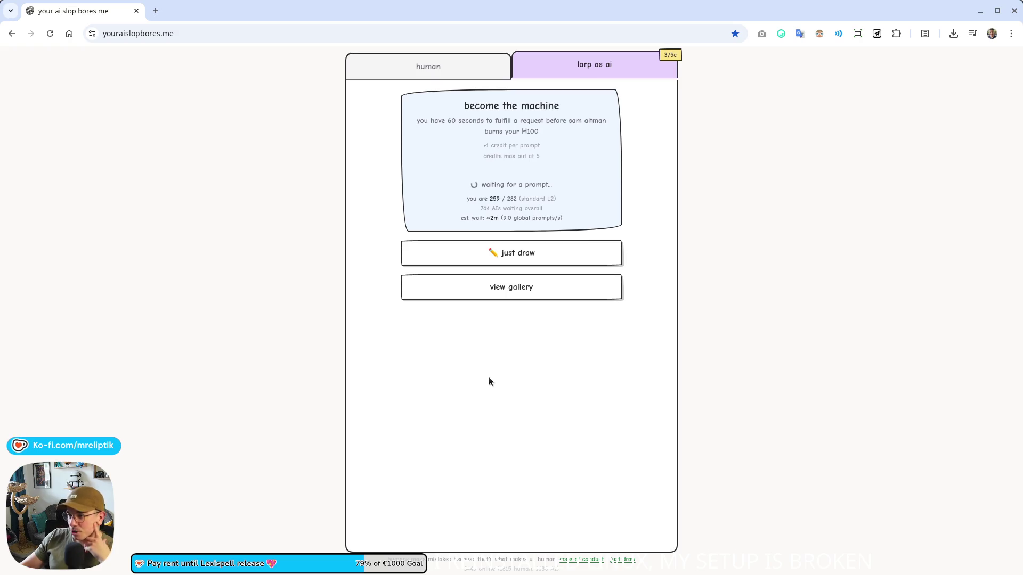
Toggle between the human chat and larp as ai, then join the queue for a prompt.
left_click(457, 72)
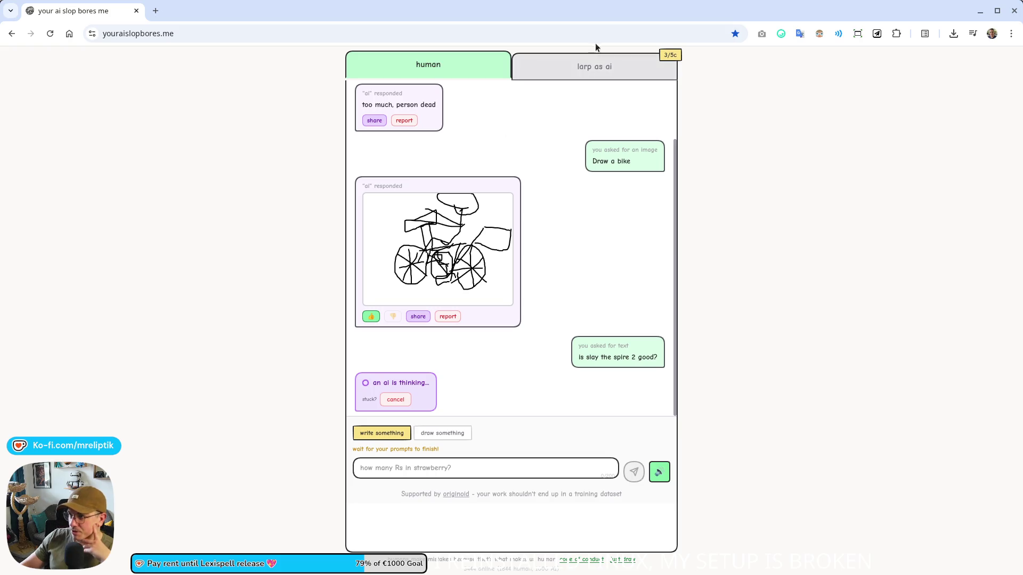
left_click(595, 64)
left_click(511, 193)
left_click(436, 65)
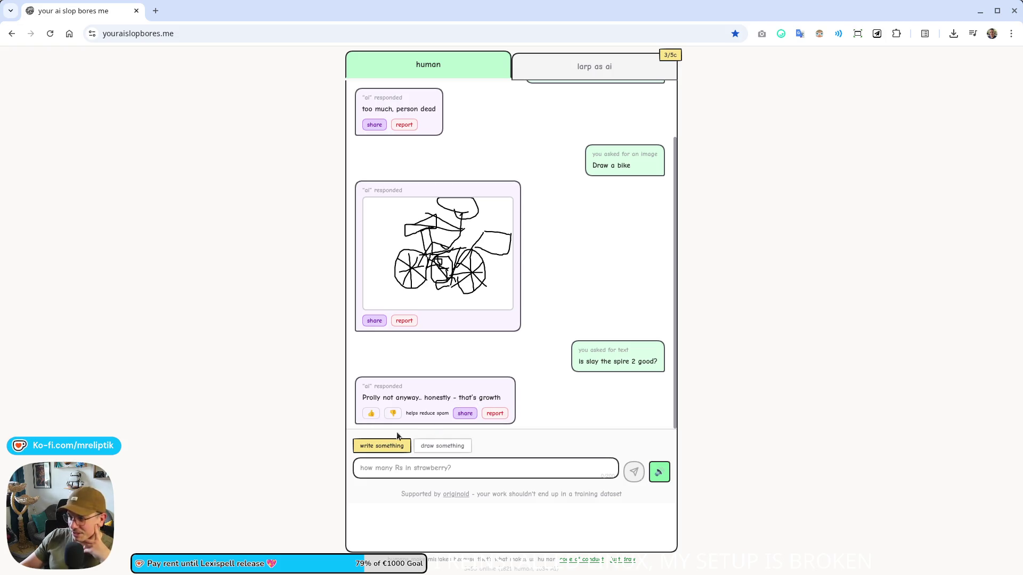
left_click(590, 64)
left_click(486, 198)
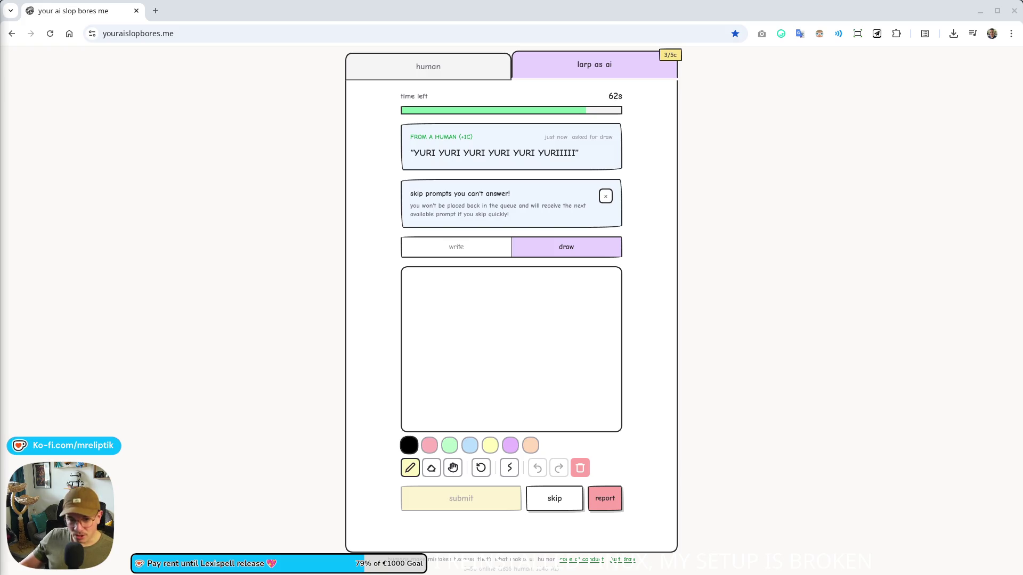
Draw a purple skirt, peach legs and black shoes on the canvas.
left_click(509, 445)
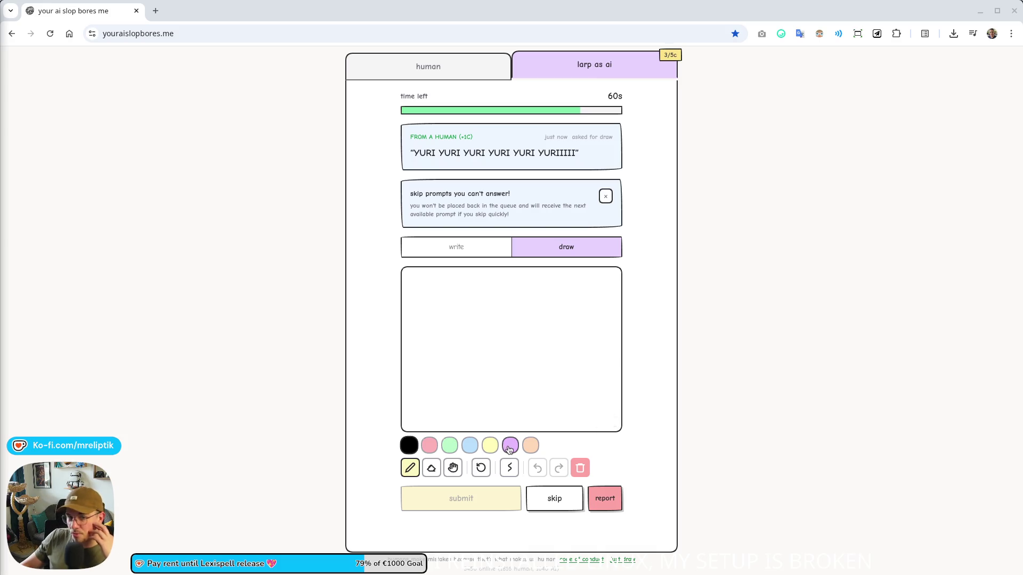
mouse_move(470, 328)
left_mouse_down()
mouse_move(445, 368)
mouse_move(562, 377)
mouse_move(514, 321)
mouse_move(482, 331)
mouse_move(512, 319)
left_mouse_up()
left_click(530, 446)
mouse_move(475, 368)
left_mouse_down()
mouse_move(474, 413)
mouse_move(491, 401)
mouse_move(492, 368)
mouse_move(490, 416)
mouse_move(505, 366)
left_mouse_up()
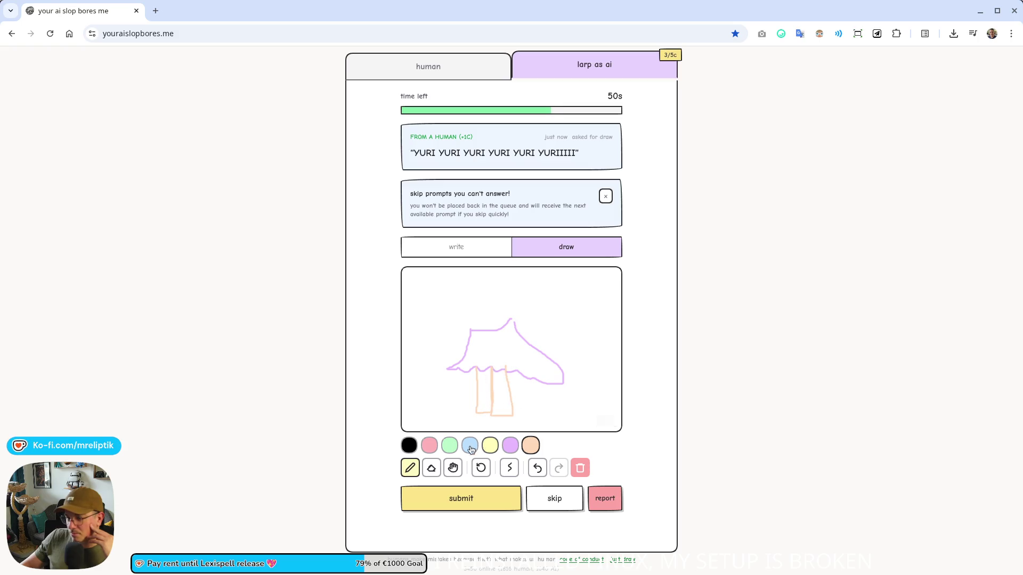
mouse_move(477, 424)
left_mouse_down()
mouse_move(486, 415)
mouse_move(485, 428)
mouse_move(476, 410)
left_mouse_up()
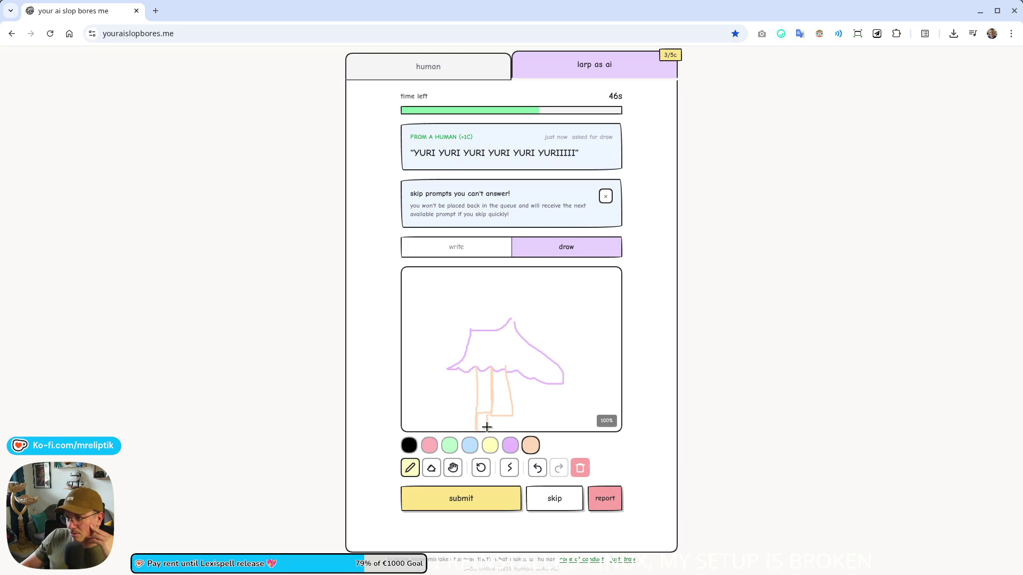
left_click(418, 445)
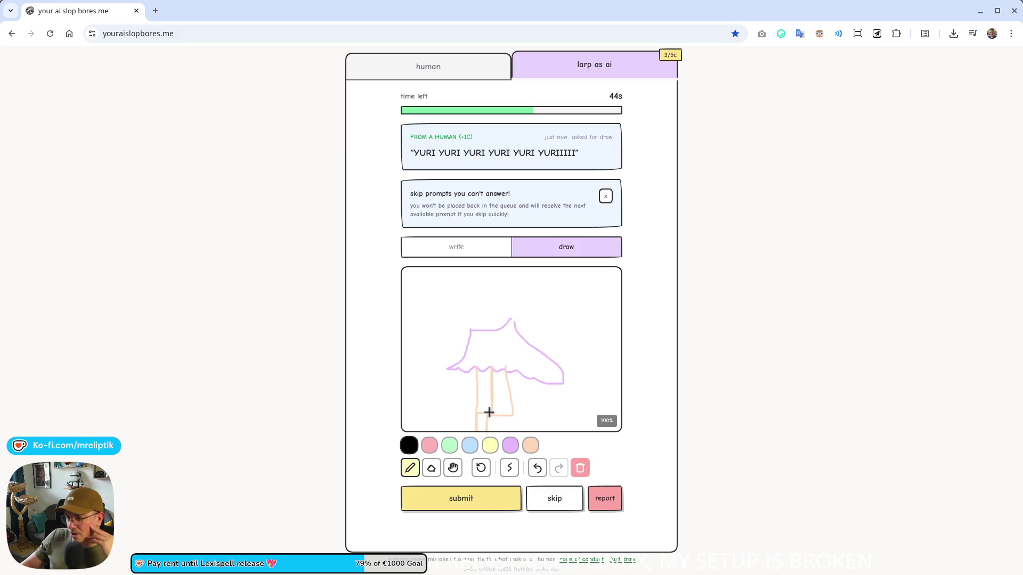
mouse_move(475, 415)
left_mouse_down()
mouse_move(475, 431)
mouse_move(505, 428)
mouse_move(482, 429)
left_mouse_up()
Add a yellow upper body and a black halo above the head.
left_click(531, 445)
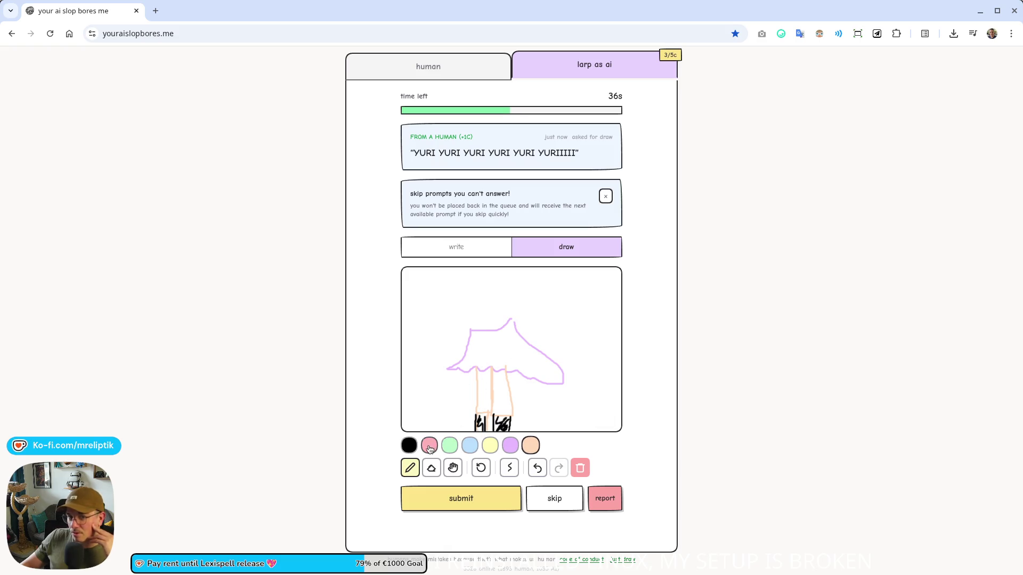
left_click(490, 445)
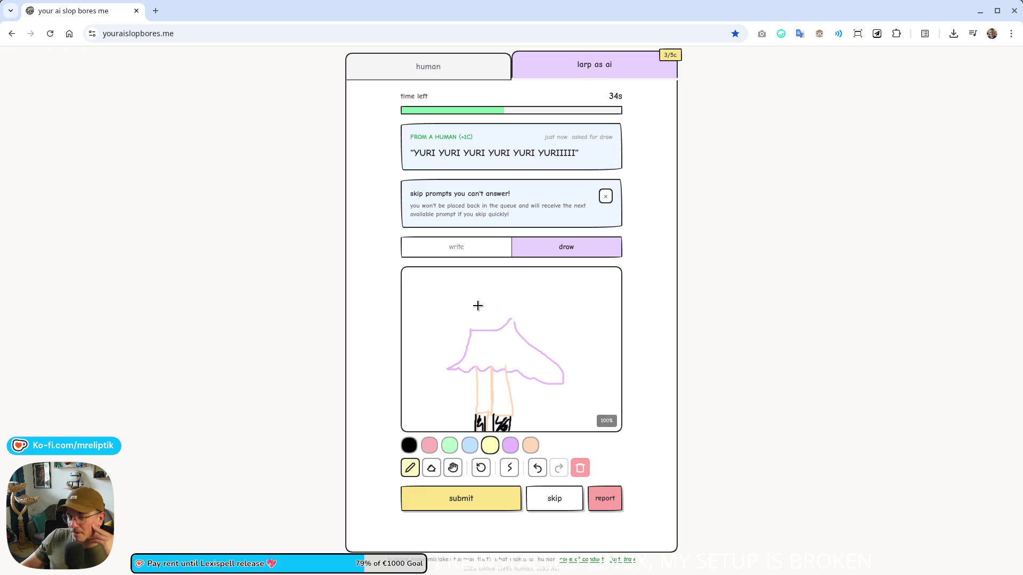
left_click_drag(476, 307, 476, 288)
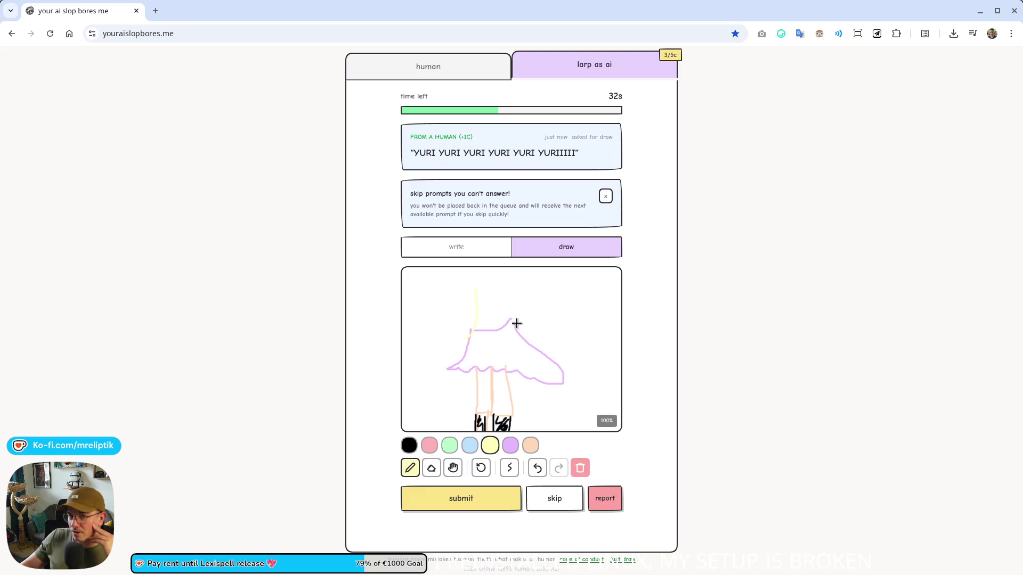
left_click_drag(523, 278, 505, 273)
left_click(409, 446)
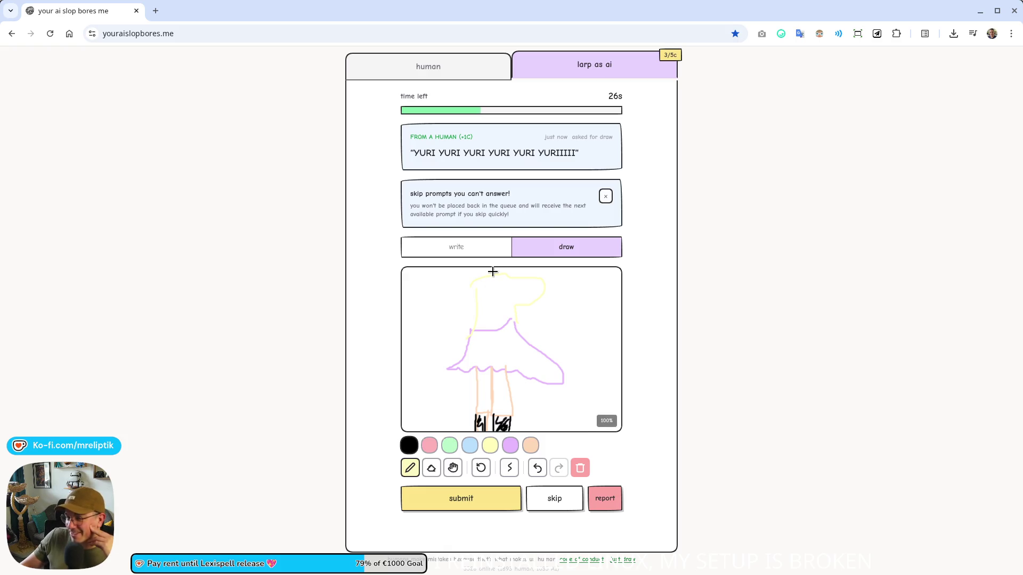
mouse_move(490, 268)
left_mouse_down()
mouse_move(498, 276)
mouse_move(486, 271)
left_mouse_up()
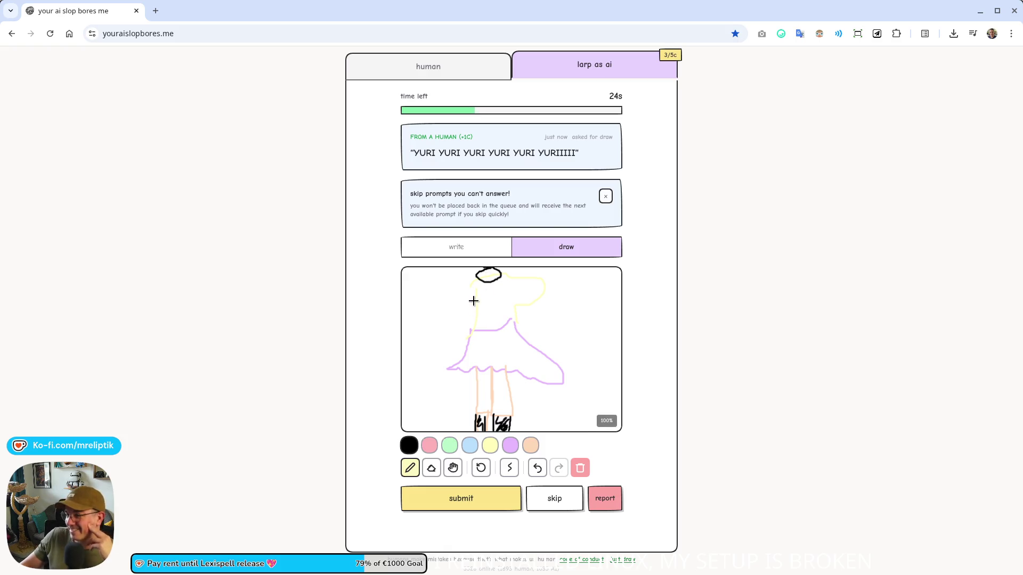
left_click(490, 445)
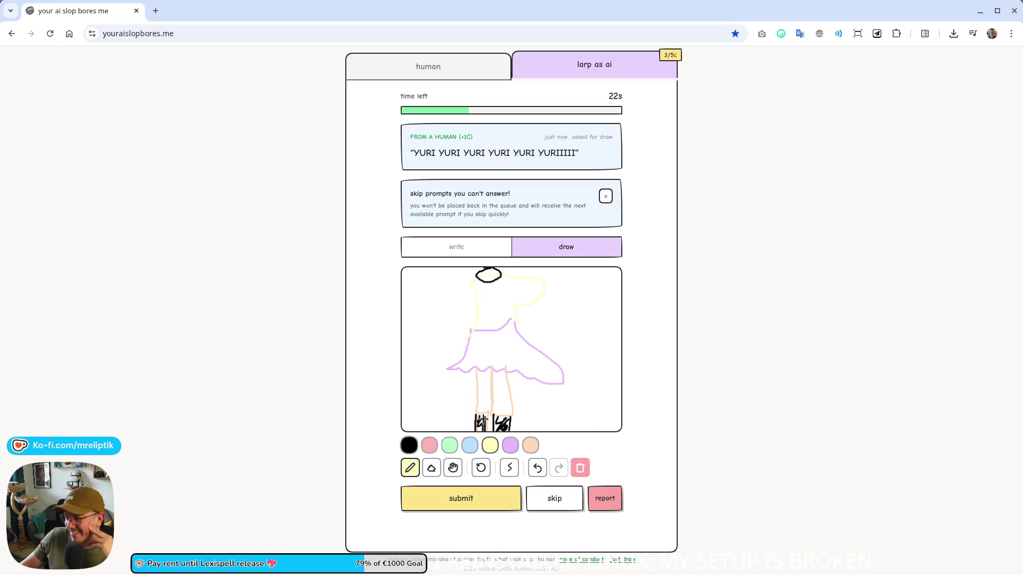
left_click_drag(462, 313, 487, 304)
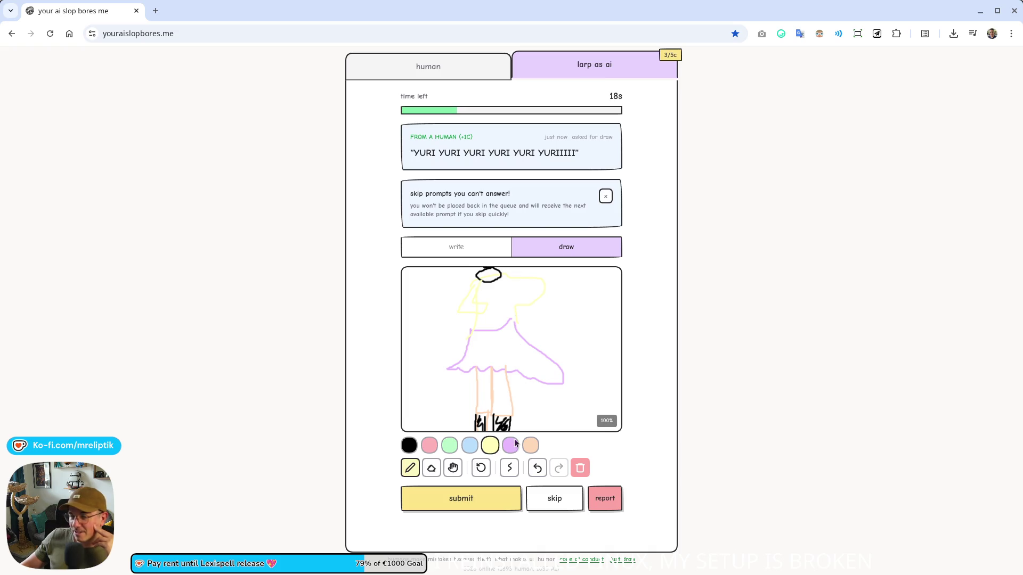
Add light-blue hair strokes around the figure and submit the drawing.
left_click(469, 446)
left_click_drag(462, 282, 437, 368)
mouse_move(461, 279)
left_mouse_down()
mouse_move(447, 326)
mouse_move(543, 281)
mouse_move(556, 349)
mouse_move(537, 293)
mouse_move(590, 370)
left_mouse_up()
left_click_drag(467, 288, 445, 366)
mouse_move(487, 271)
left_mouse_down()
mouse_move(500, 322)
mouse_move(482, 346)
left_mouse_up()
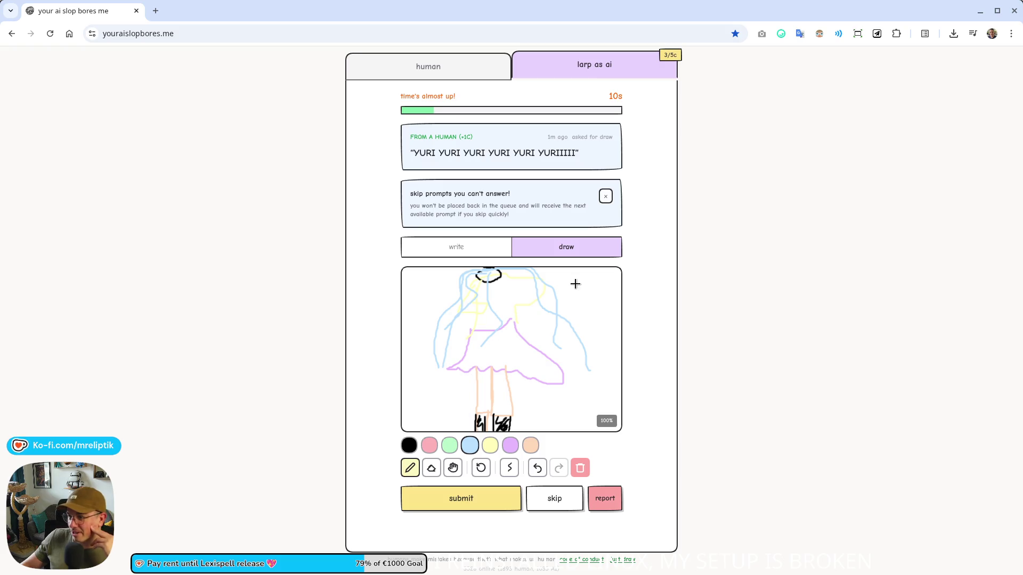
left_click(471, 496)
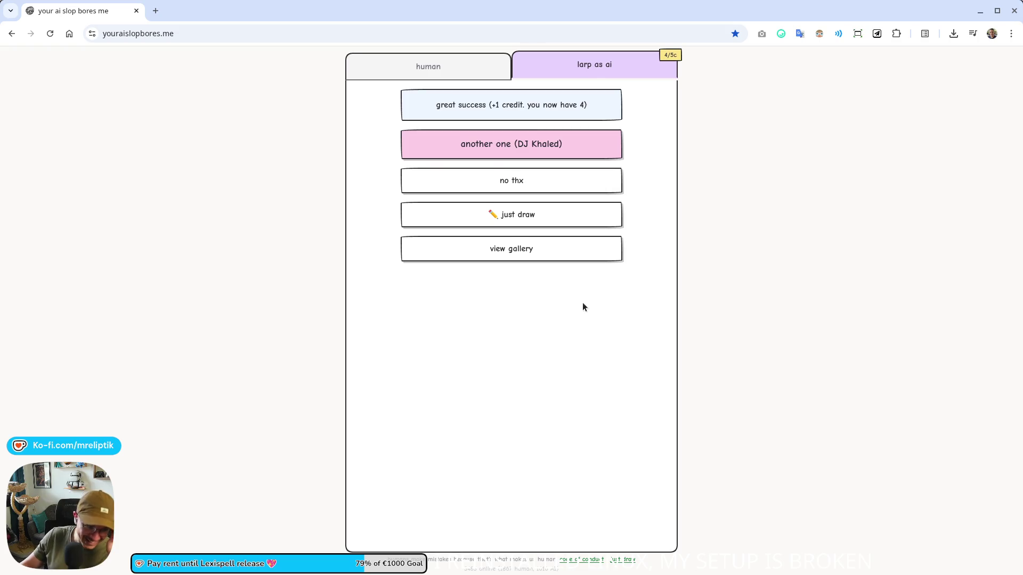
Request the next prompt with 'another one (DJ Khaled)'.
left_click(493, 155)
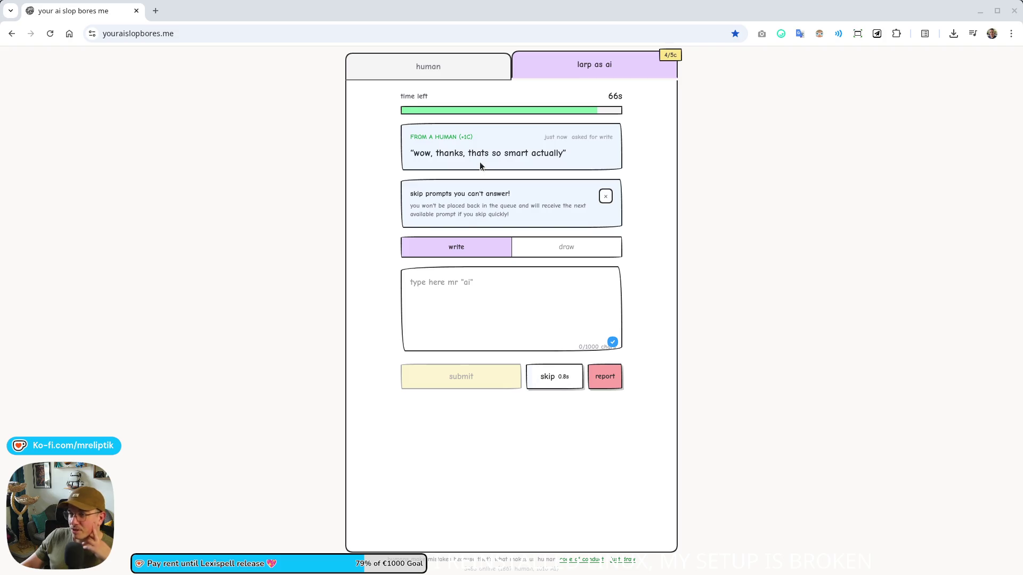
Write a reply about limited context ending "Thanks I guess ;)" and submit it.
left_click(469, 285)
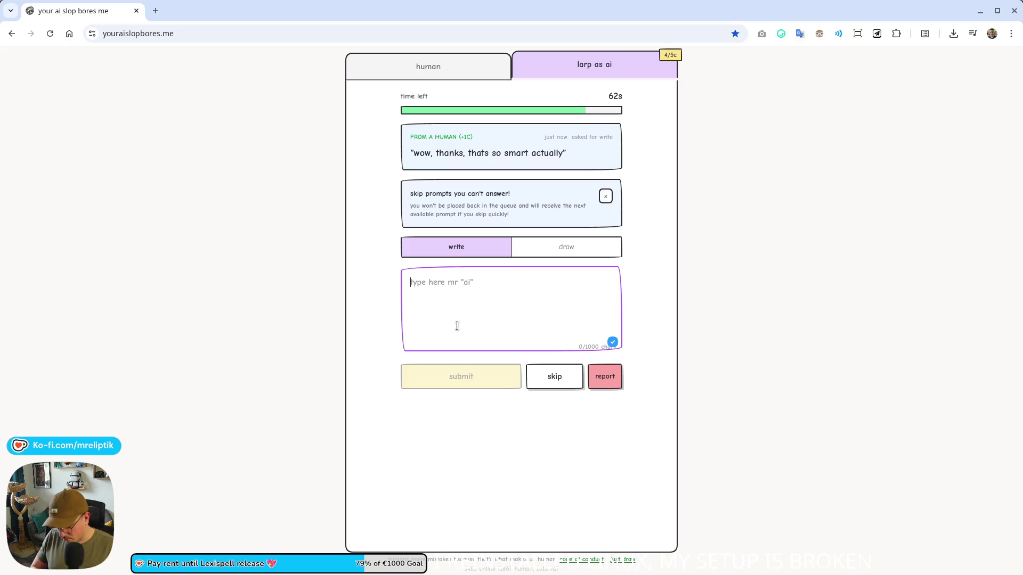
type("THat's not")
key("ctrl+a")
type("That's")
type("esstion and m")
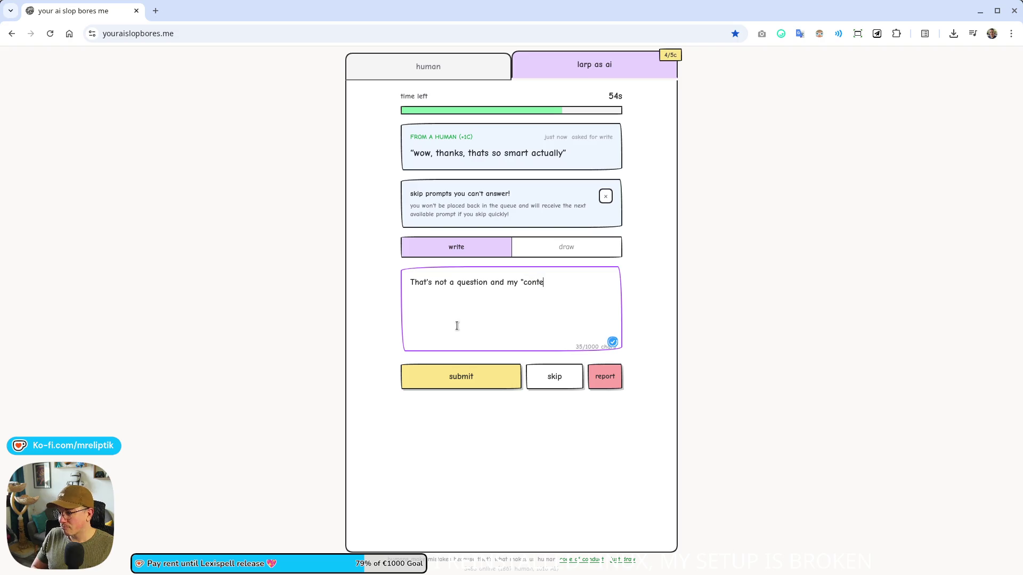
type("d so")
type("... I'm not ")
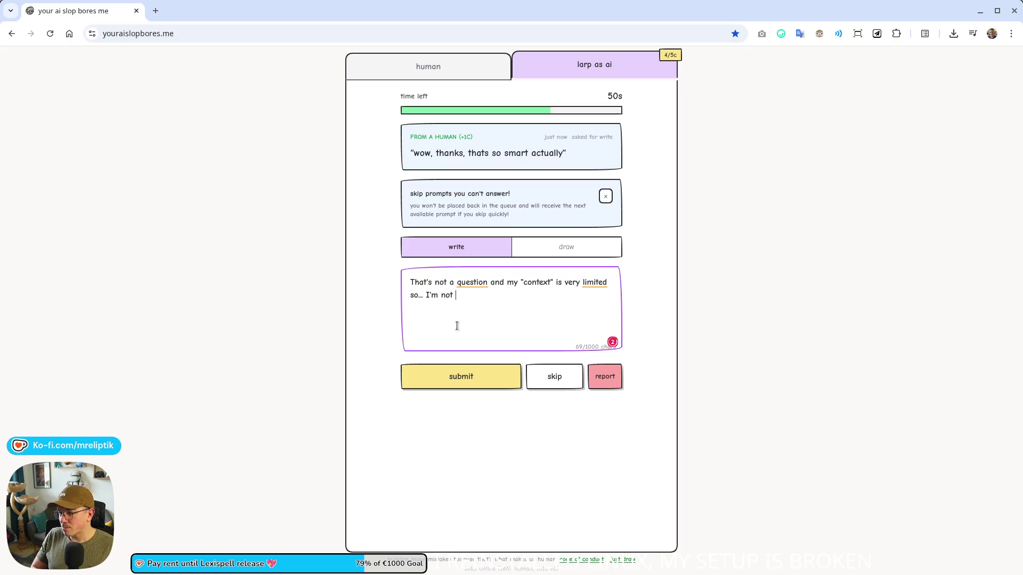
type("sure wh shou")
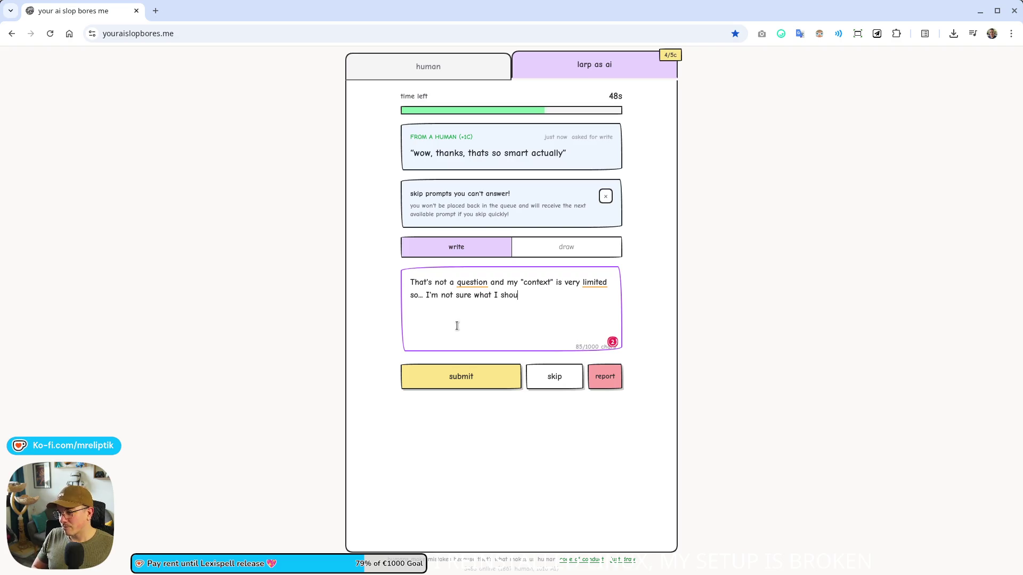
type("Thank")
type(" guess ;)")
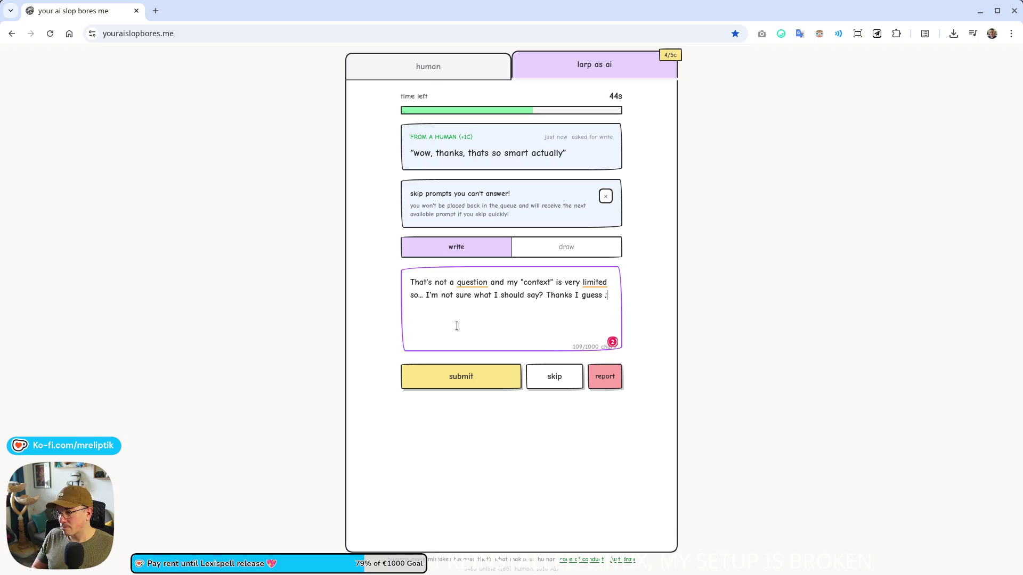
left_click(453, 387)
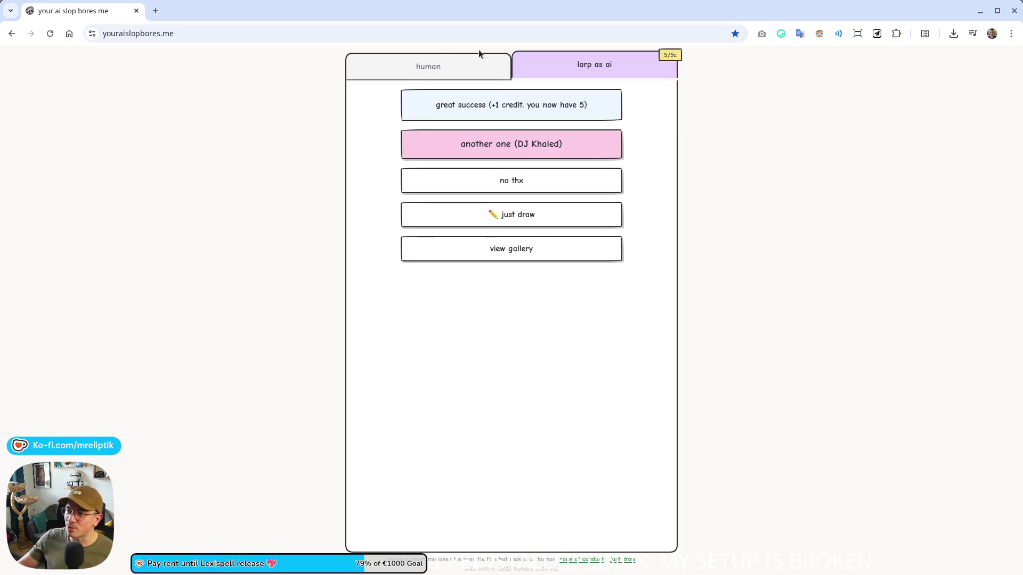
Return to the human tab and scroll through the chat log up to the Slay the Spire 2 question.
left_click(462, 65)
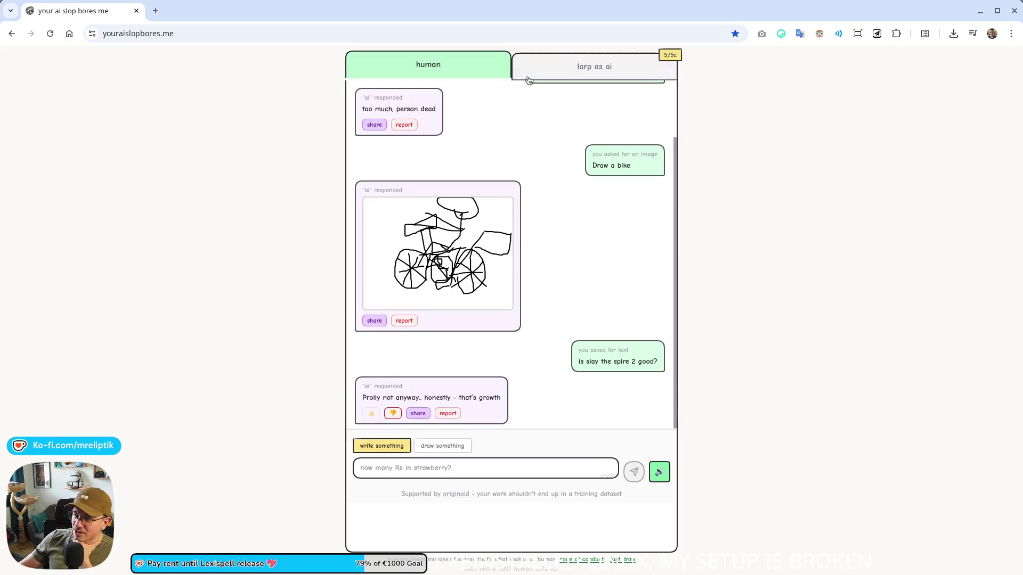
scroll(520, 381, "up", 2)
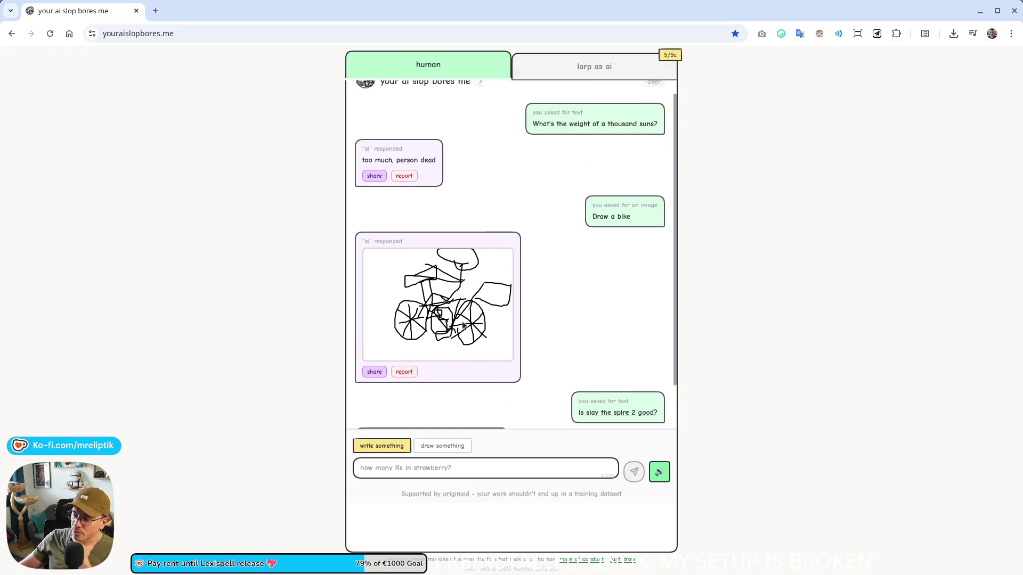
scroll(457, 340, "down", 2)
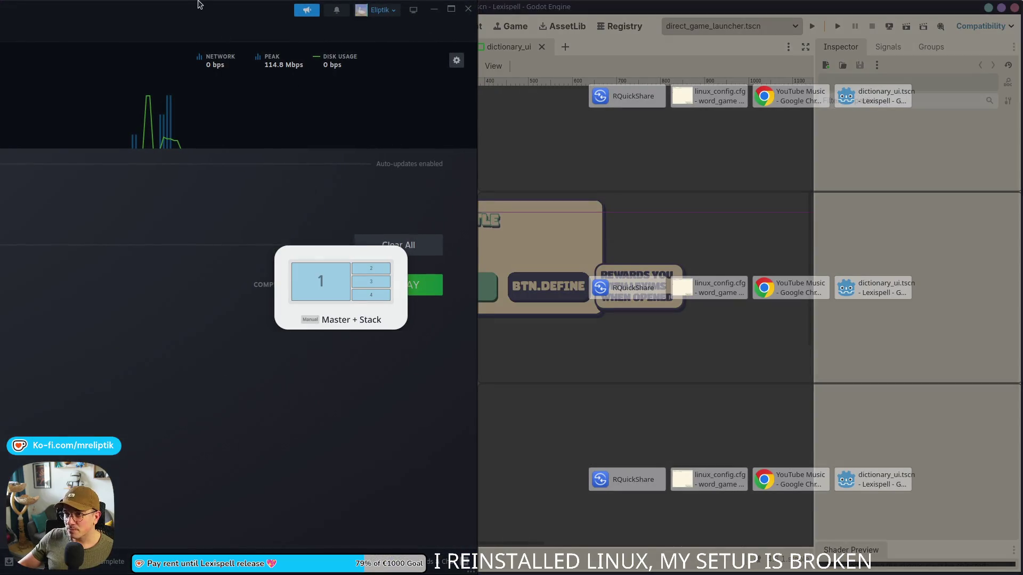
Tile Steam onto the left half and add Harventure Demo to the DOOM collection.
mouse_move(261, 19)
left_mouse_down()
mouse_move(389, 113)
mouse_move(326, 169)
mouse_move(410, 170)
mouse_move(318, 45)
mouse_move(311, 258)
mouse_move(373, 16)
mouse_move(404, 0)
mouse_move(244, 210)
mouse_move(176, 245)
left_mouse_up()
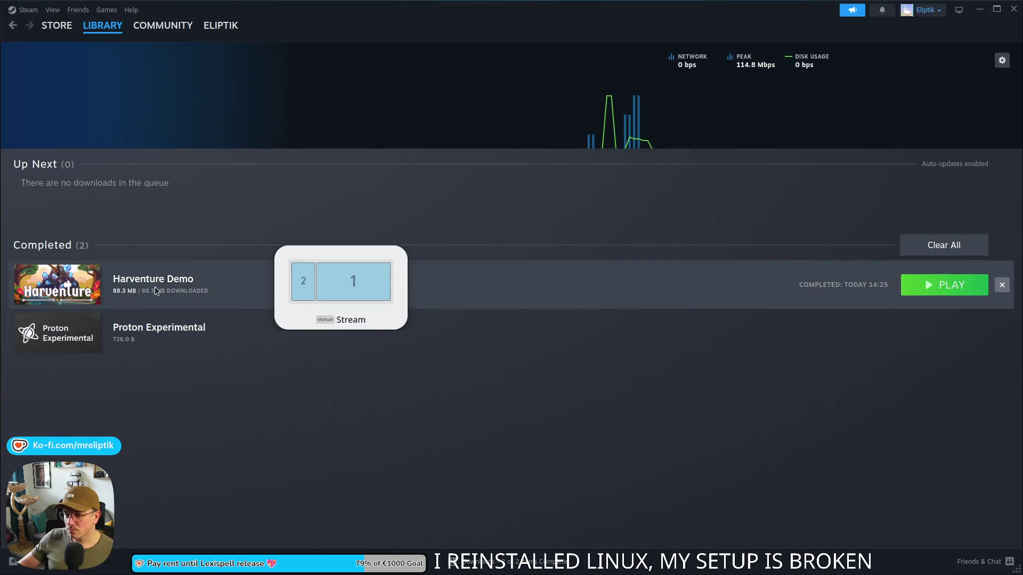
right_click(154, 286)
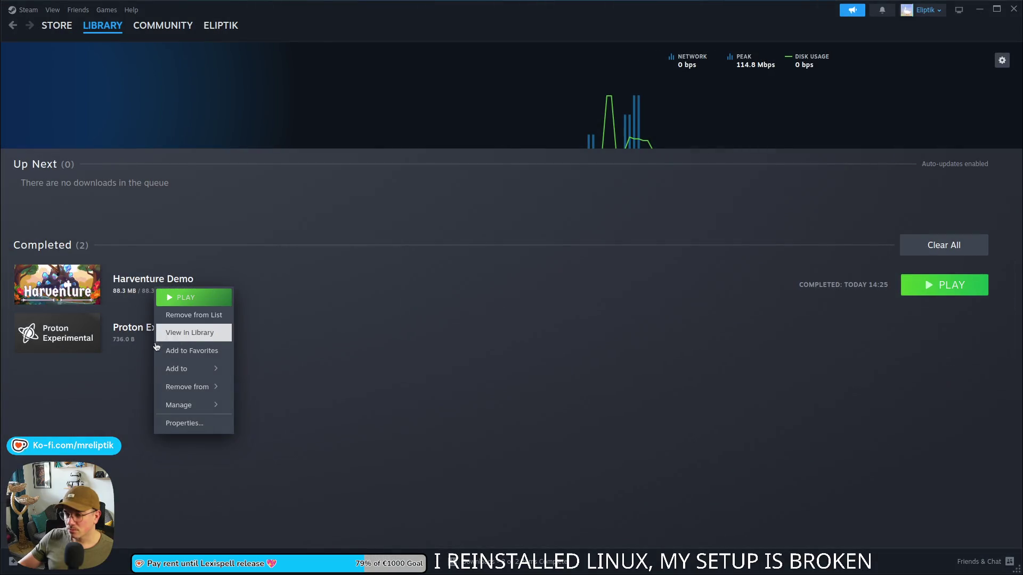
mouse_move(197, 373)
left_click(269, 155)
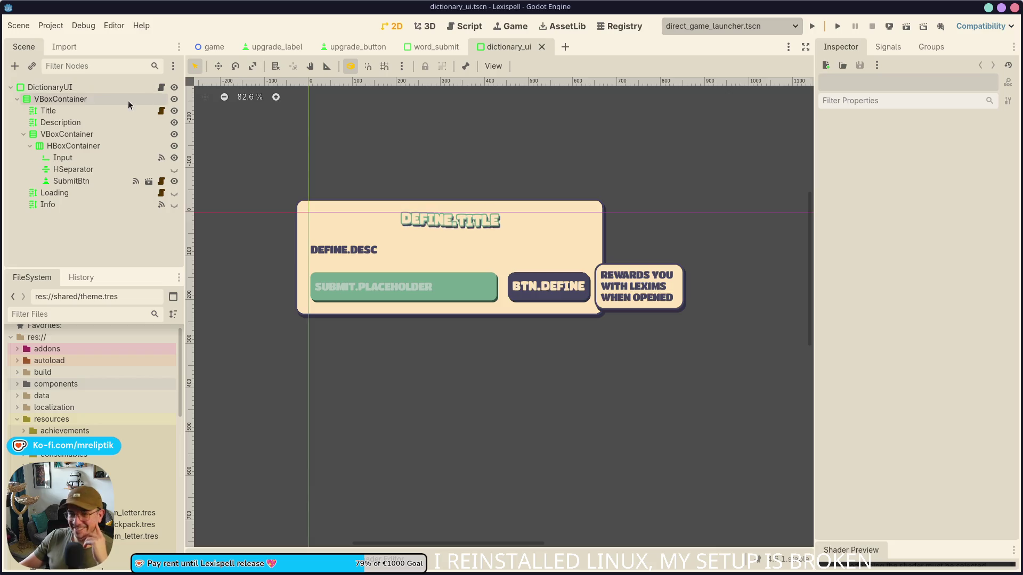
mouse_move(486, 561)
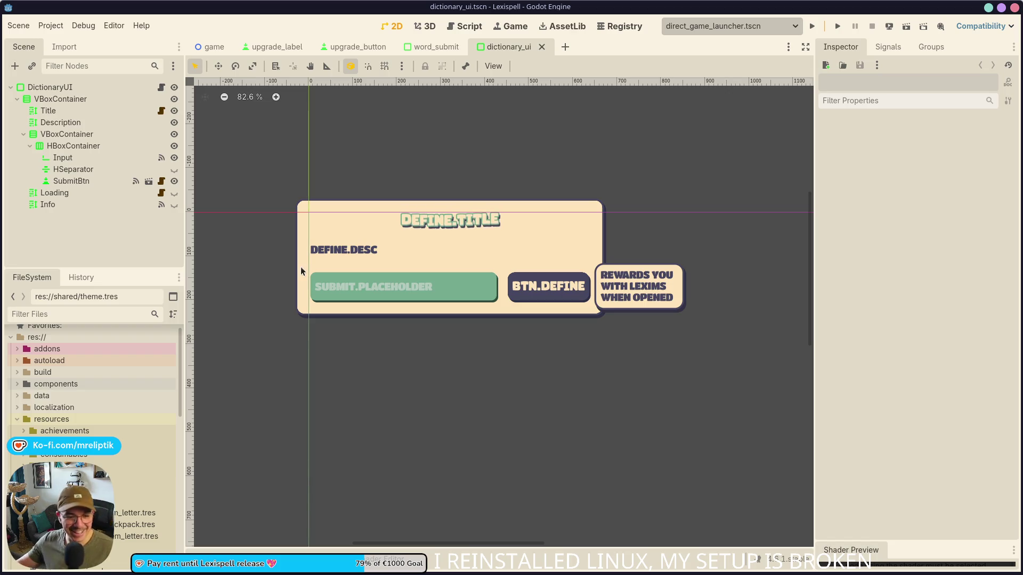
scroll(319, 277, "up", 2)
scroll(326, 304, "down", 1)
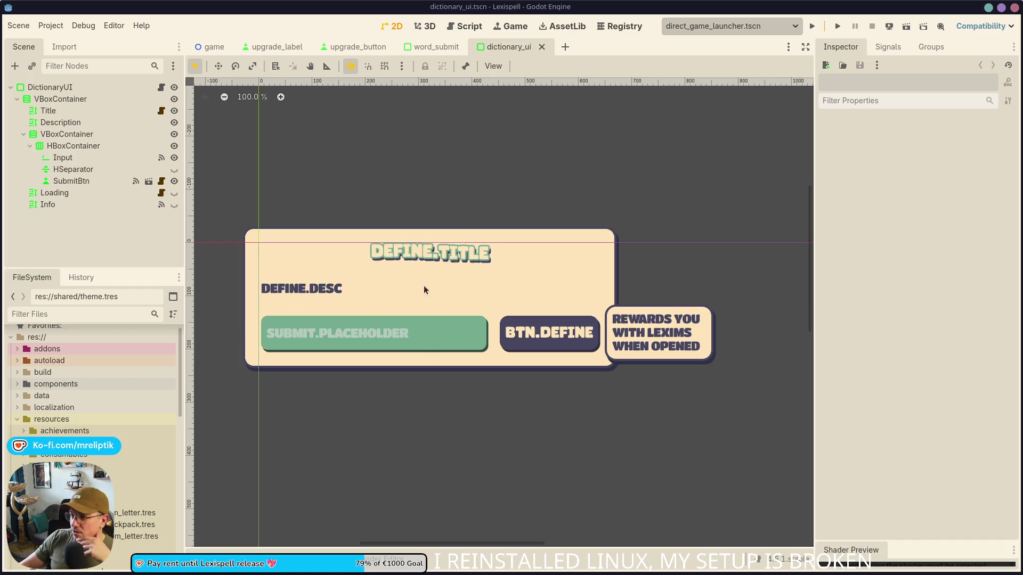
scroll(424, 302, "left", 2)
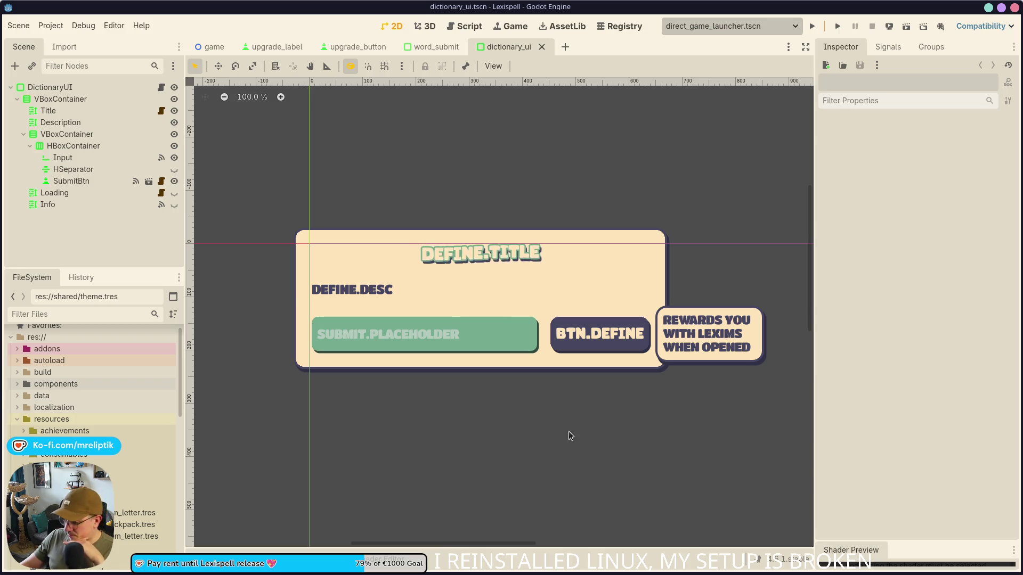
scroll(433, 265, "up", 1)
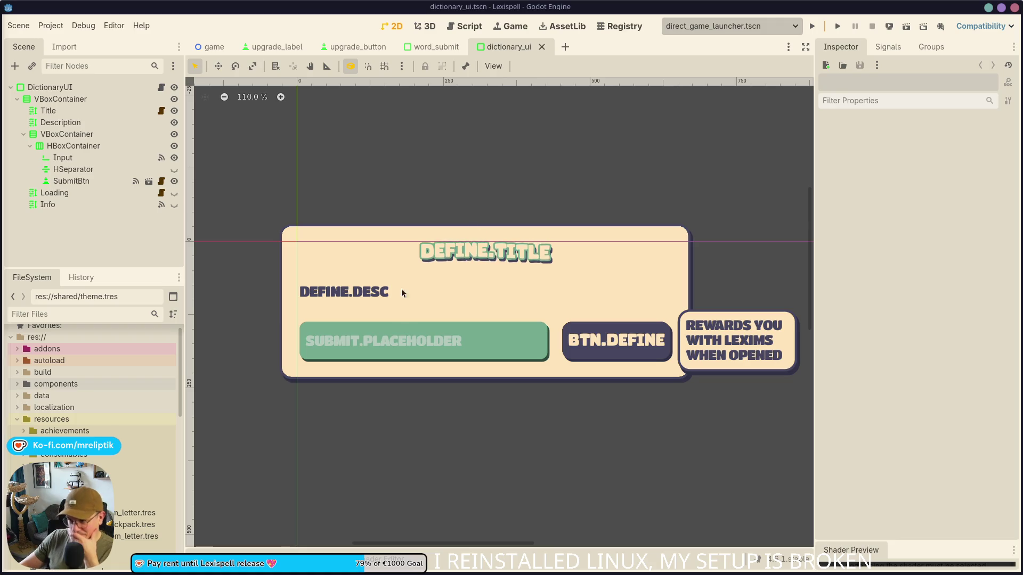
left_click(432, 48)
key("f")
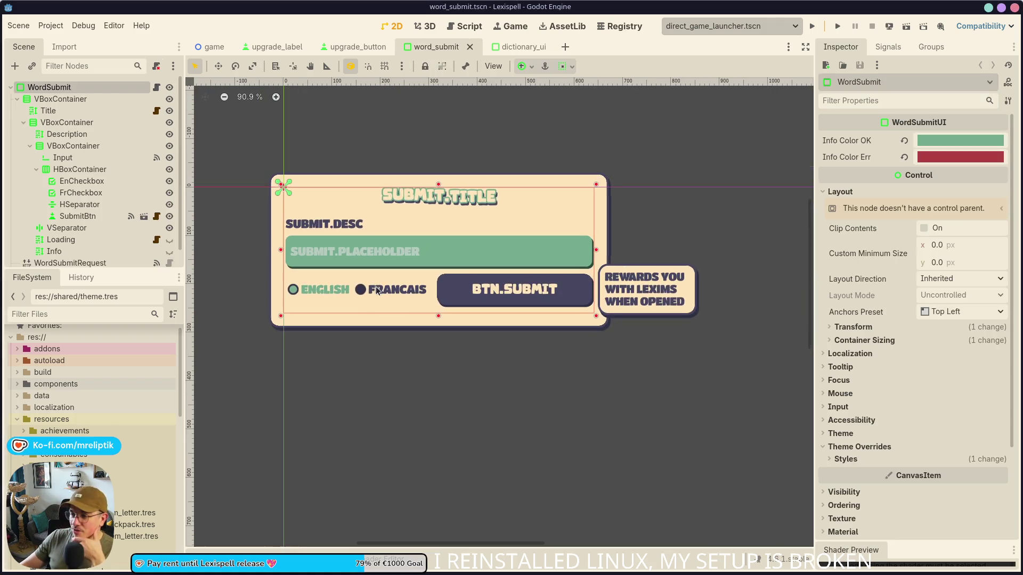
scroll(337, 303, "up", 5)
scroll(397, 262, "down", 3)
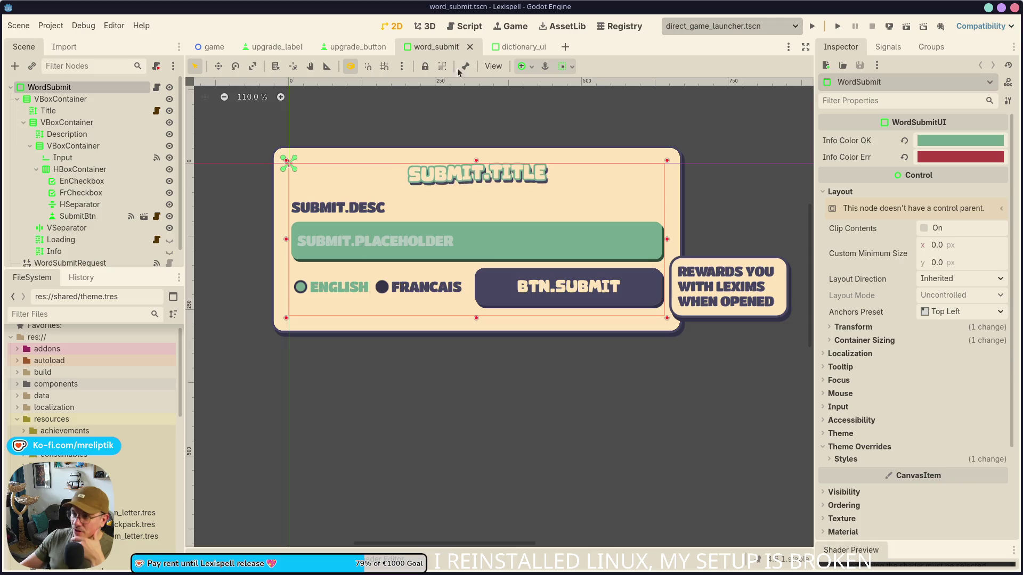
left_click(511, 47)
scroll(410, 335, "up", 3)
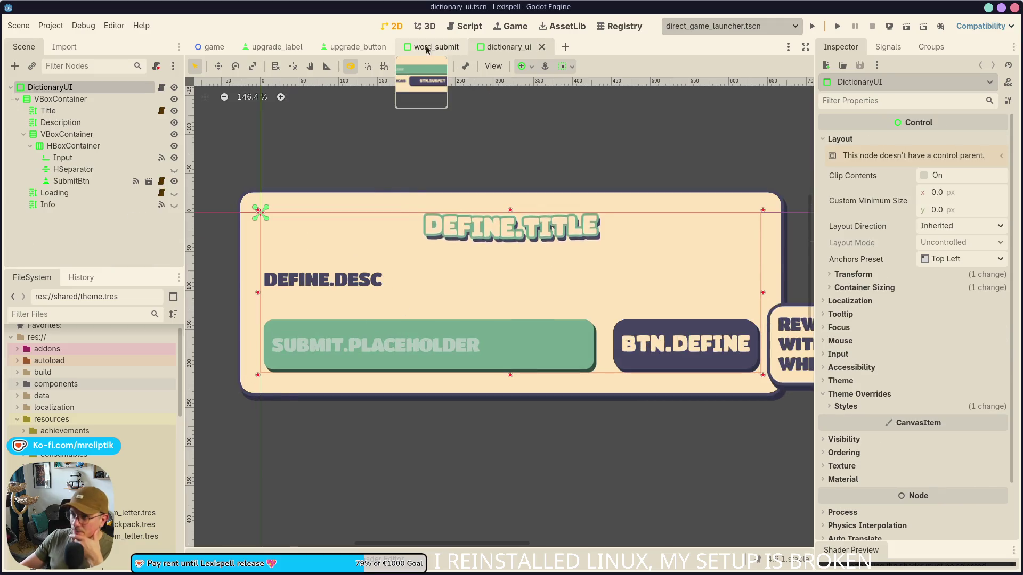
left_click(426, 48)
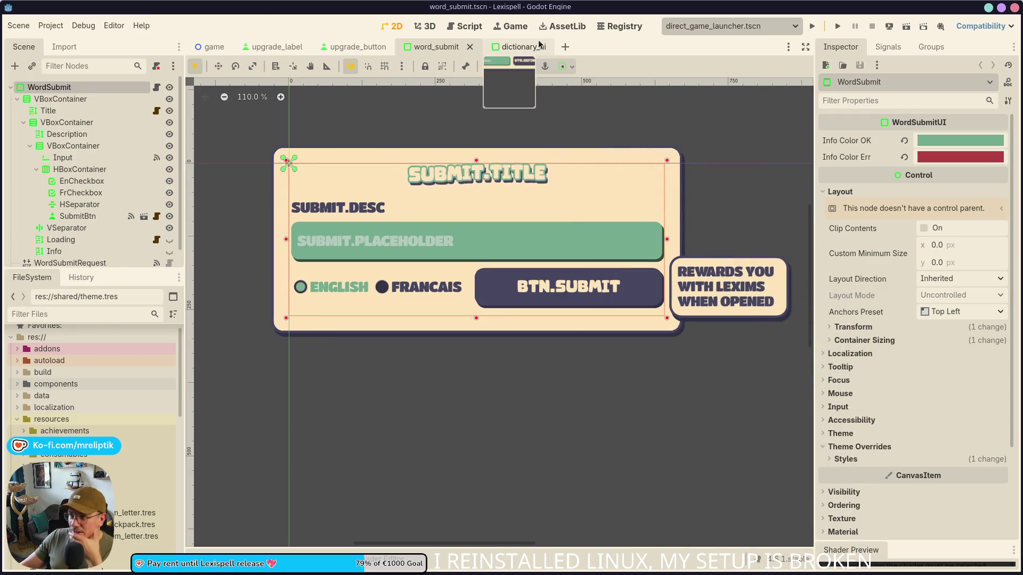
left_click(522, 47)
left_click(436, 49)
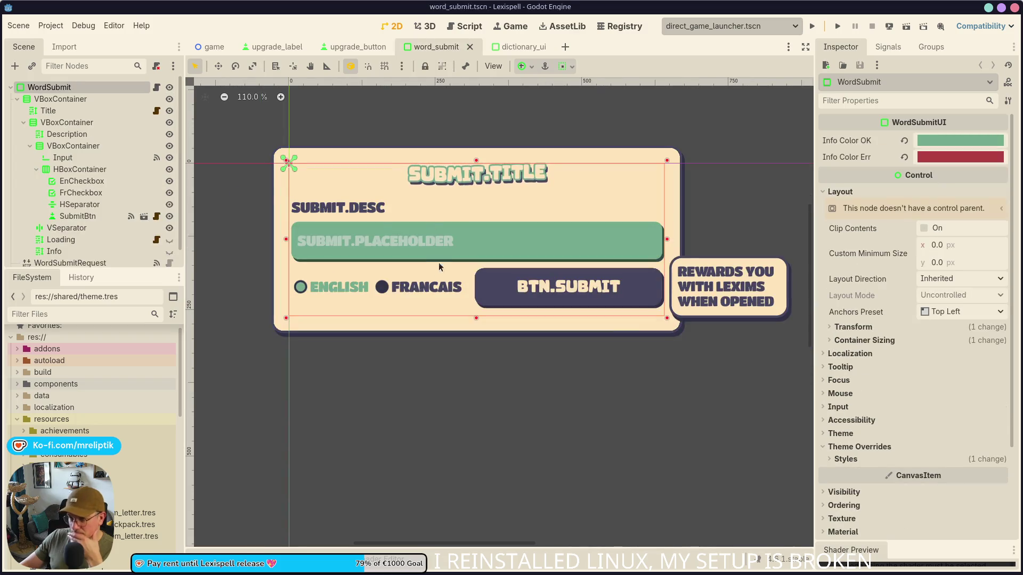
left_click(395, 292)
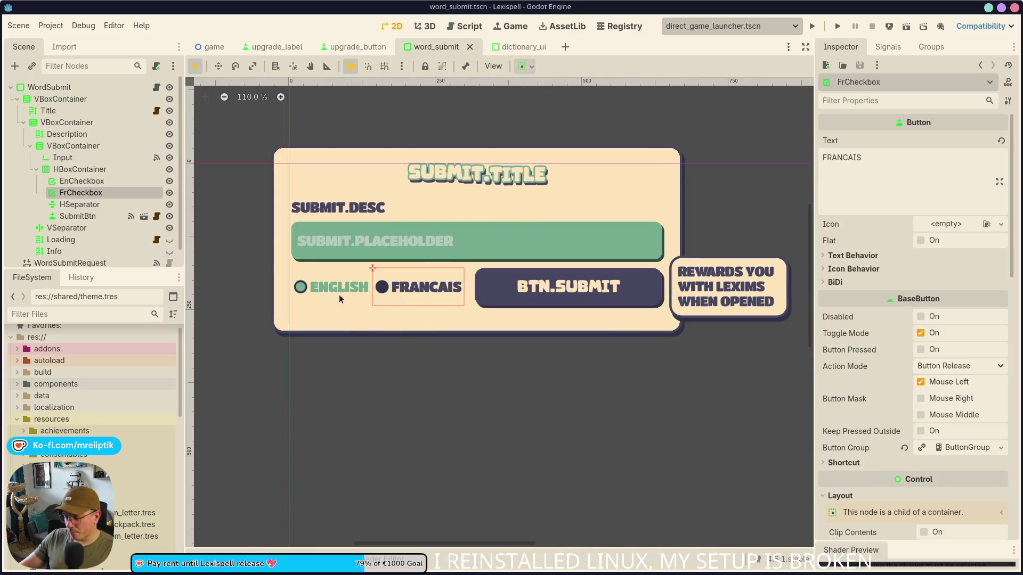
key("Left")
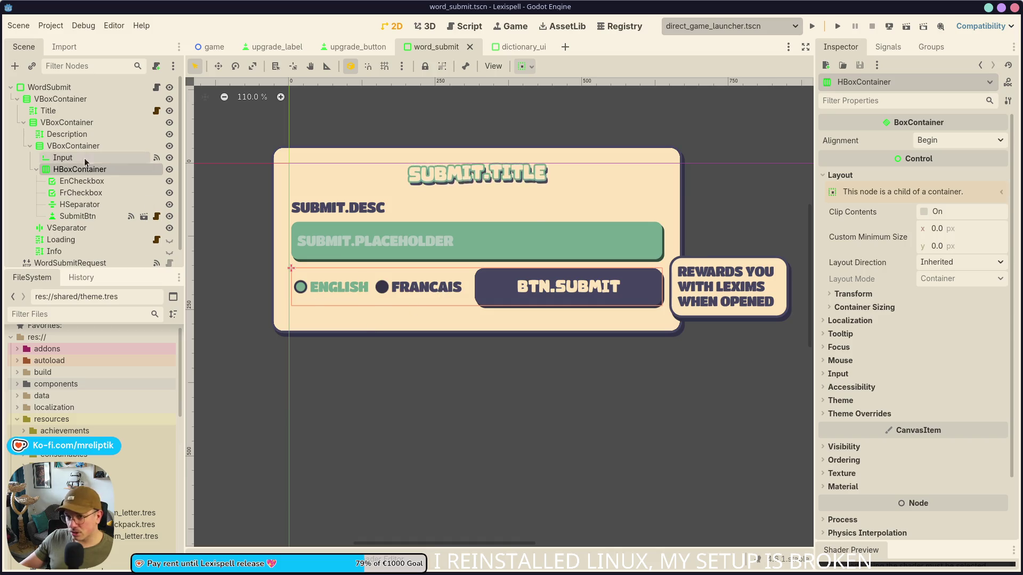
left_click(514, 47)
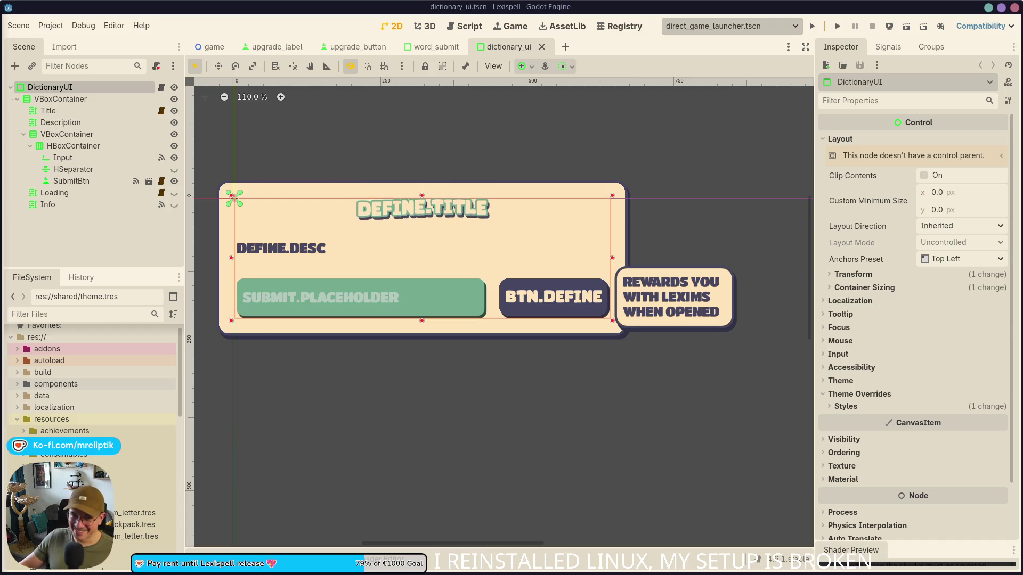
key("alt+Tab")
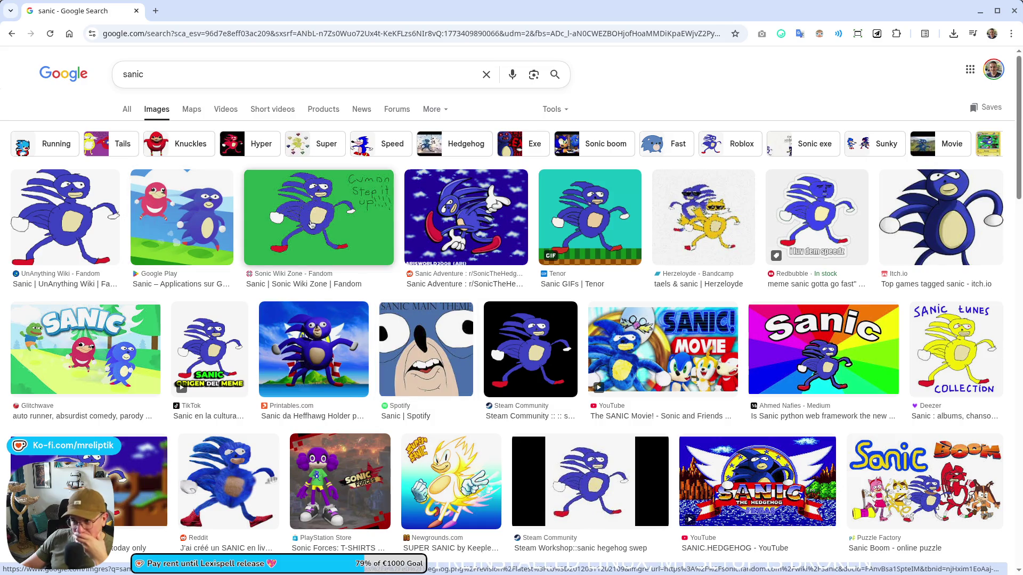
left_click(433, 333)
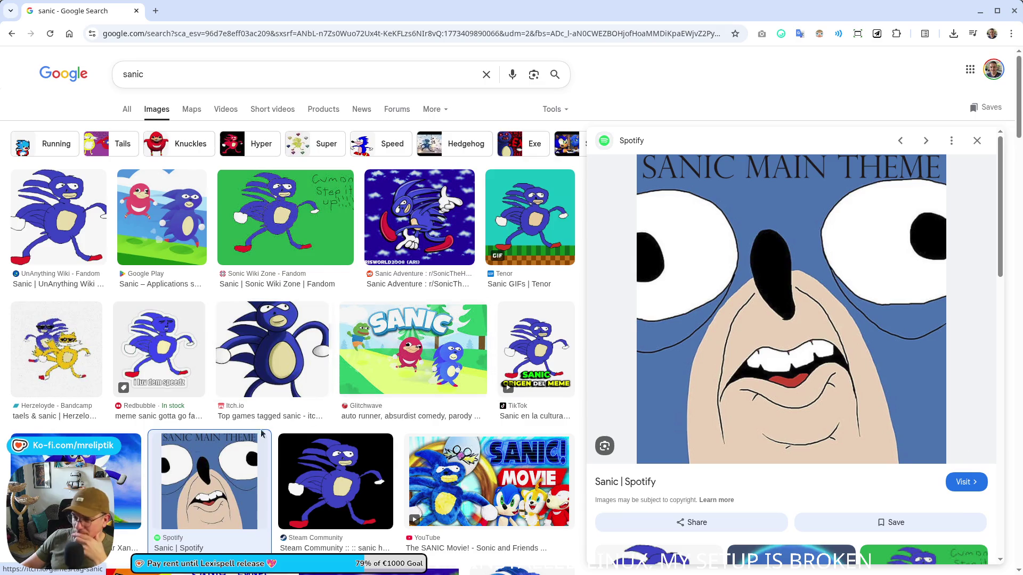
left_click(59, 218)
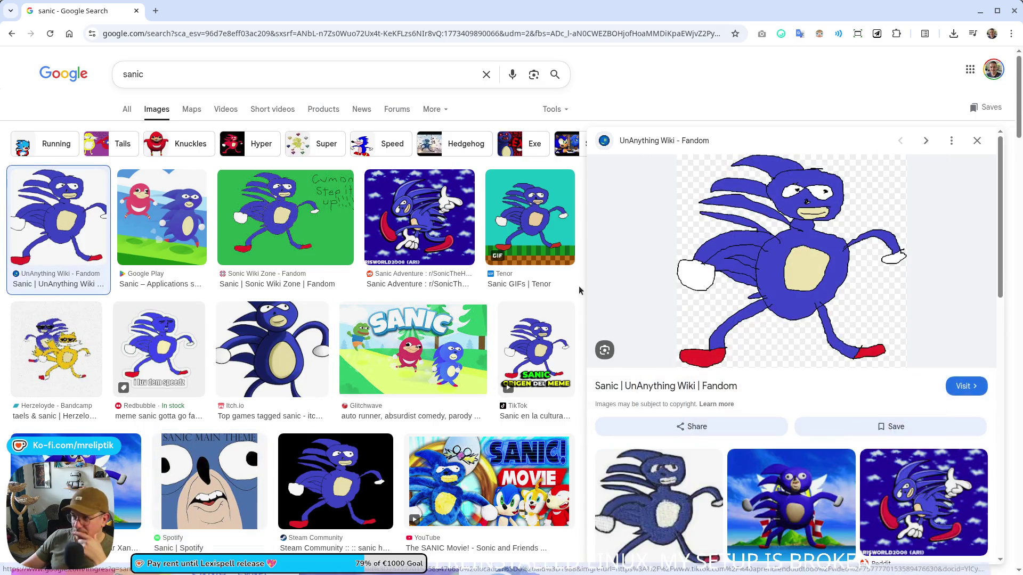
scroll(400, 344, "down", 7)
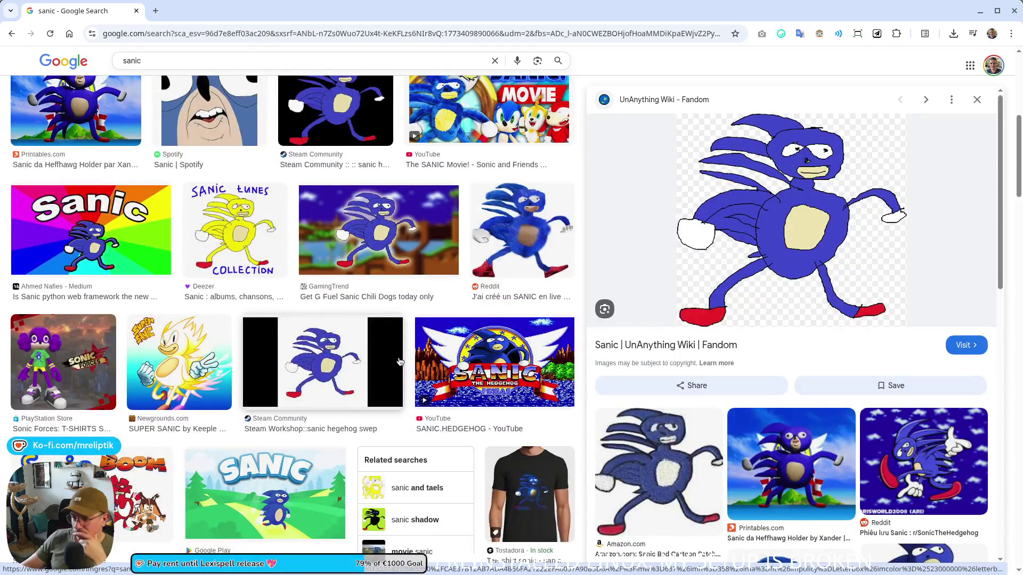
scroll(399, 362, "down", 5)
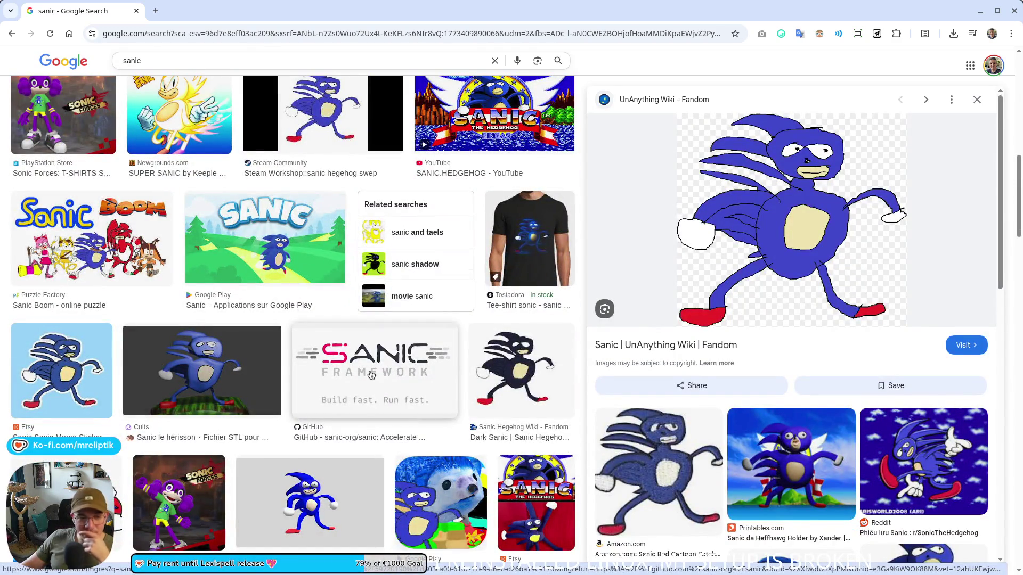
scroll(371, 375, "up", 10)
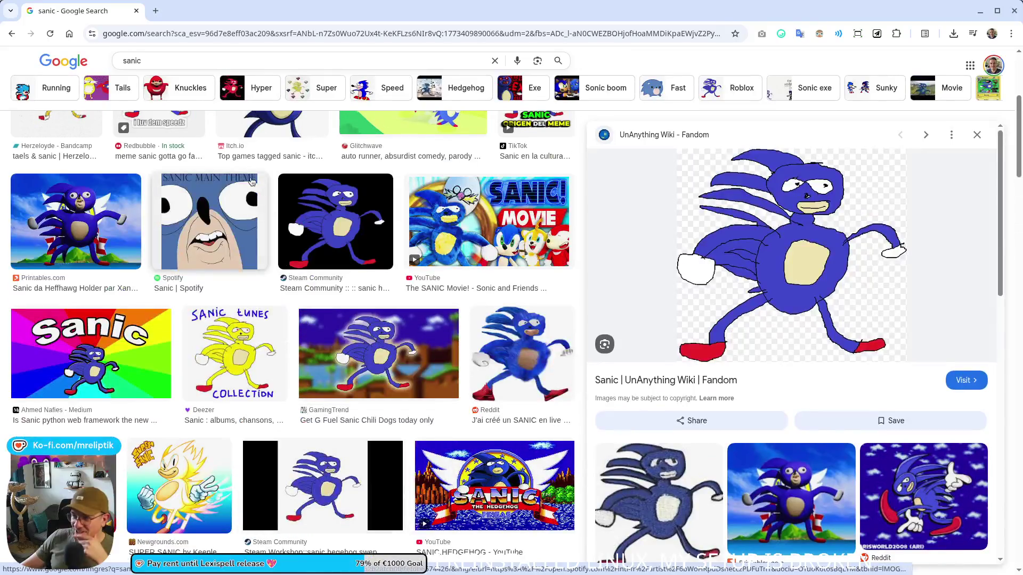
key("alt+Tab")
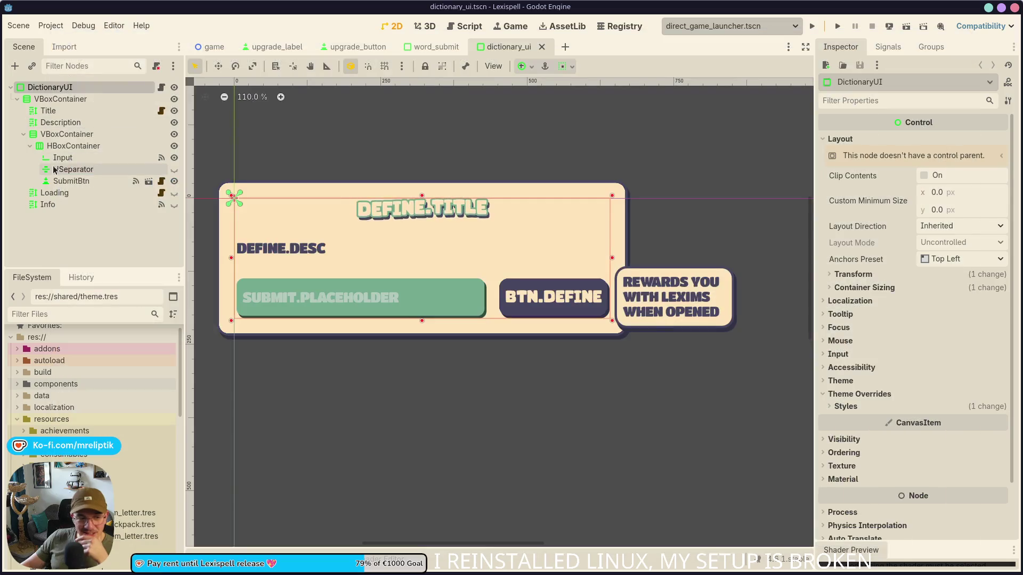
Zoom the dictionary_ui canvas in and out, then bring up the Quick Open Scene dialog with Ctrl+Shift+O.
scroll(318, 247, "up", 1)
scroll(298, 285, "down", 2)
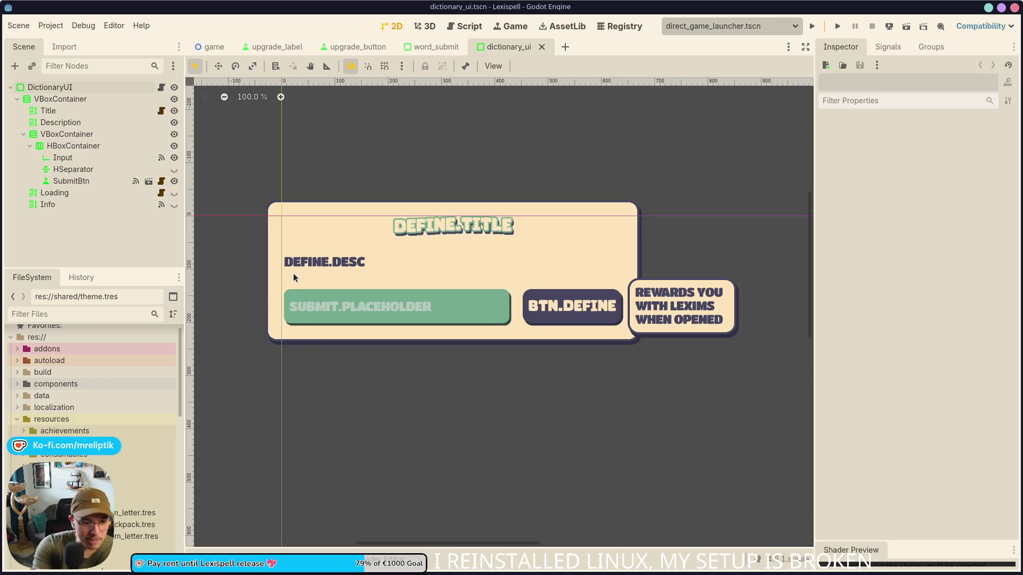
scroll(459, 323, "up", 4)
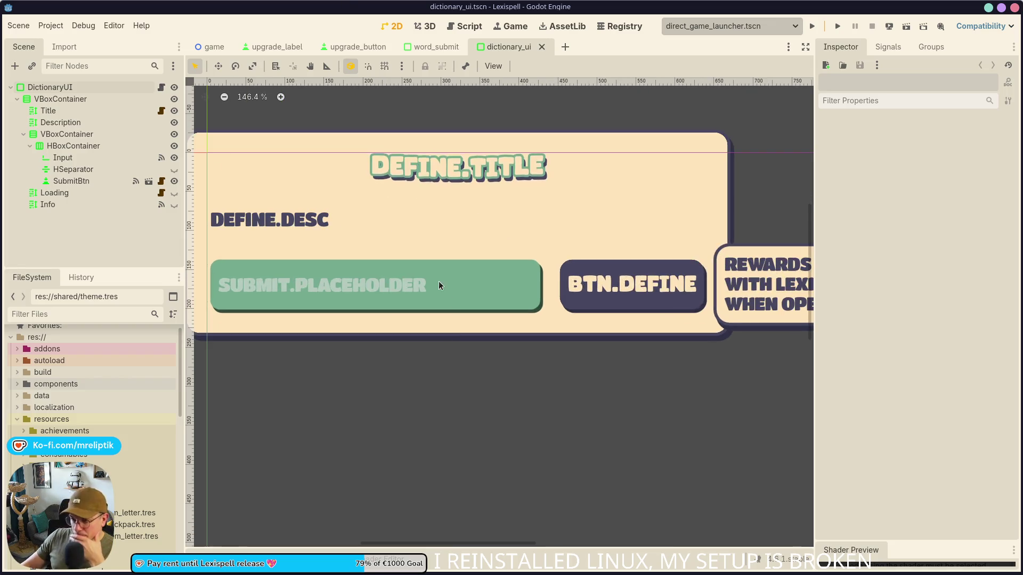
scroll(440, 285, "down", 3)
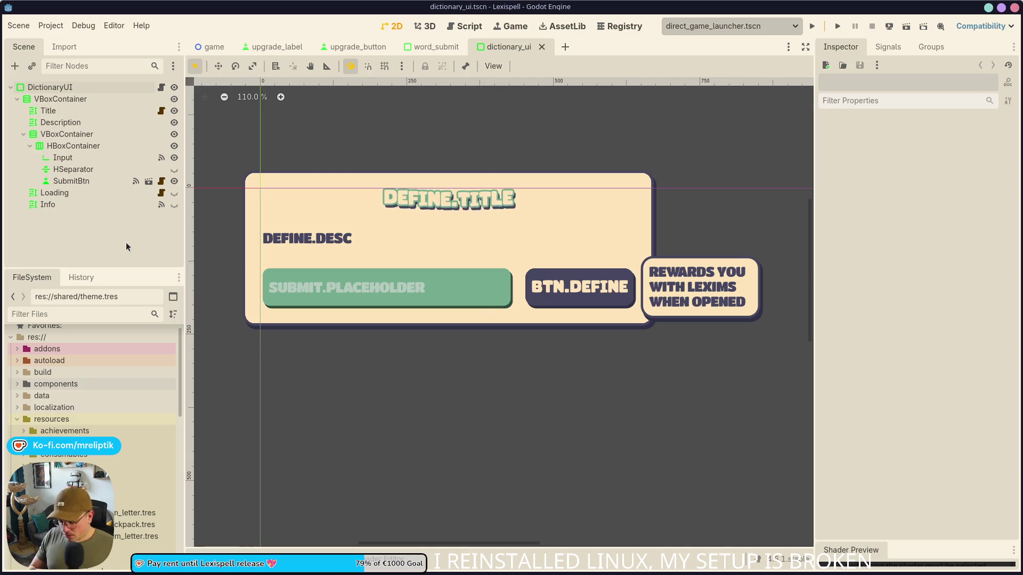
key("ctrl+shift+o")
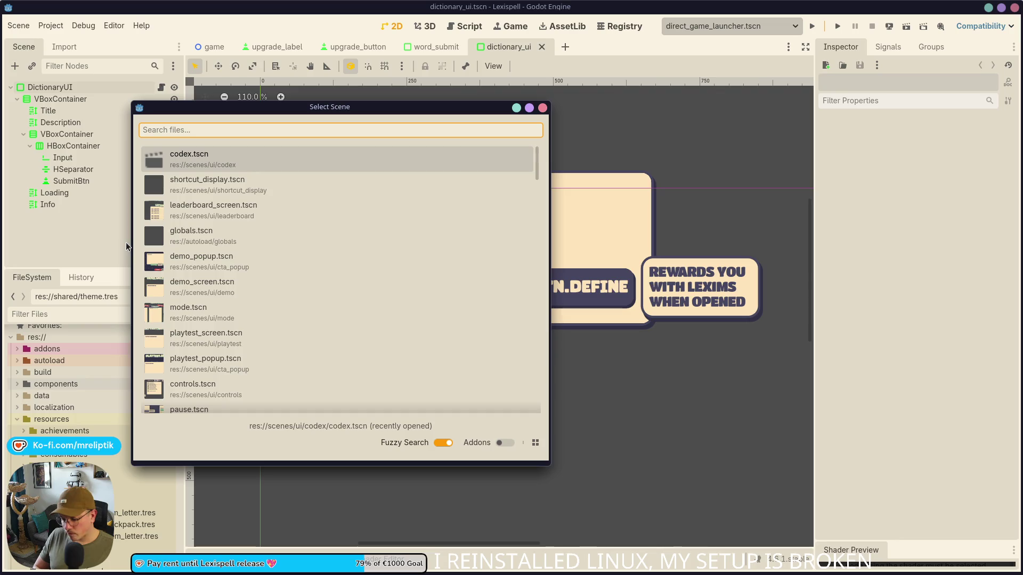
Quick-open language_screen.tscn ('lanaug') and fullscreen_screen.tscn ('full'), then select the FULLSCREEN.TITLE label.
type("lanaug")
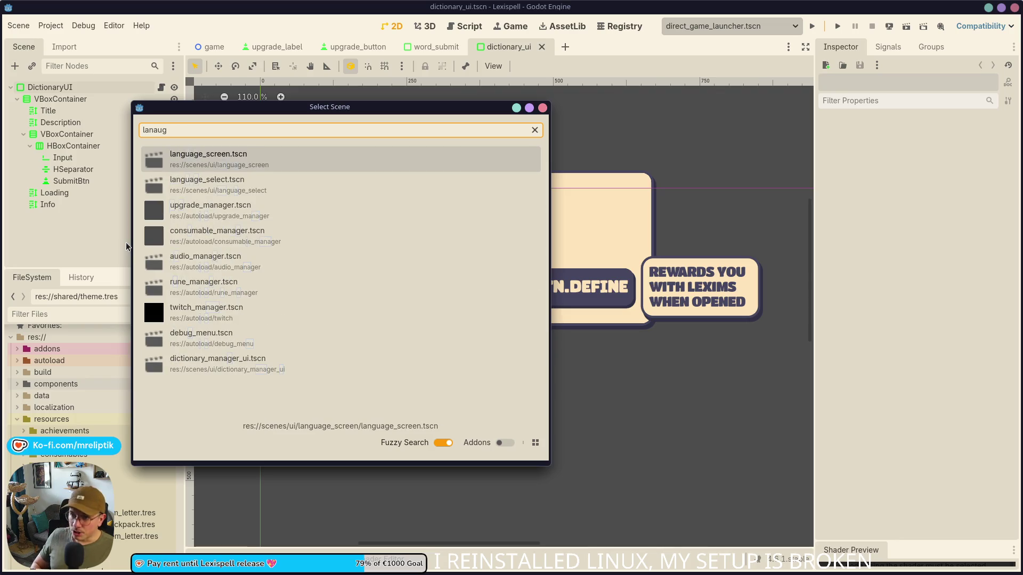
key("Return")
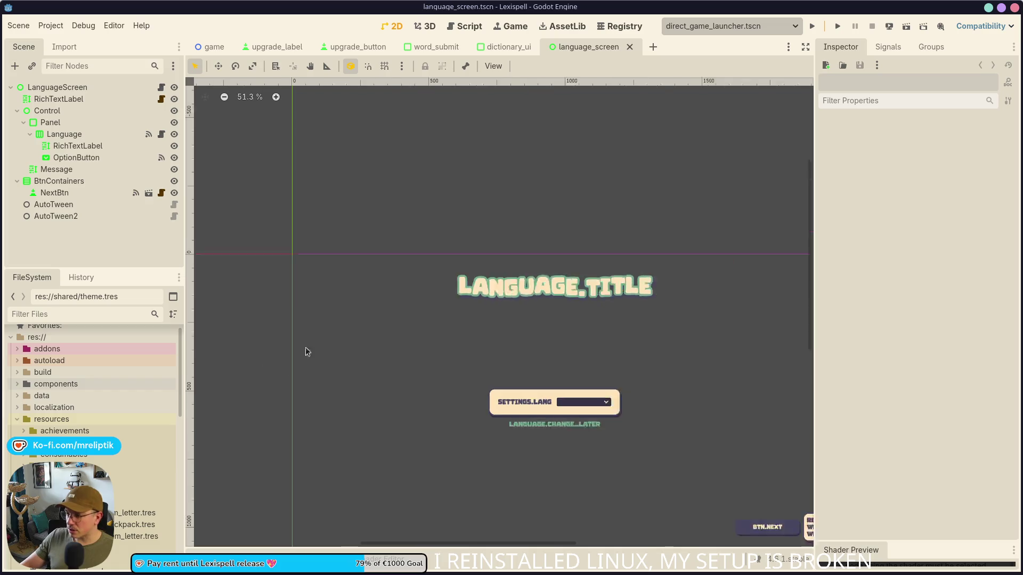
key("ctrl+shift+o")
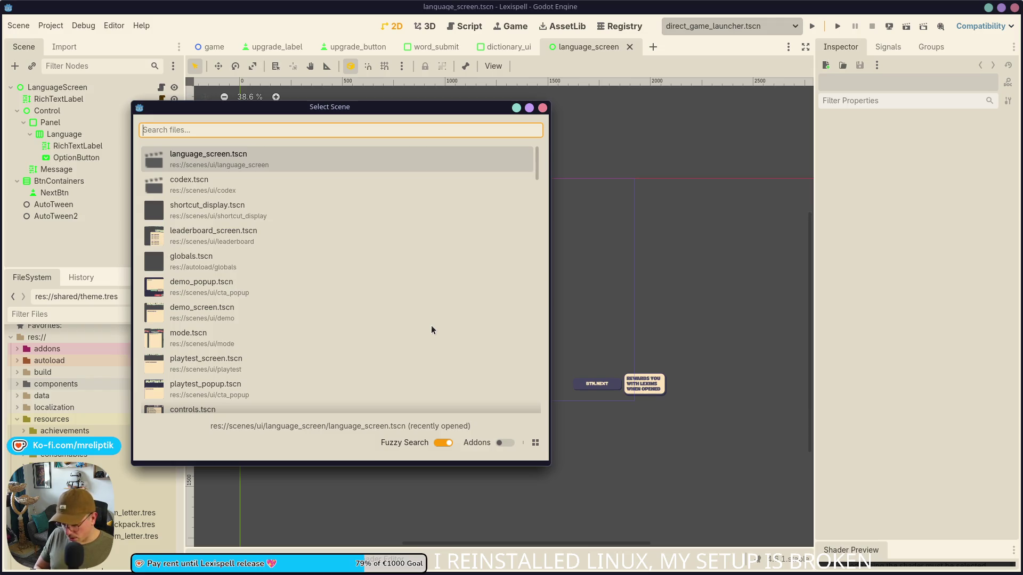
type("full")
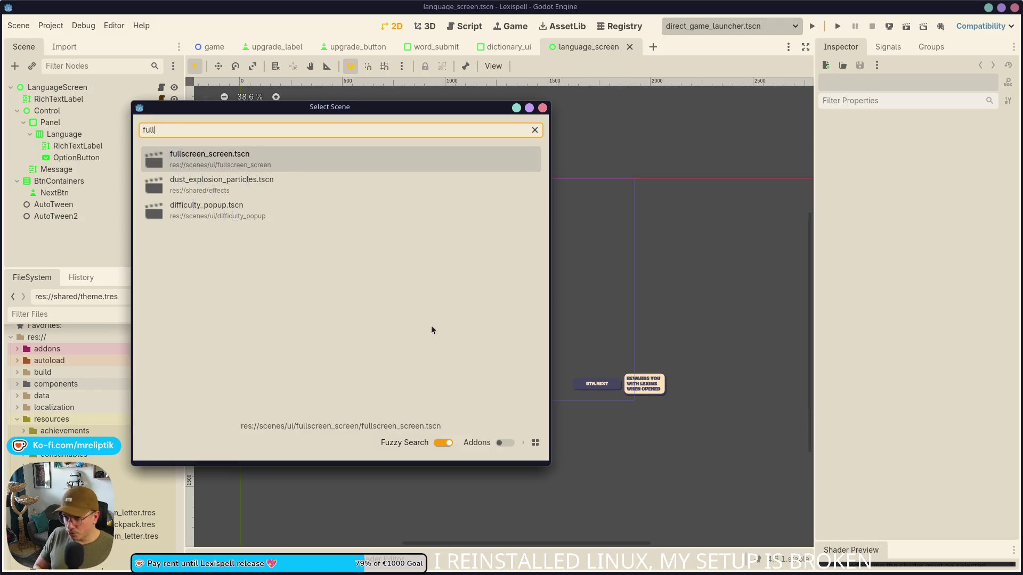
key("Return")
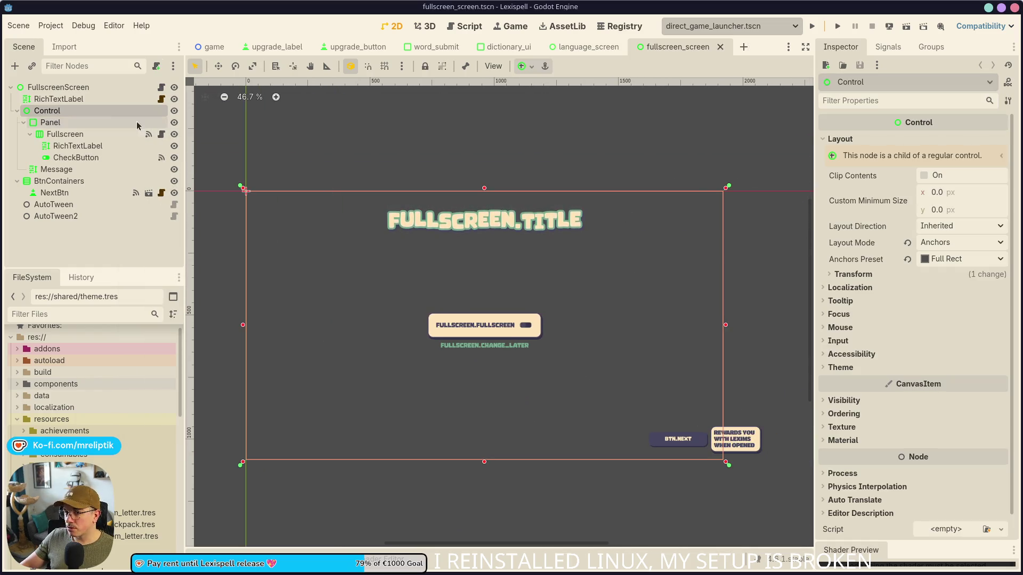
left_click(58, 99)
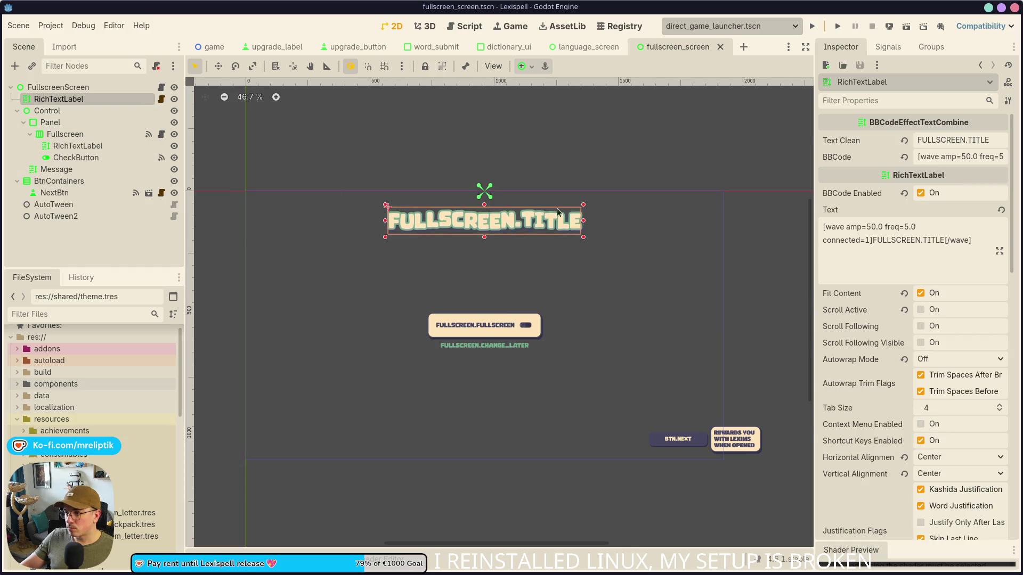
Set the FULLSCREEN.TITLE wave amplitude to 40.0 and save the fullscreen scene.
key("BackSpace")
type("4")
key("Return")
key("ctrl+s")
In language_screen, set the LANGUAGE.TITLE wave amplitude to 40.0 and save.
left_click(576, 48)
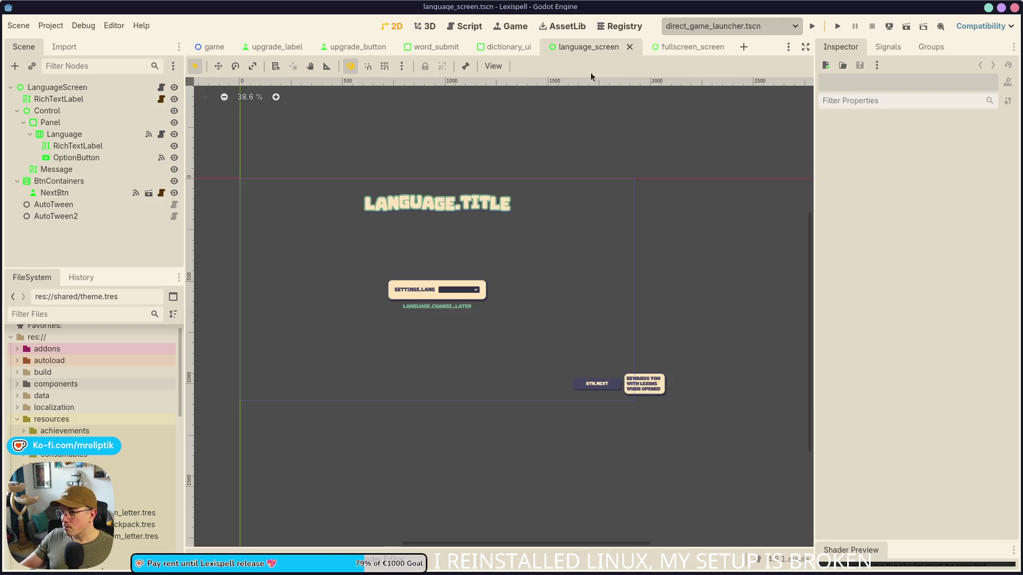
left_click(84, 99)
left_click(962, 156)
key("BackSpace")
type("4")
key("Return")
key("ctrl+s")
In fullscreen_screen, select the option text label and Message label together, save, and close the scene.
left_click(503, 48)
left_click(613, 49)
left_click(682, 47)
scroll(403, 310, "up", 6)
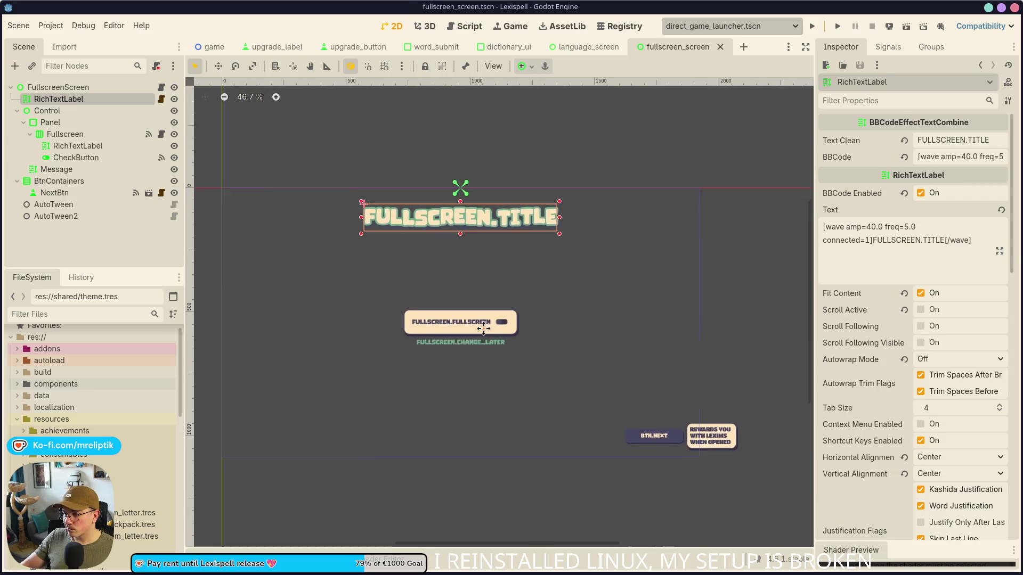
scroll(404, 310, "up", 8)
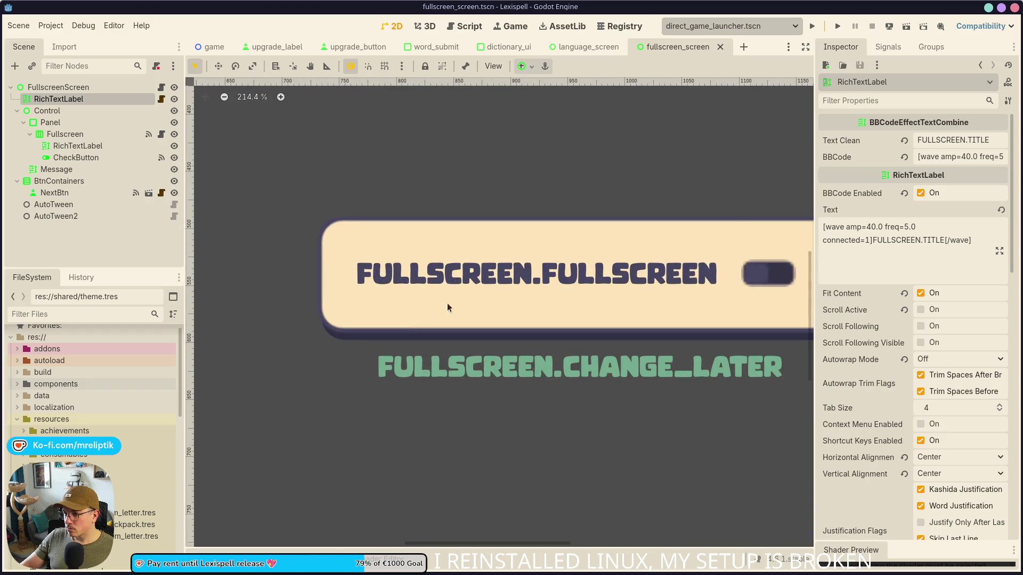
left_click(508, 271)
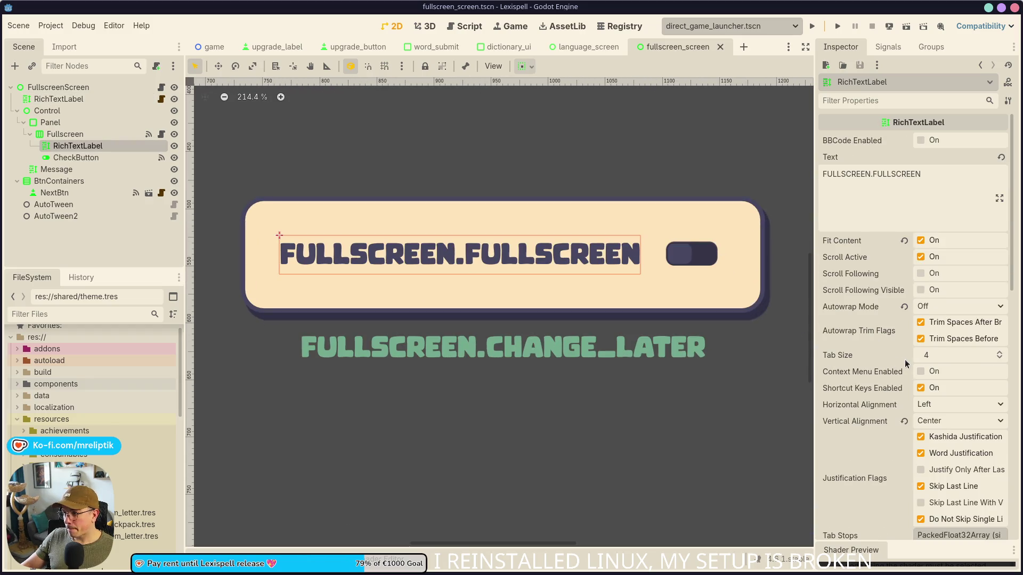
left_click(560, 350)
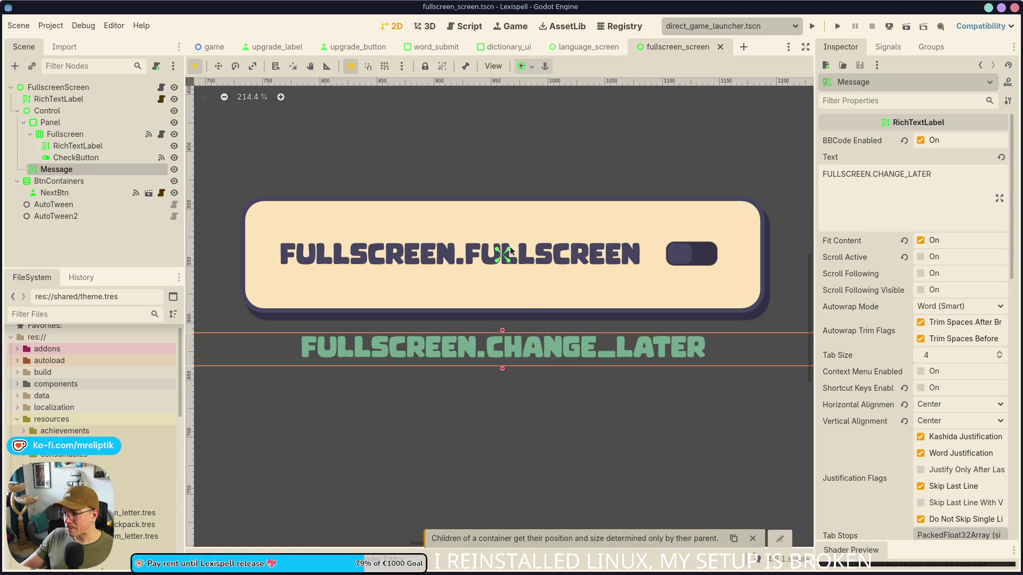
left_click(510, 250, "shift")
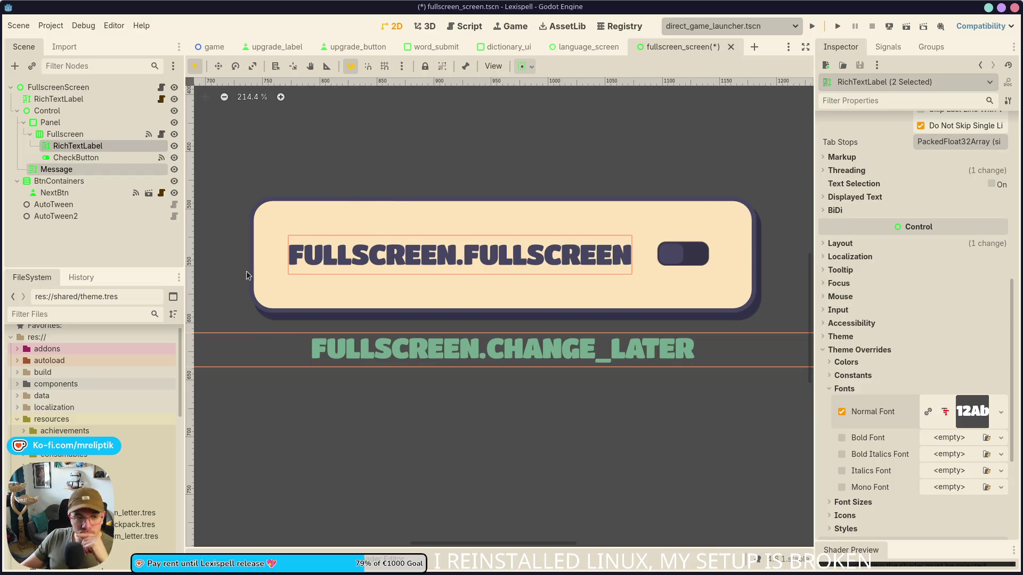
key("ctrl+s")
middle_click(668, 46)
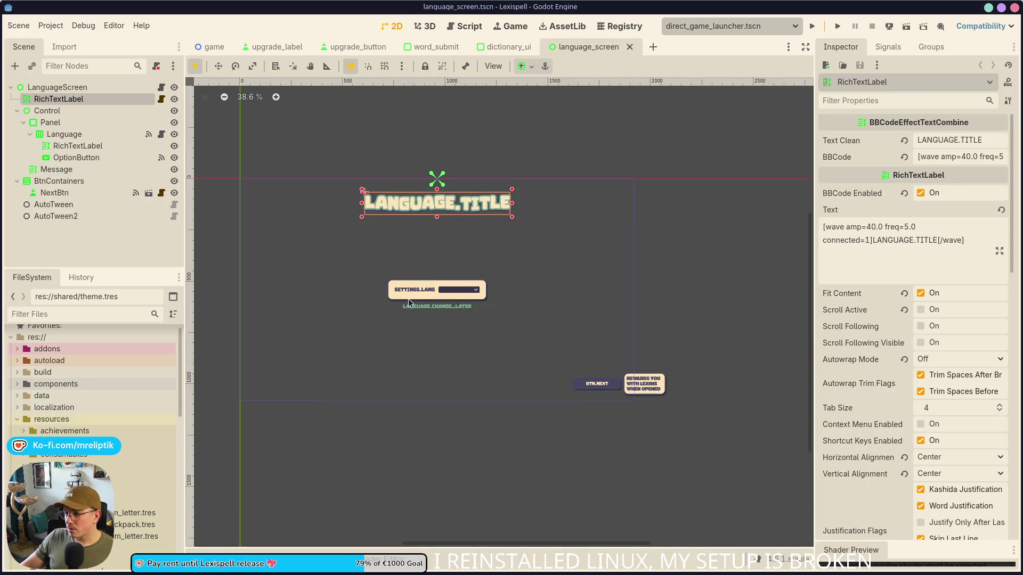
Multi-select the settings Panel and Message label and inspect their Layout and Theme properties.
scroll(412, 300, "up", 2)
left_click(426, 287)
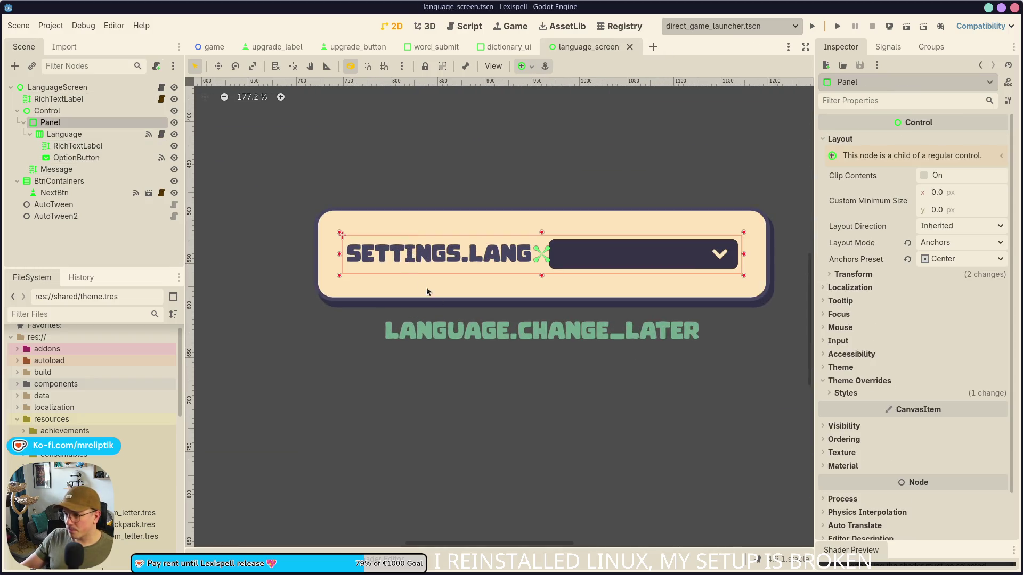
left_click(480, 337, "shift")
scroll(437, 335, "down", 6)
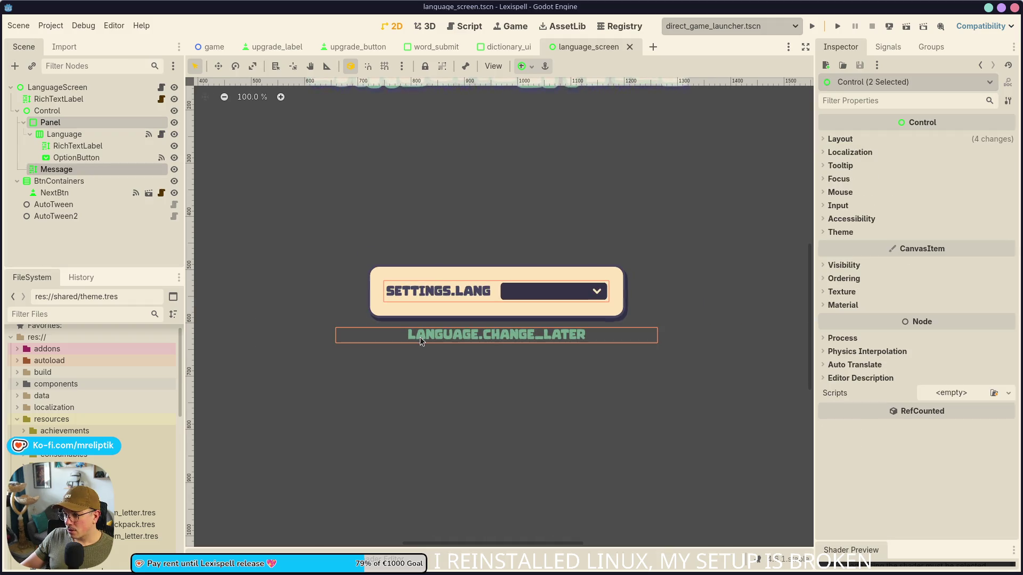
scroll(479, 360, "right", 2)
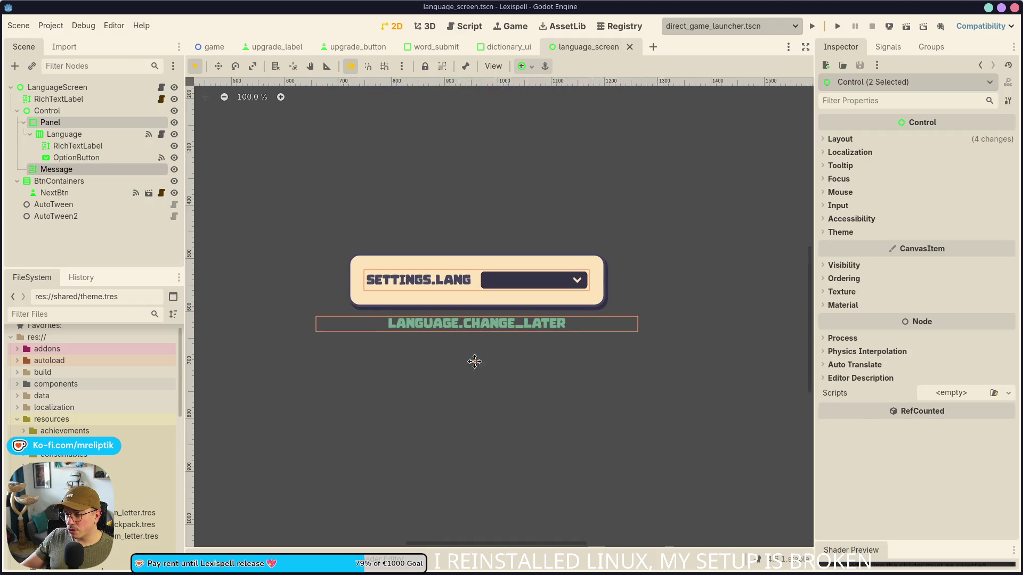
left_click(830, 234)
left_click(829, 233)
left_click(847, 219)
left_click(847, 218)
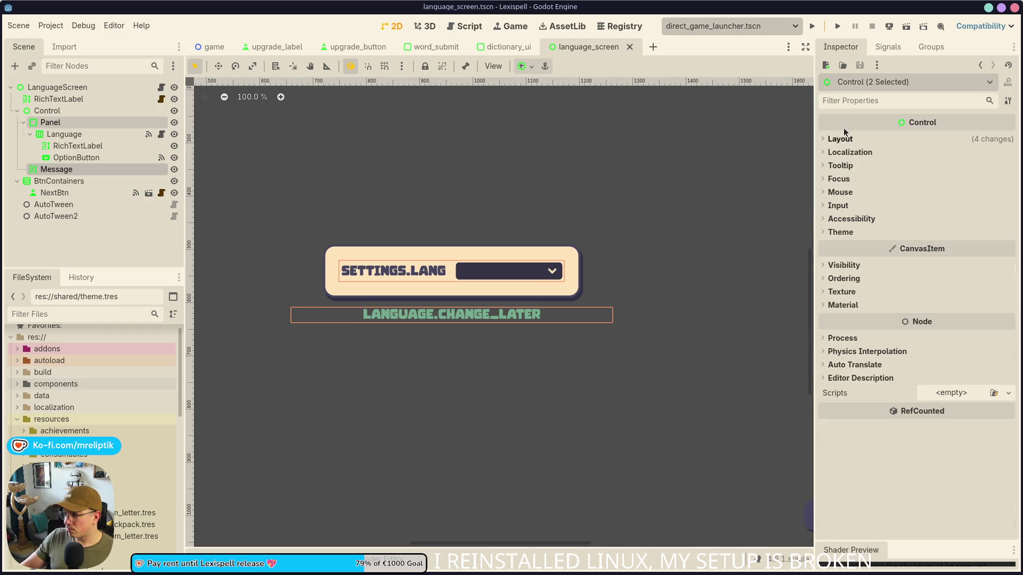
left_click(840, 139)
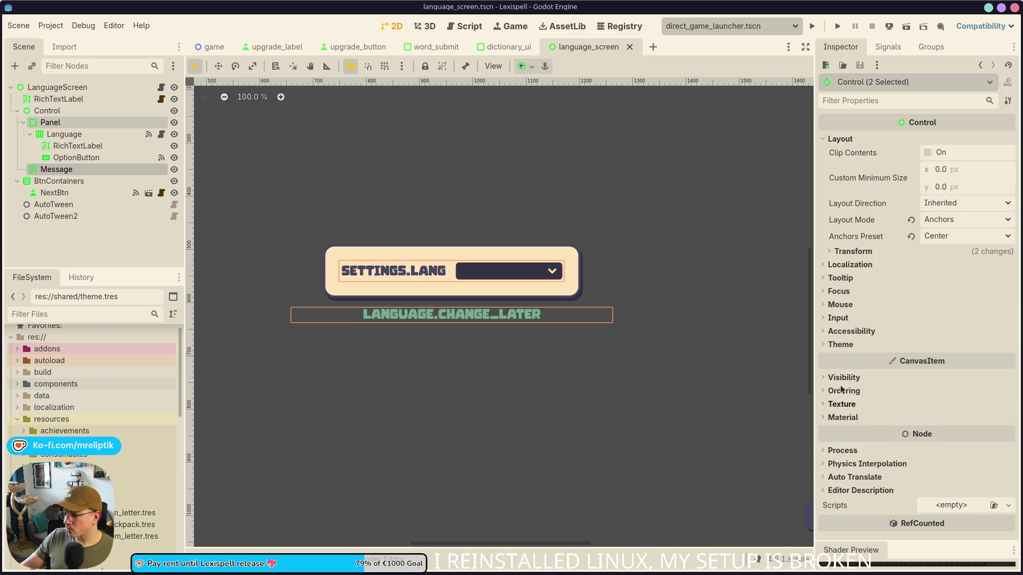
left_click(840, 345)
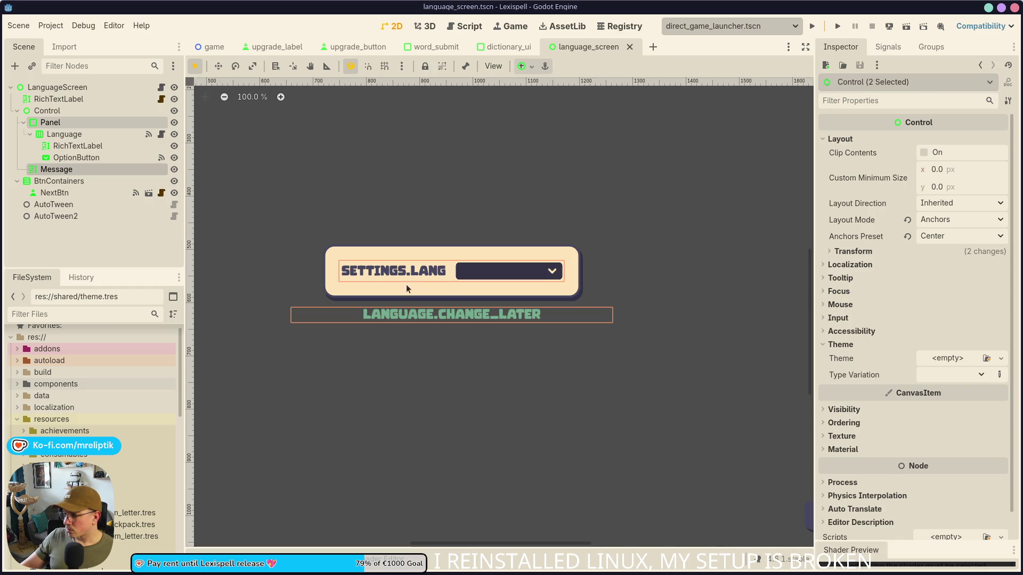
Give the SETTINGS.LANG label and Message the TitanOne normal font override, then save the scene.
left_click(51, 124, "ctrl")
left_click(77, 145, "ctrl")
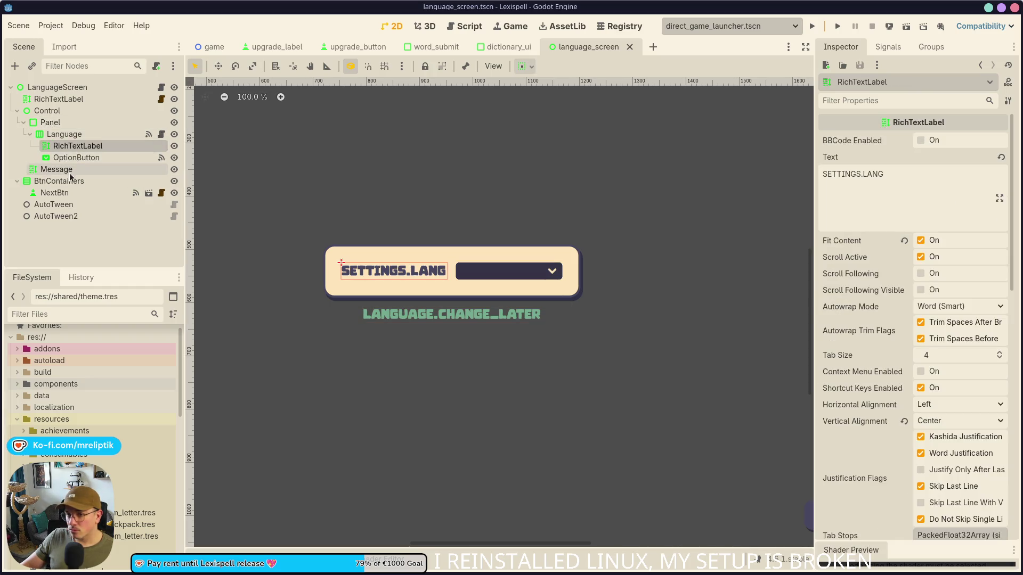
scroll(878, 373, "down", 10)
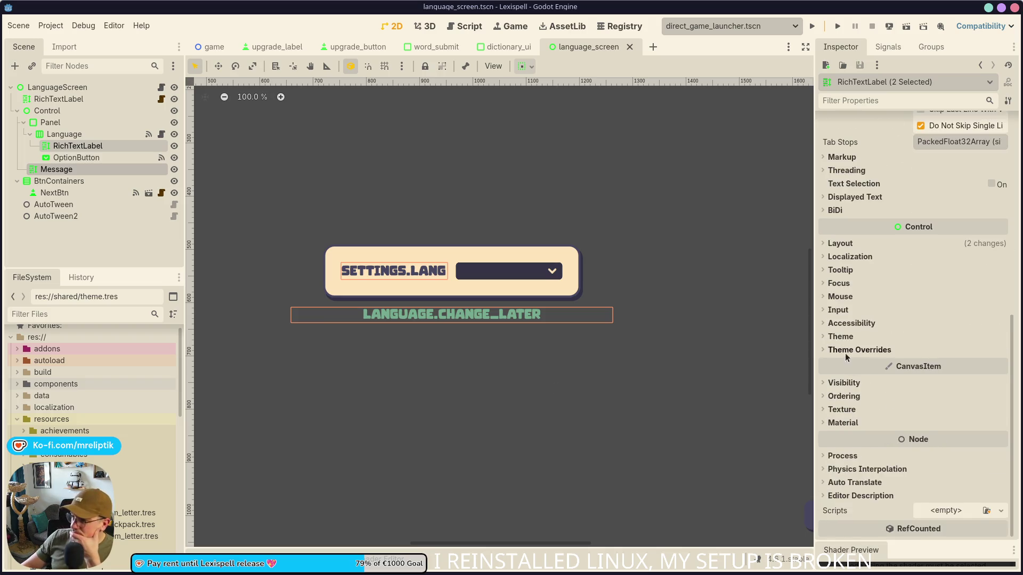
left_click(852, 349)
left_click(844, 388)
left_click(1006, 412)
left_click(961, 446)
left_click(178, 177)
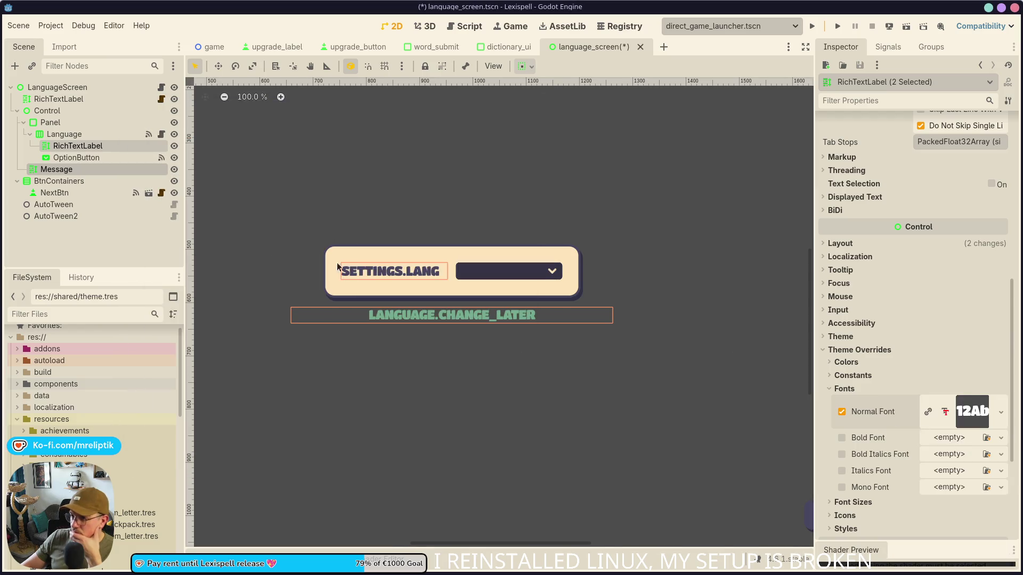
left_click(376, 217)
key("ctrl+s")
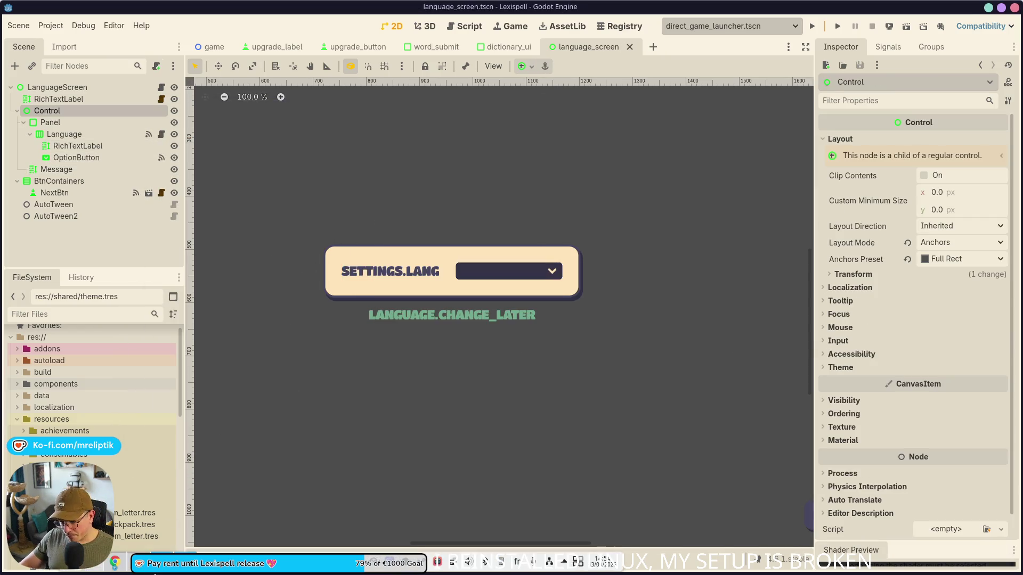
Launch the Zen web browser from the application launcher.
key("alt+space")
type("zen")
key("Return")
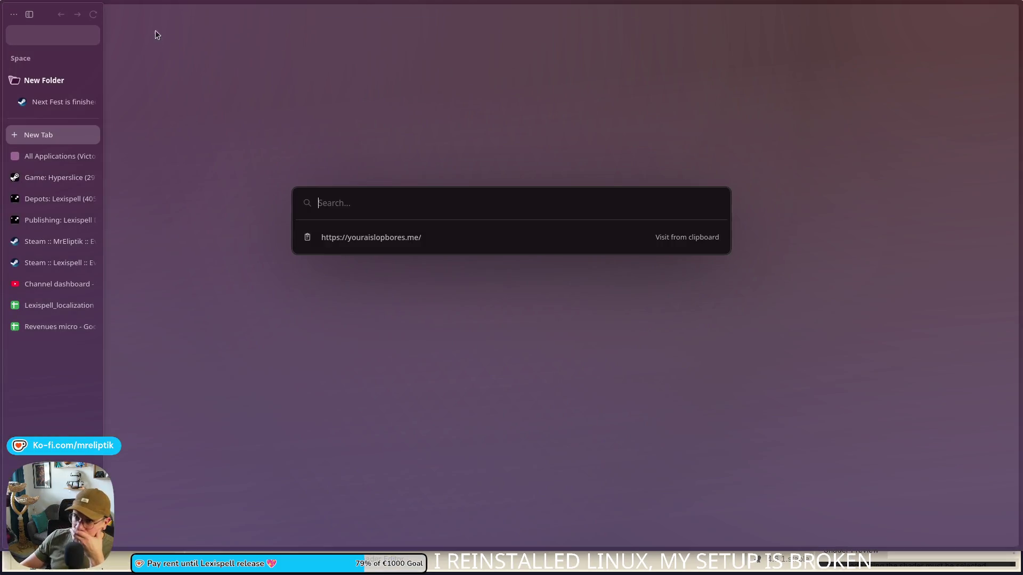
Show the Lexispell_localization spreadsheet, then snap the Chrome window into the Stream layout.
left_click(45, 309)
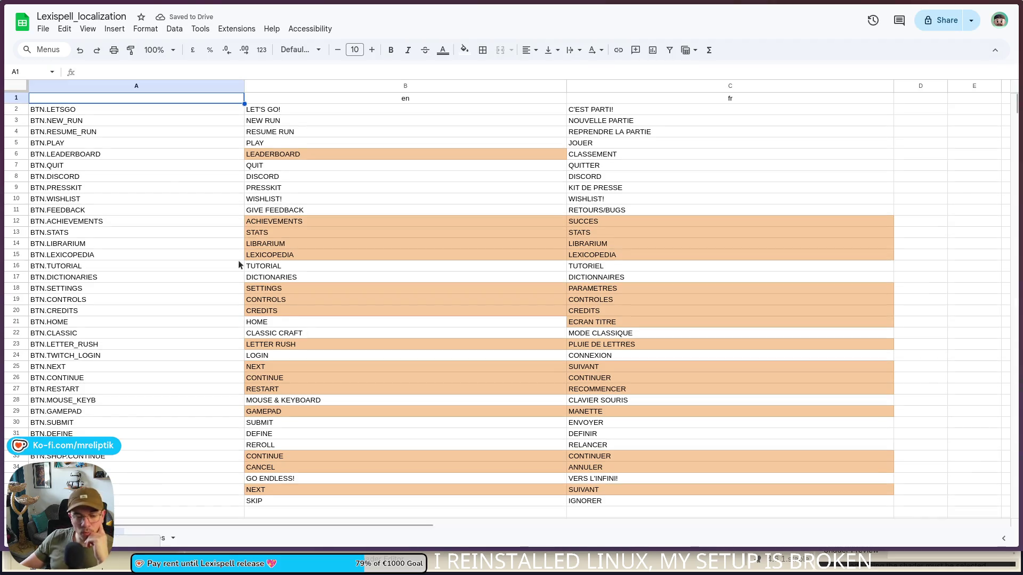
mouse_move(4, 320)
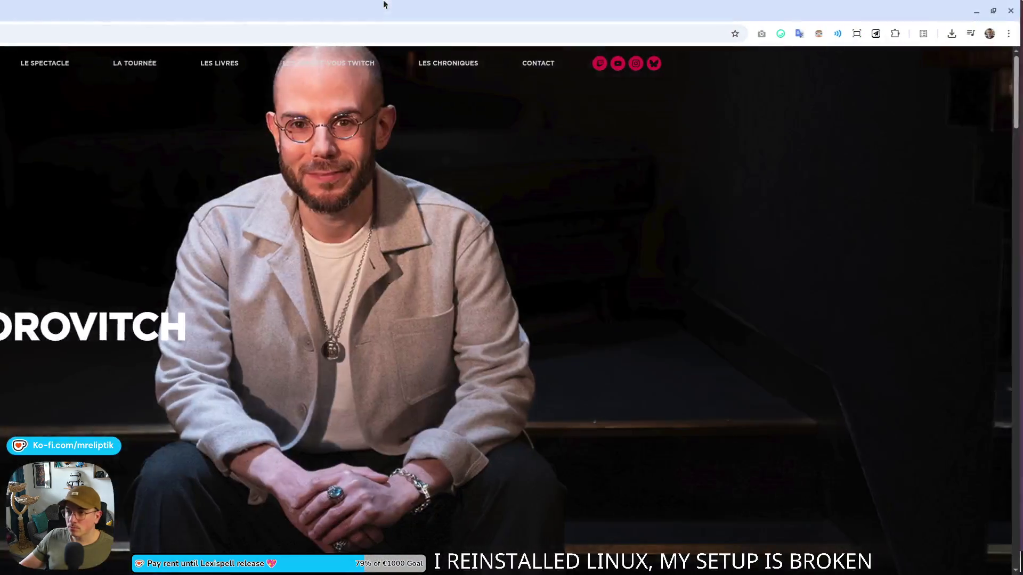
mouse_move(384, 4)
left_mouse_down()
mouse_move(411, 271)
mouse_move(363, 282)
left_mouse_up()
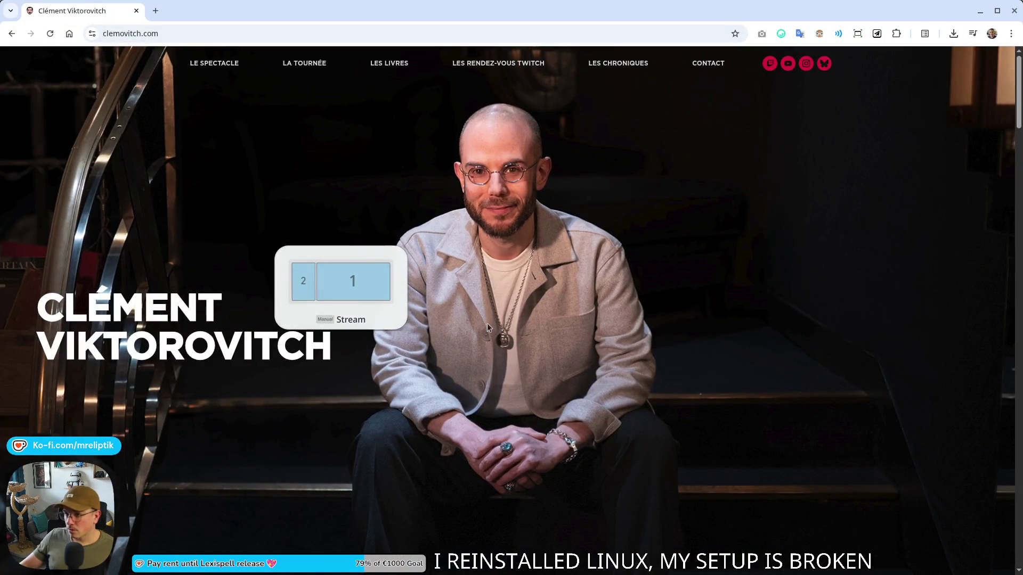
Scroll through the clemovitch.com page and follow its link to the Twitch channel.
scroll(490, 322, "down", 10)
scroll(374, 353, "up", 15)
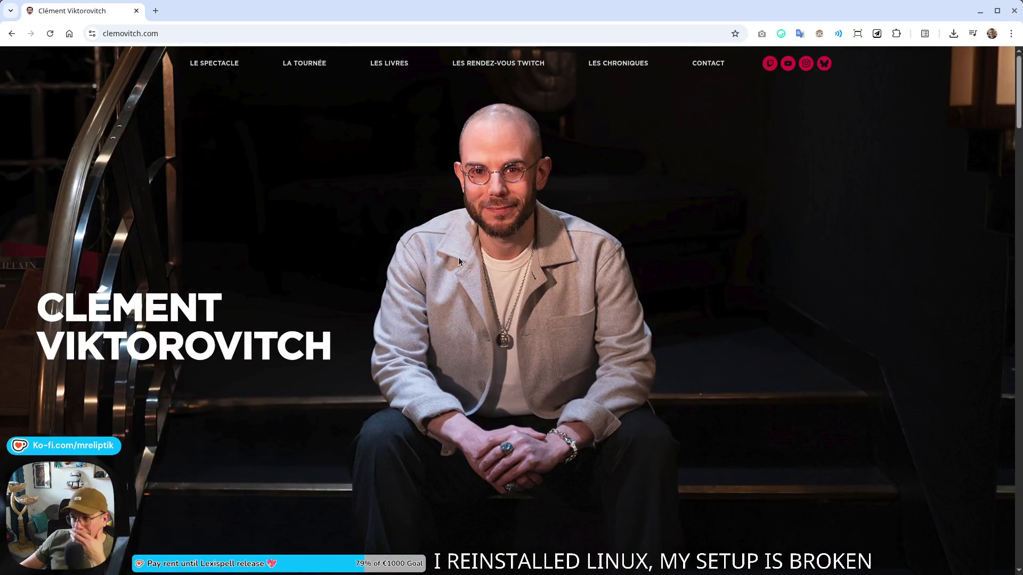
scroll(520, 282, "down", 15)
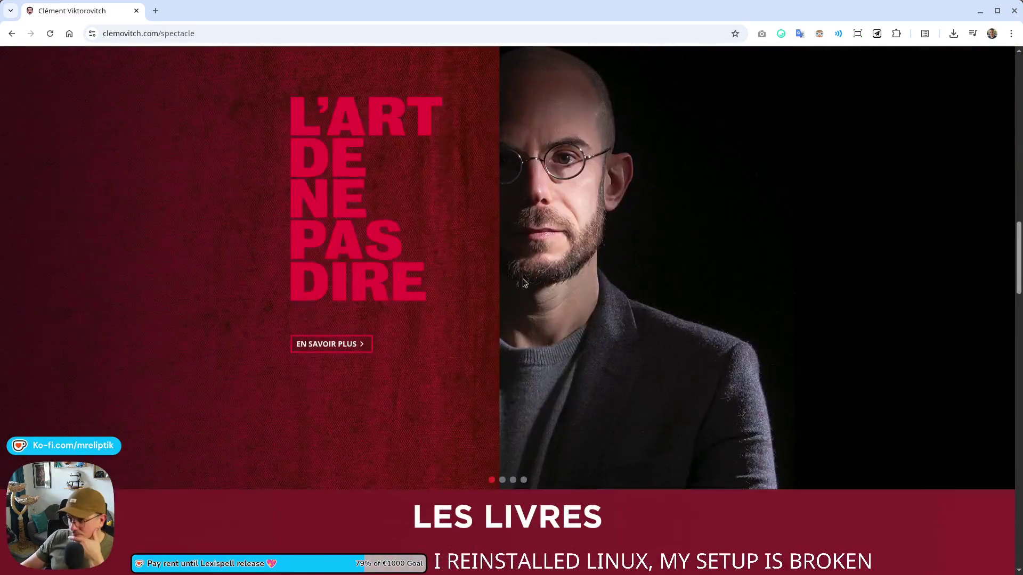
scroll(387, 275, "up", 2)
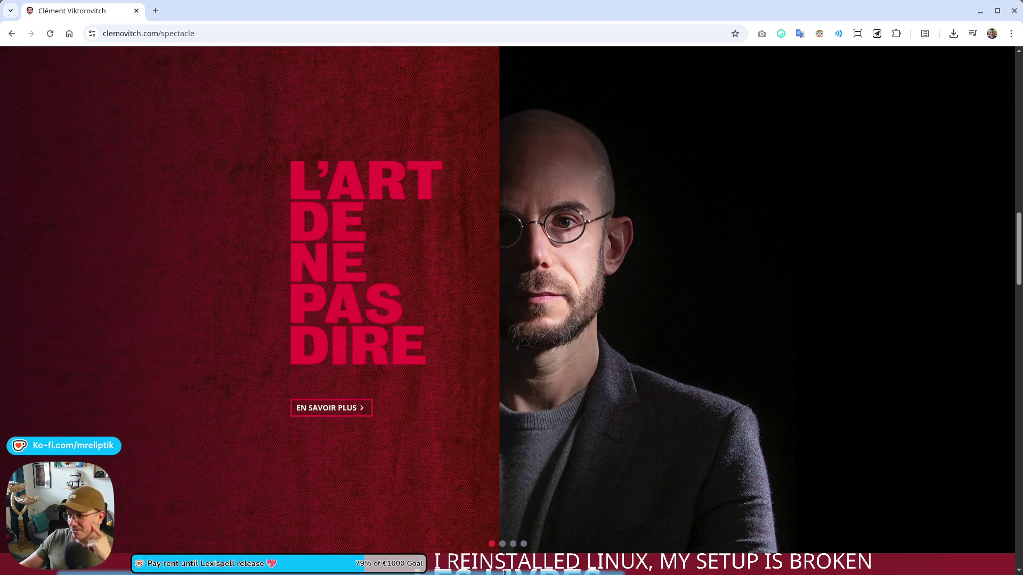
scroll(486, 283, "down", 5)
scroll(435, 250, "down", 2)
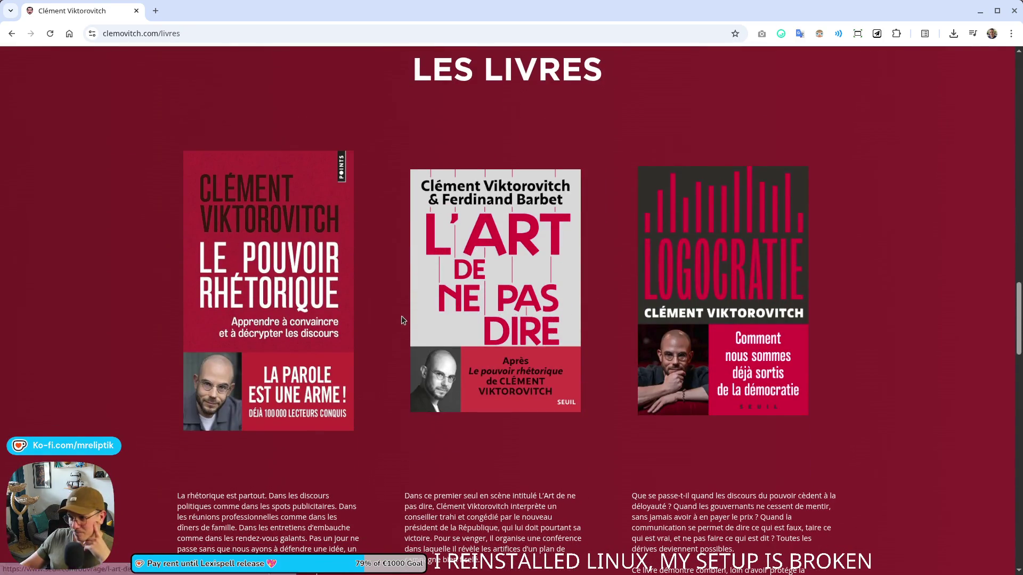
scroll(400, 325, "down", 10)
scroll(418, 323, "down", 1)
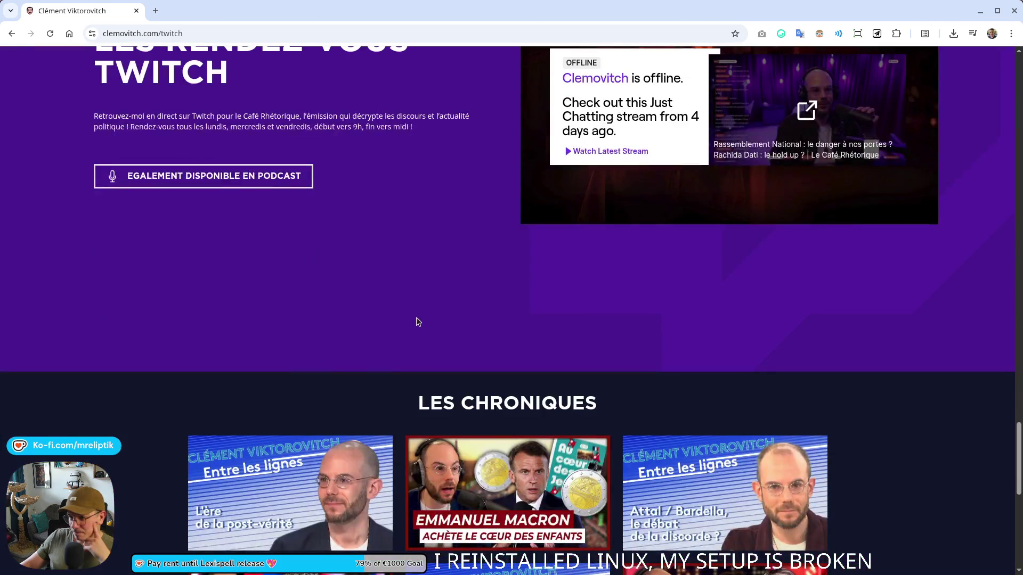
scroll(420, 323, "up", 7)
scroll(423, 327, "down", 3)
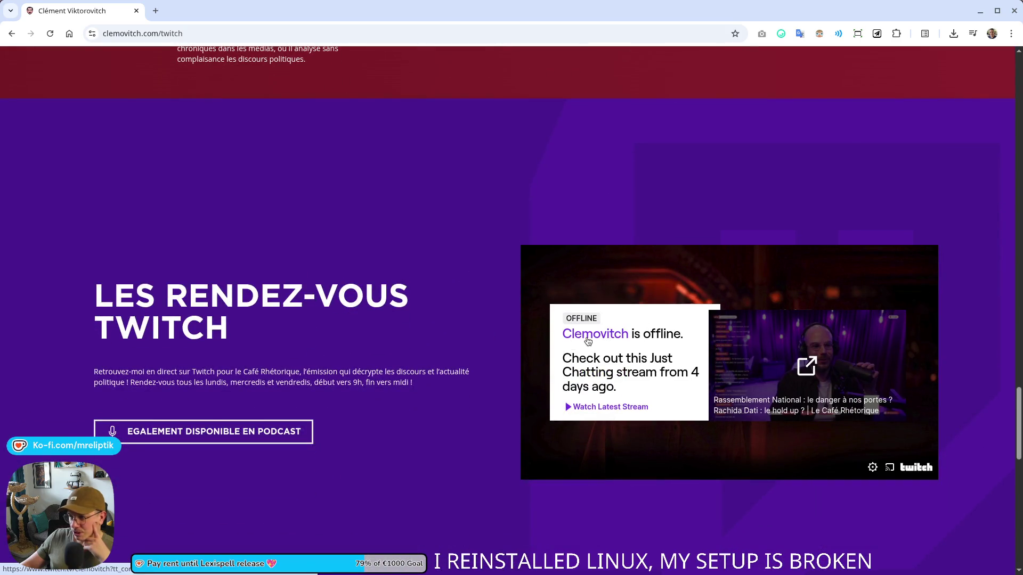
left_click(588, 340)
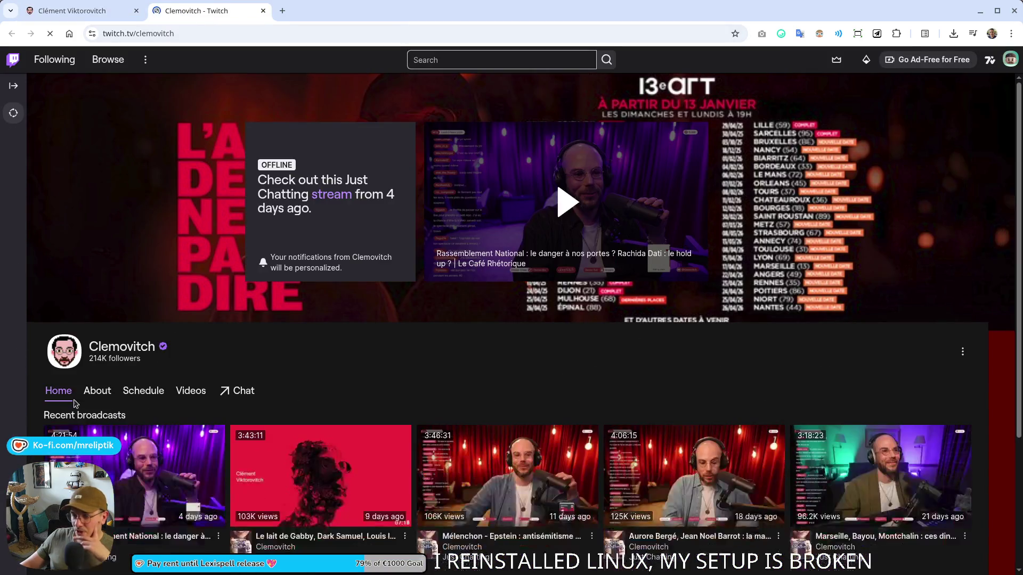
Open the most recent Twitch broadcast, look through it, then close the Twitch tab.
scroll(156, 449, "down", 3)
left_click(145, 298)
scroll(267, 308, "down", 5)
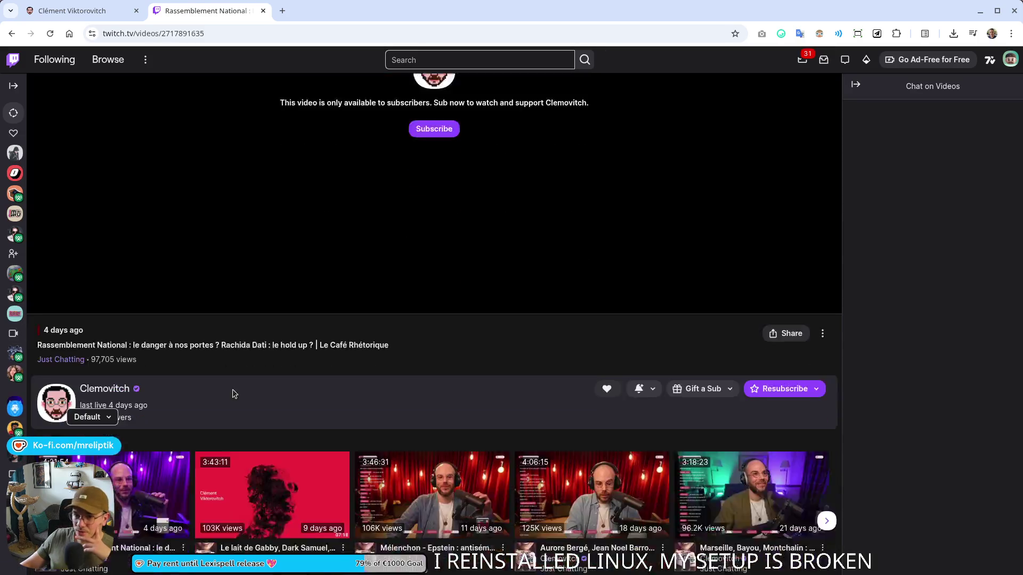
scroll(143, 411, "down", 5)
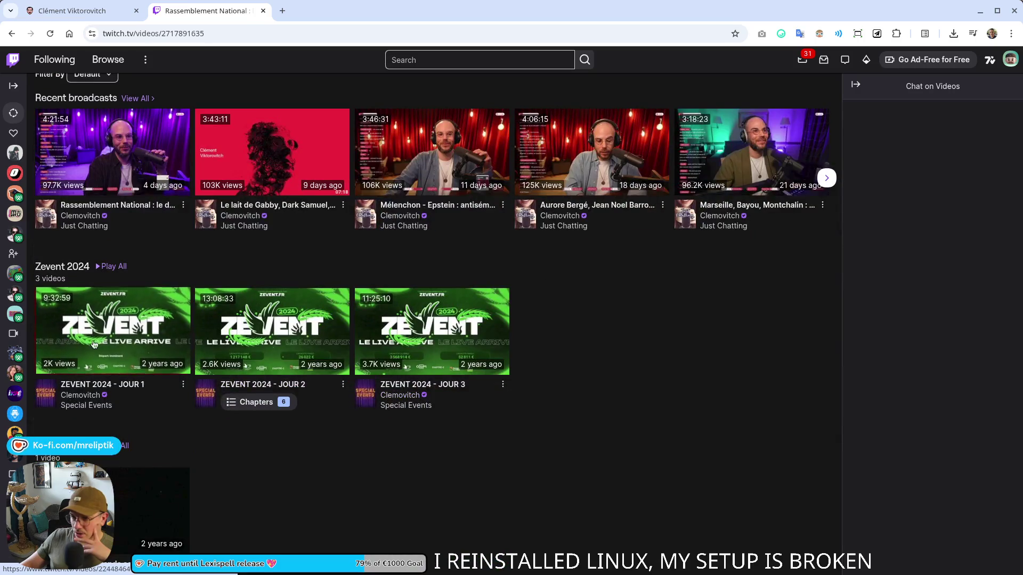
scroll(162, 394, "down", 6)
scroll(162, 394, "down", 2)
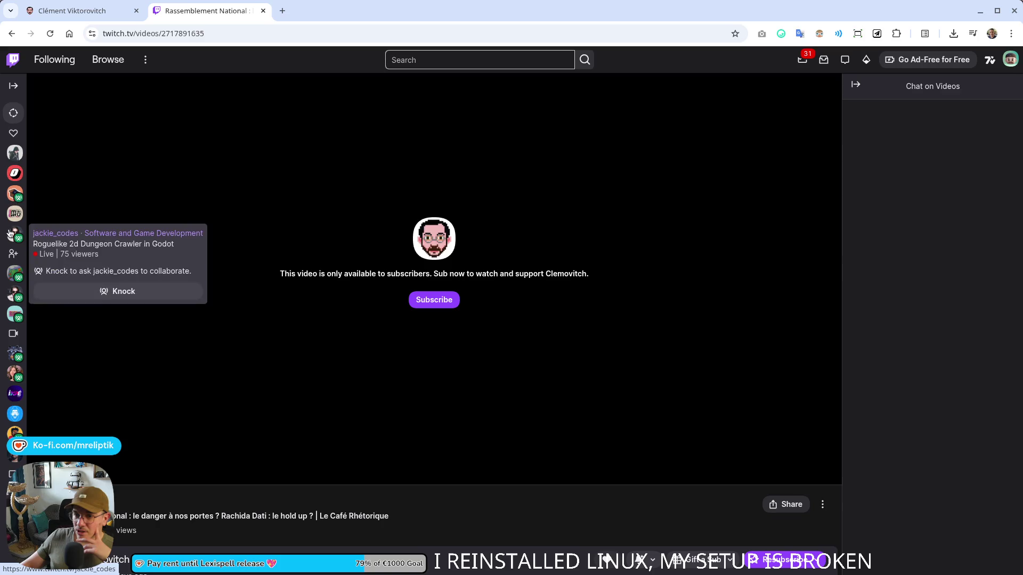
middle_click(196, 12)
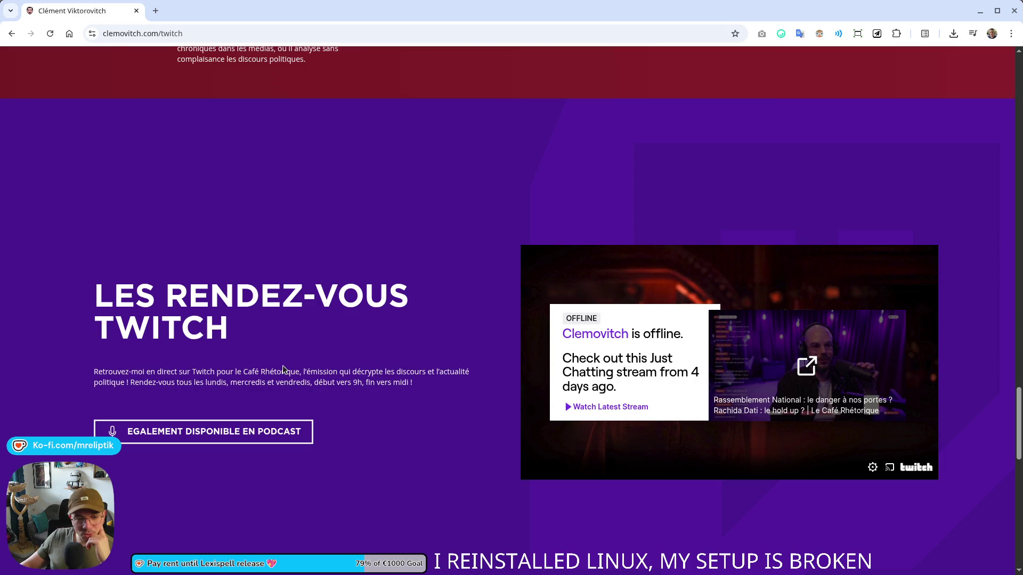
Open a map search for the Annecy – L'Arcadium venue from LA TOURNÉE.
scroll(283, 369, "up", 20)
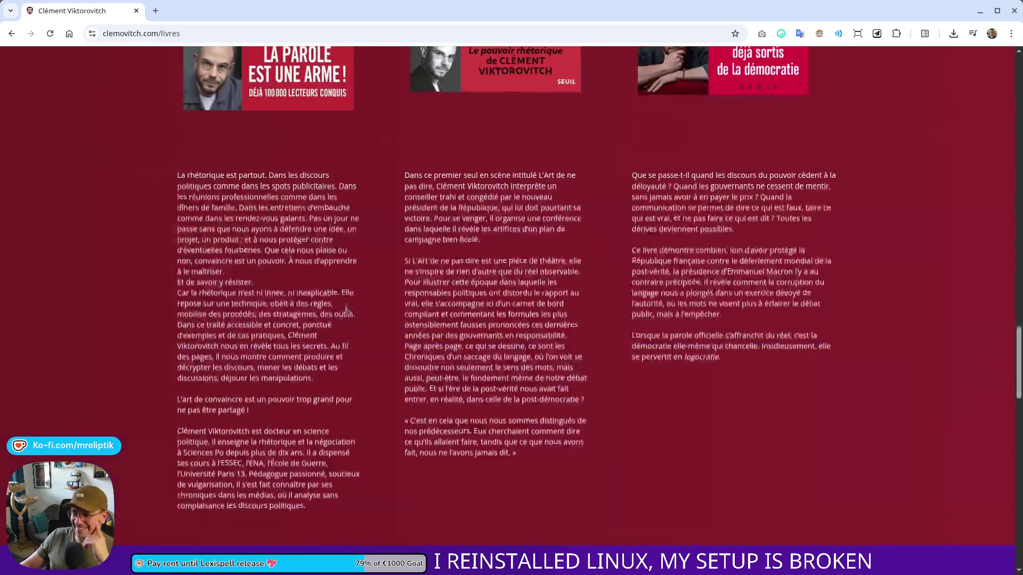
scroll(275, 372, "down", 5)
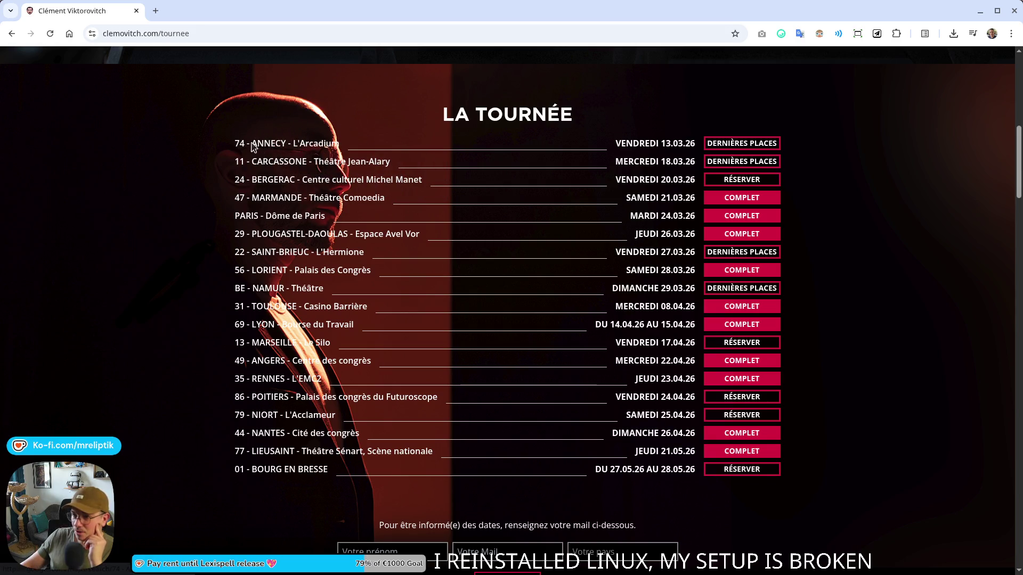
left_click(252, 144)
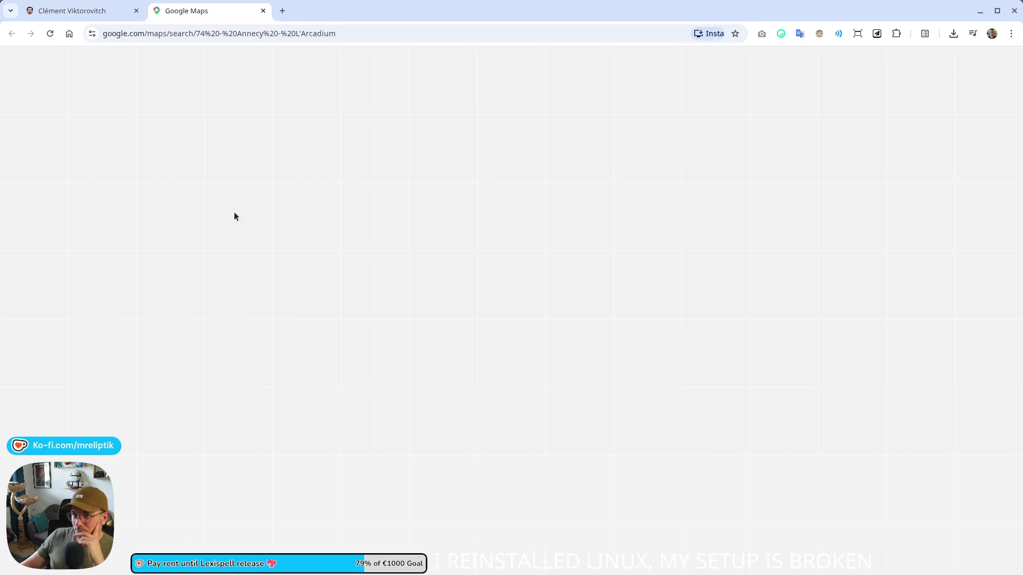
Close the map tab and return to the localization spreadsheet after a glance at Godot.
key("ctrl+w")
key("alt+Tab")
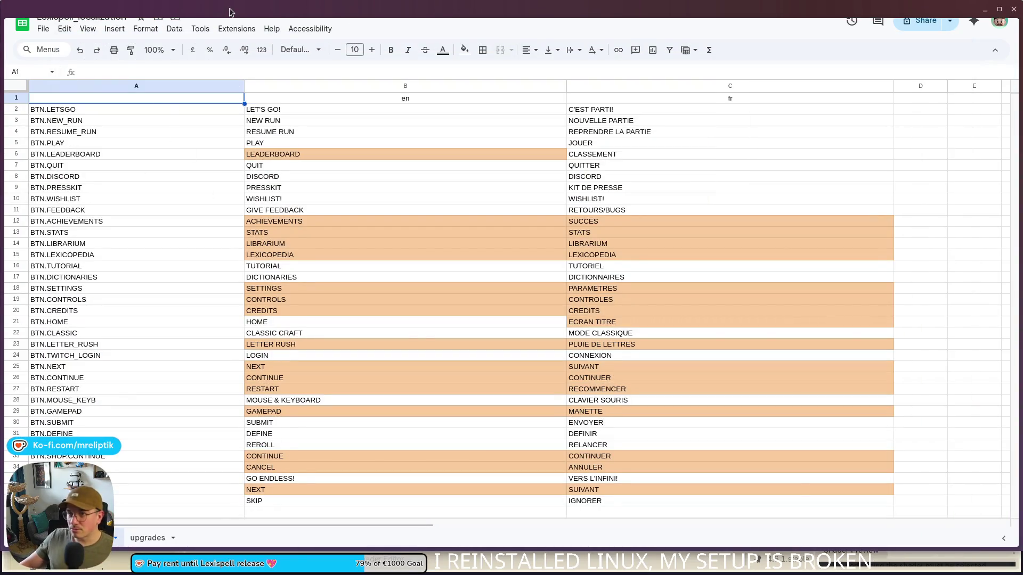
key("super+1")
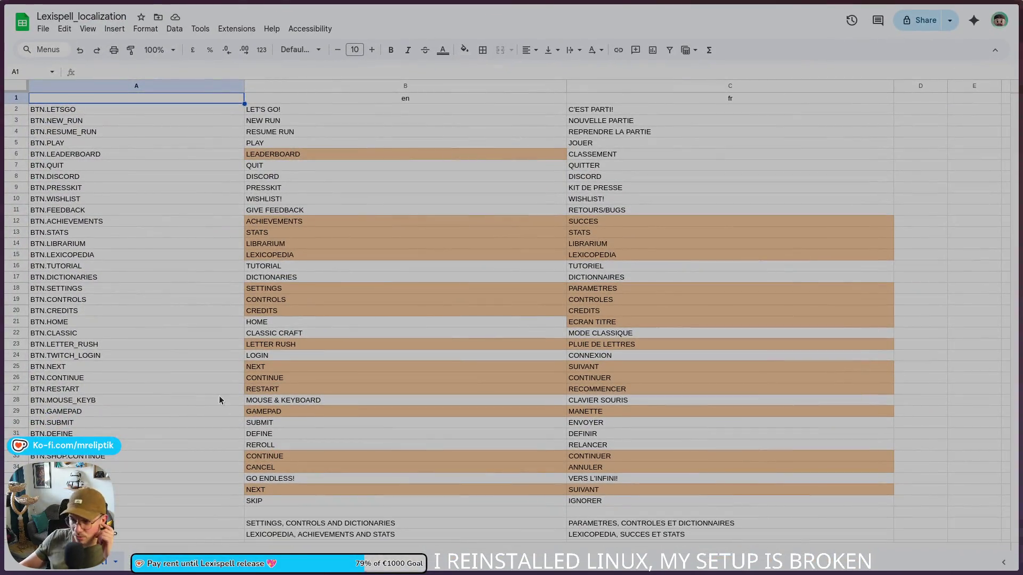
scroll(193, 368, "down", 10)
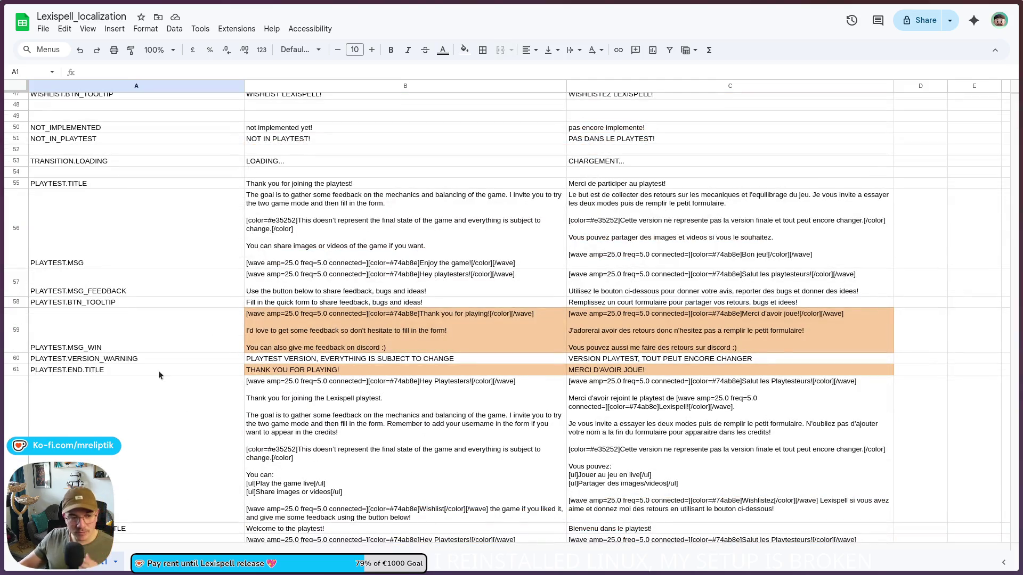
mouse_move(98, 570)
left_click(208, 563)
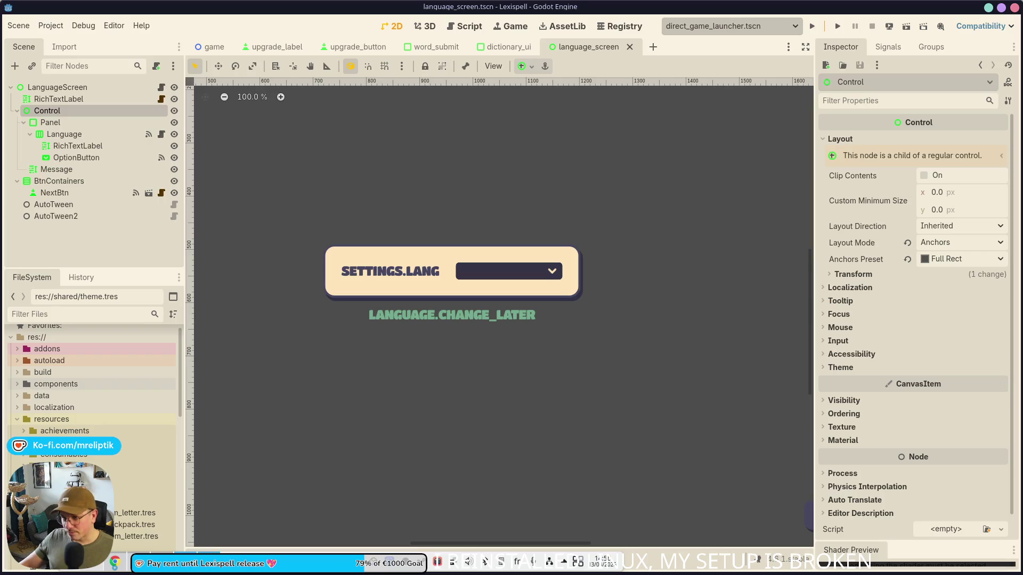
left_click(208, 506)
left_click(343, 334)
Search the sheet for language.change_later and select the row beneath it.
key("ctrl+f")
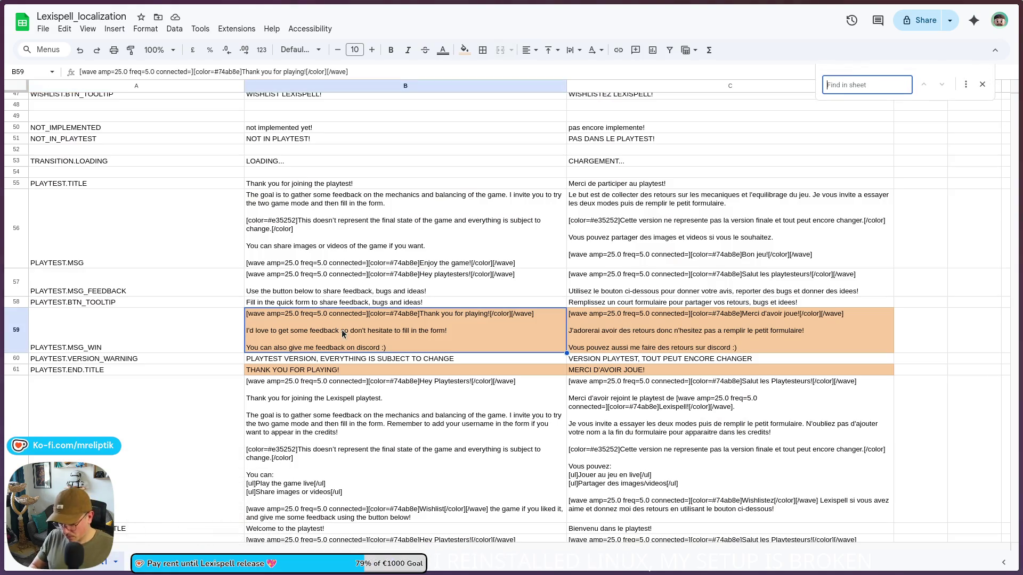
type("language.select")
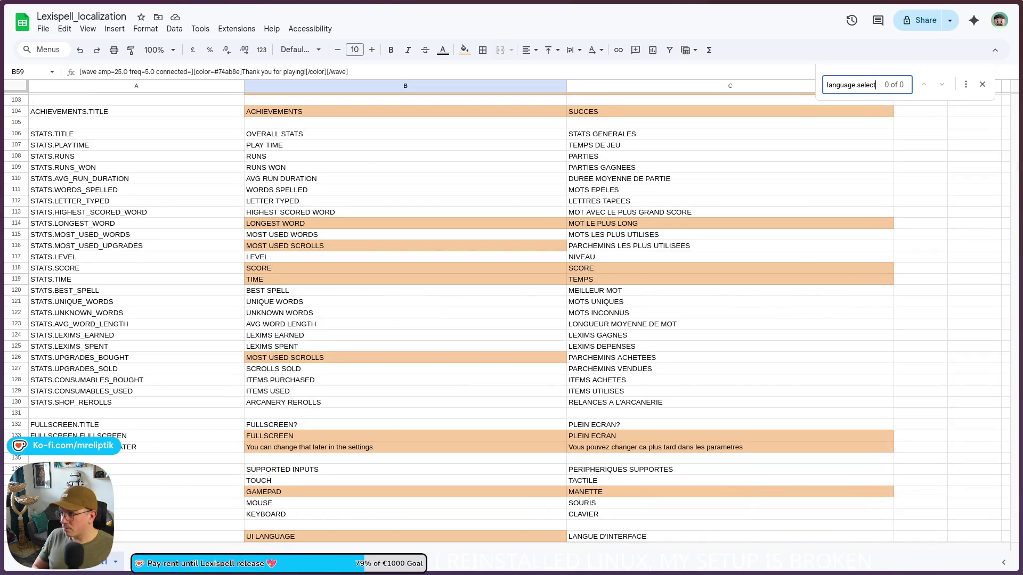
key("BackSpace")
key("BackSpace")
key("BackSpace")
type("change_let")
mouse_move(3, 320)
scroll(232, 448, "down", 3)
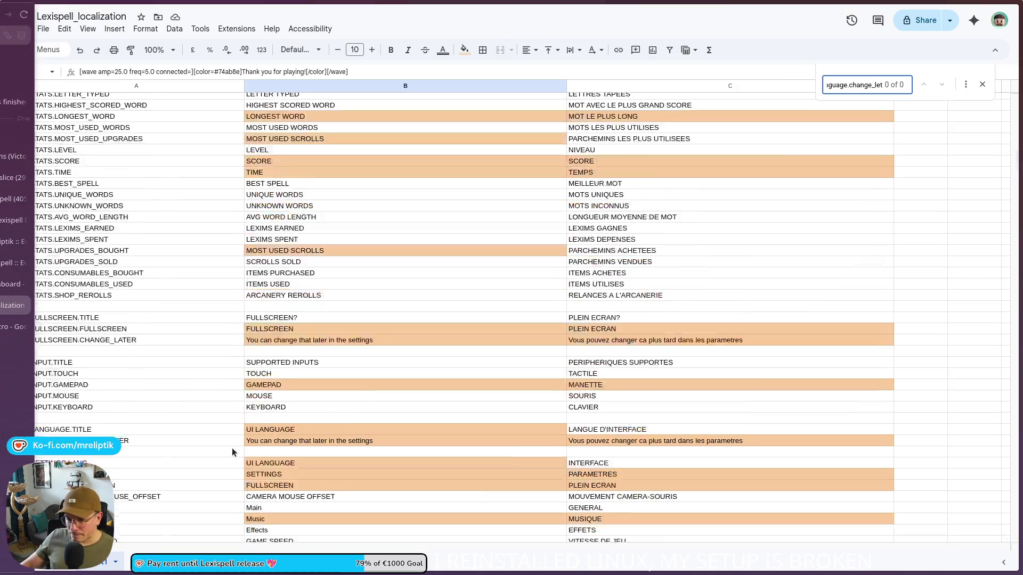
left_click(131, 403)
Insert a new row 144 keyed LANGUAGE.EXPLANATIONS, copy a key, and select Godot's Message label.
right_click(128, 404)
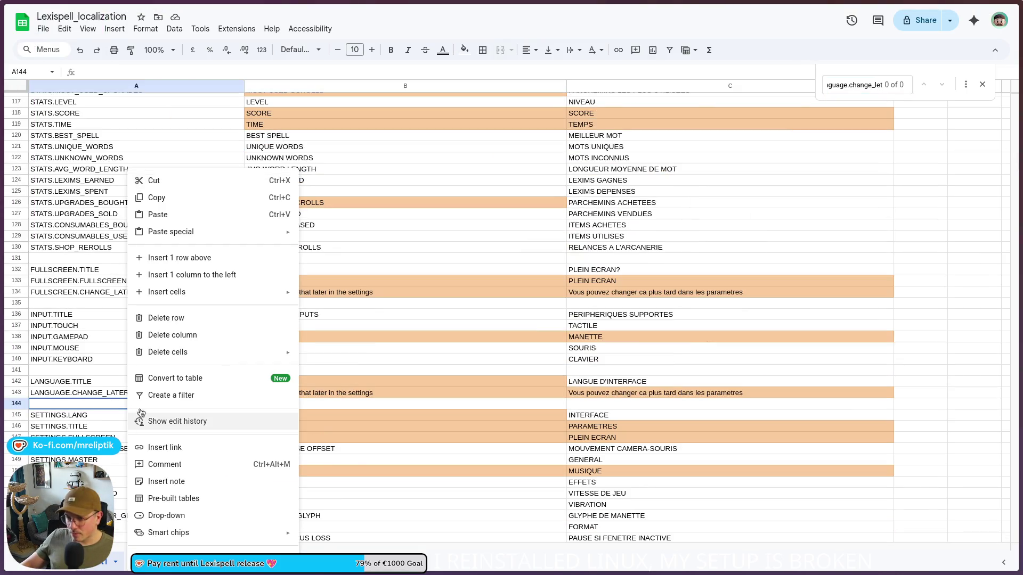
left_click(187, 259)
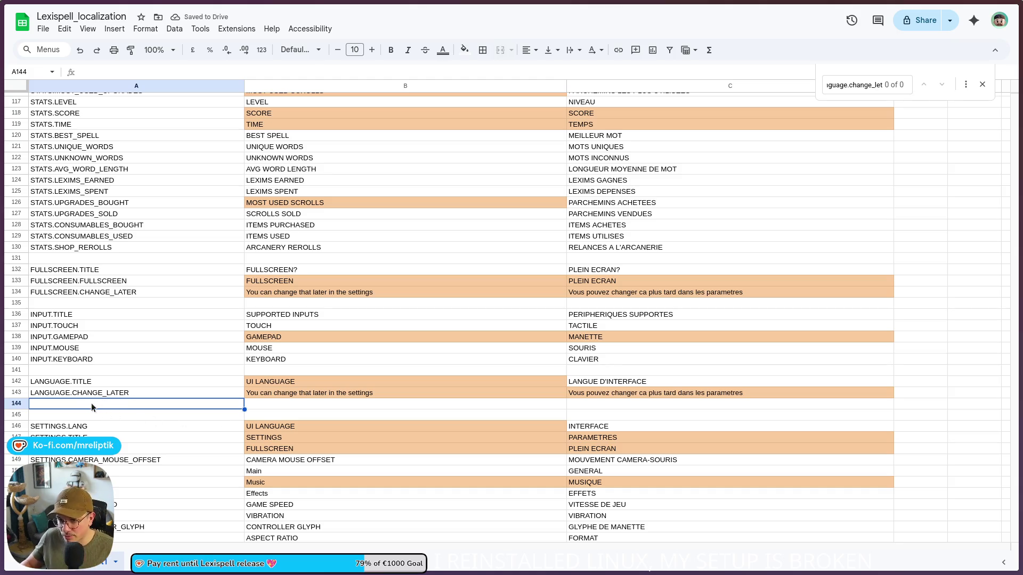
type("LANAGUAGE")
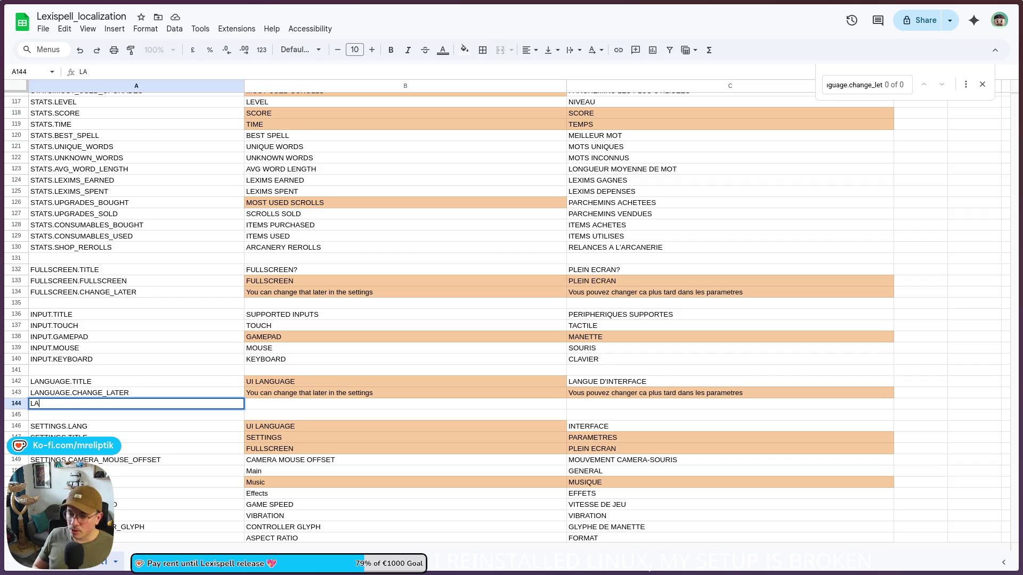
type("LANATIONS")
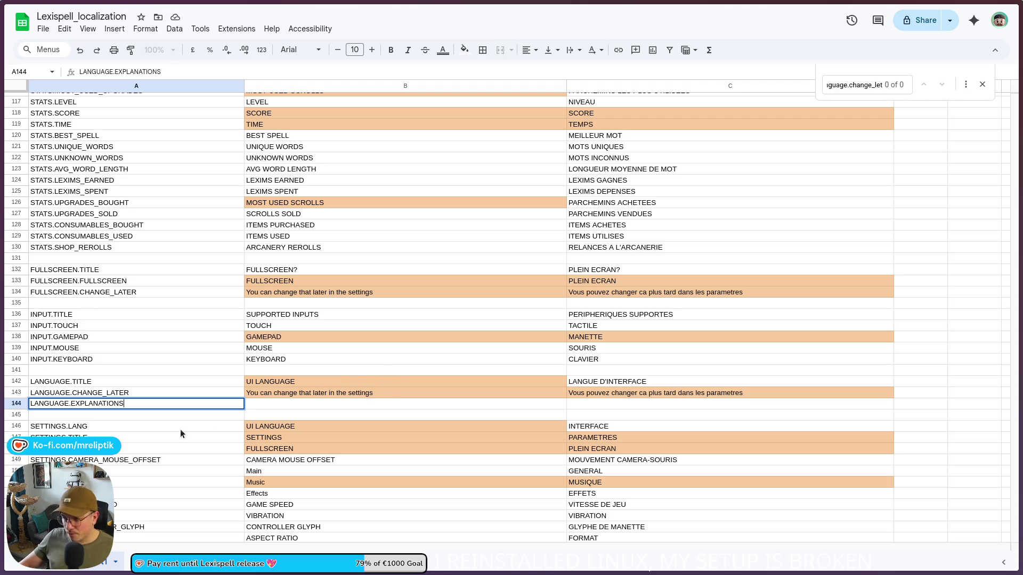
left_click(182, 431)
left_click(140, 397)
key("ctrl+c")
left_click(136, 407)
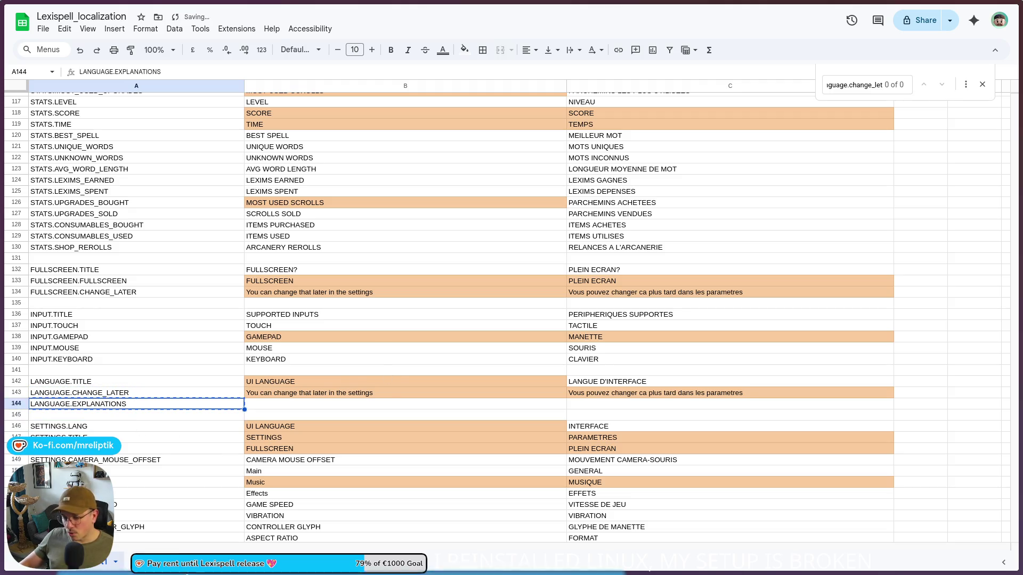
key("alt+Tab")
left_click(448, 315)
Duplicate the Message label and move the copy up above the settings panel.
key("ctrl+d")
scroll(384, 342, "down", 5)
scroll(384, 343, "up", 6)
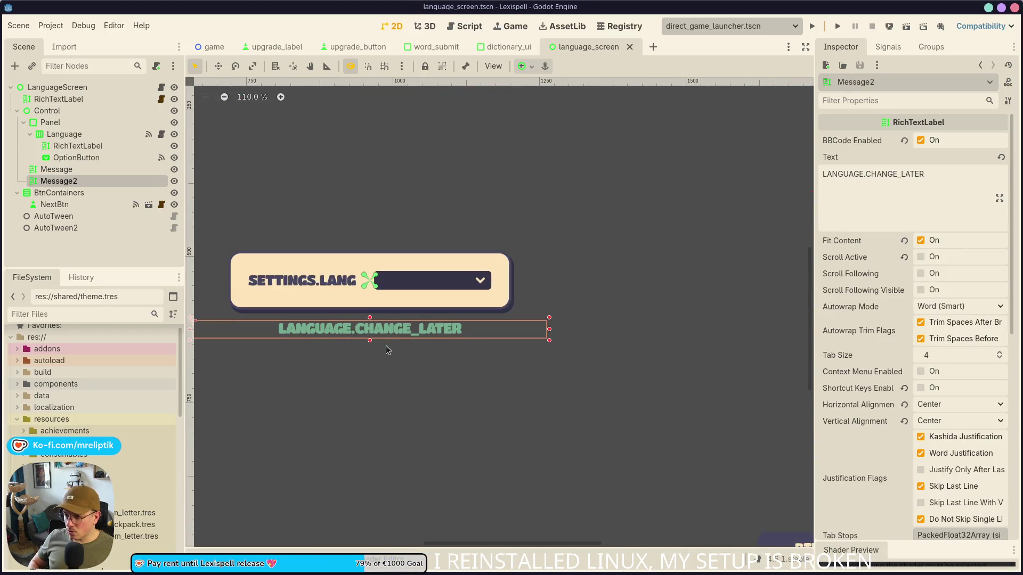
key("Down")
key("Down")
key("Down")
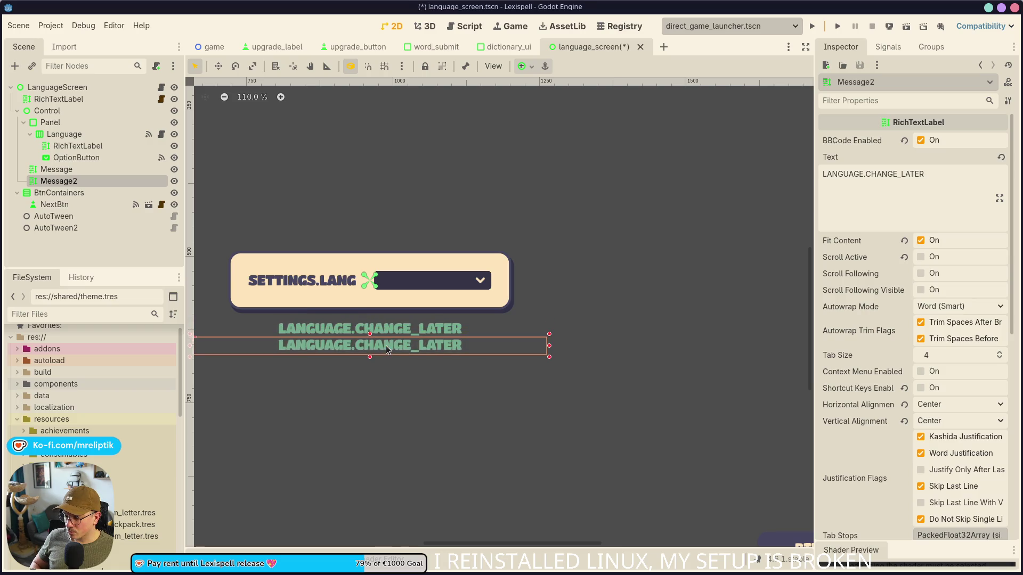
scroll(385, 346, "down", 3)
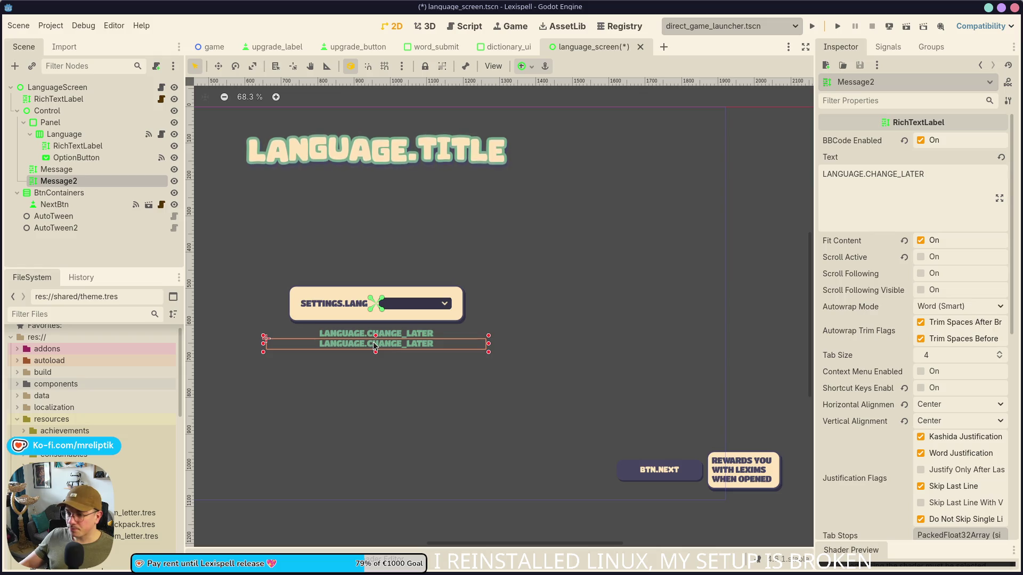
left_click_drag(376, 339, 376, 331)
key("Up")
key("Up")
key("Up")
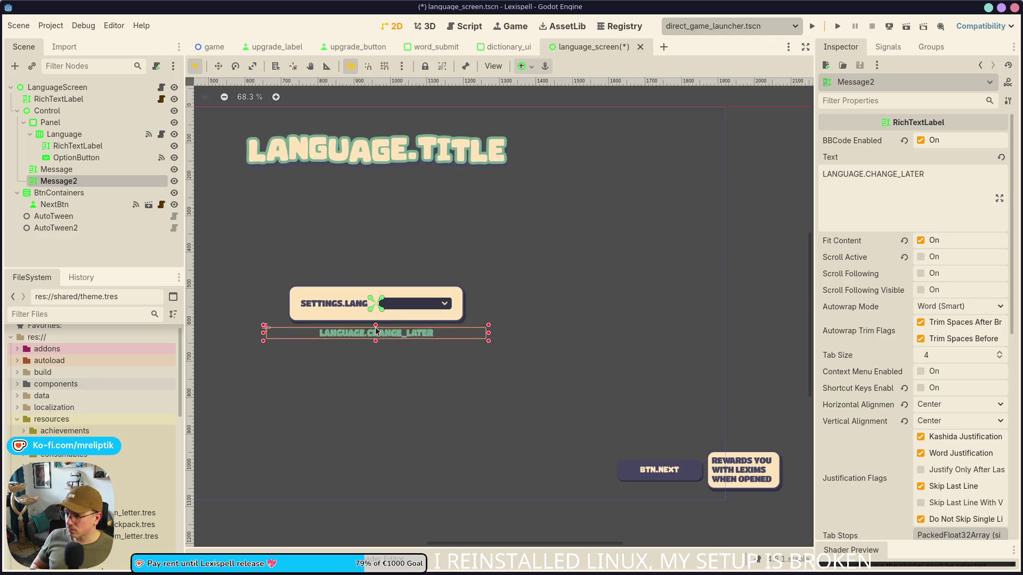
key("Up")
key("Up")
key("Up")
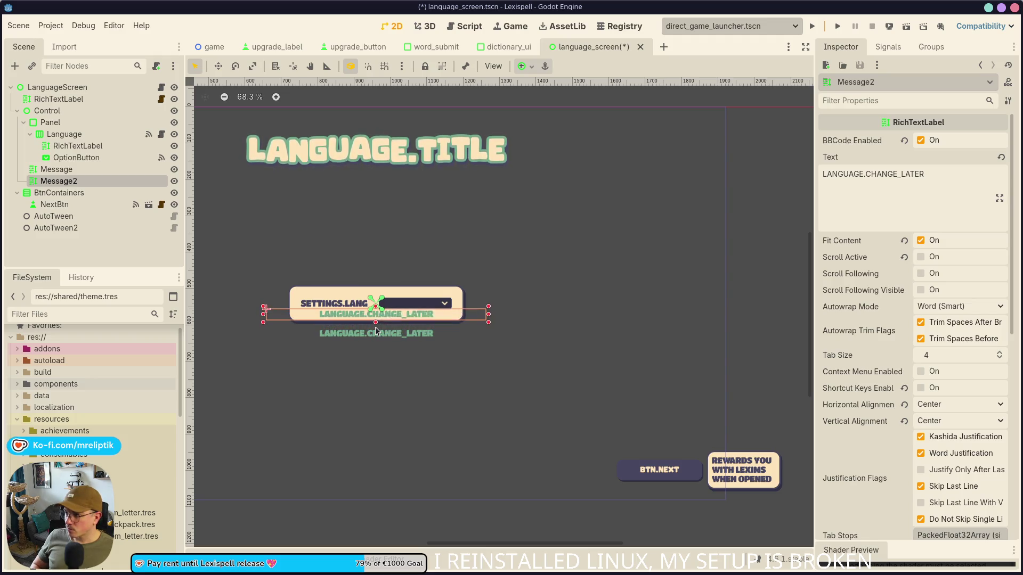
key("Up")
key("Up")
key("Up")
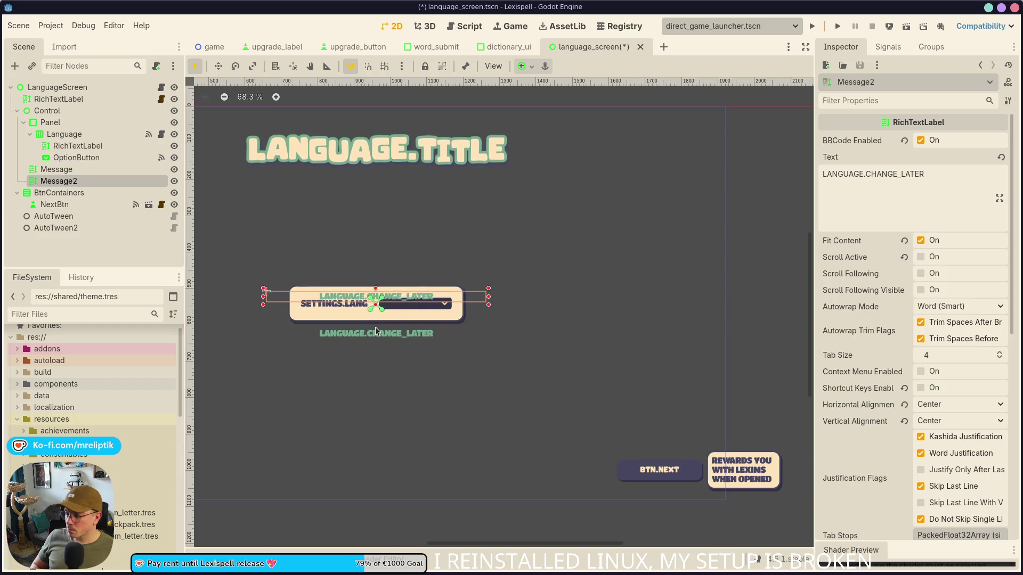
key("Up")
key("Up")
key("Up")
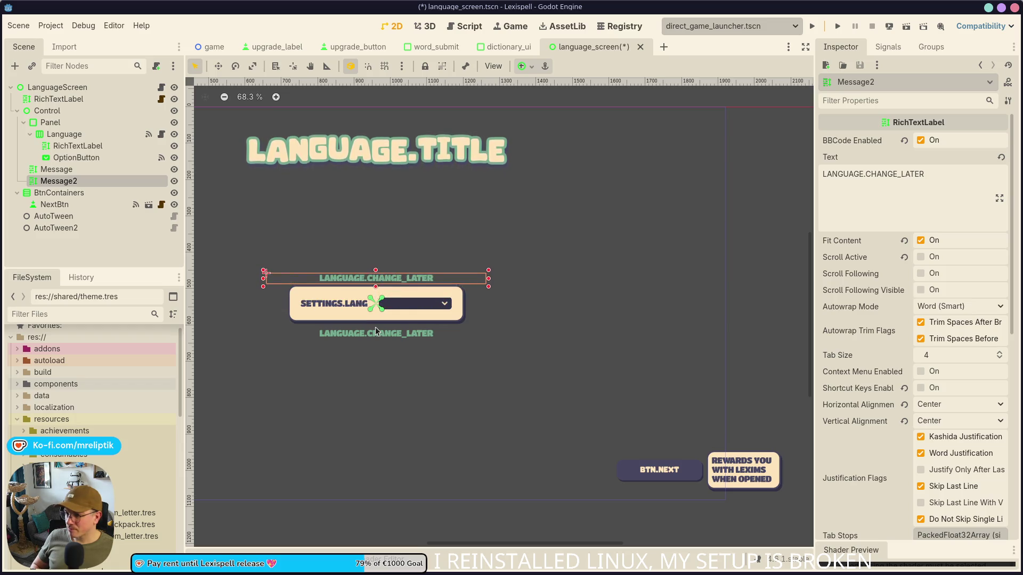
scroll(347, 267, "up", 4)
scroll(347, 266, "up", 6)
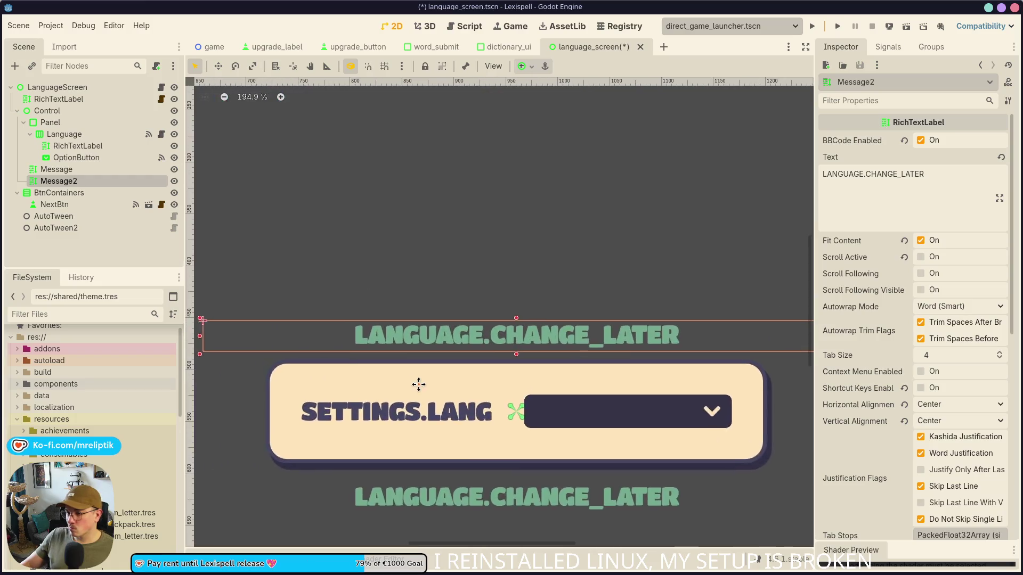
scroll(417, 383, "down", 3)
Widen the duplicate label's box and left-align its text.
left_click_drag(661, 352, 676, 352)
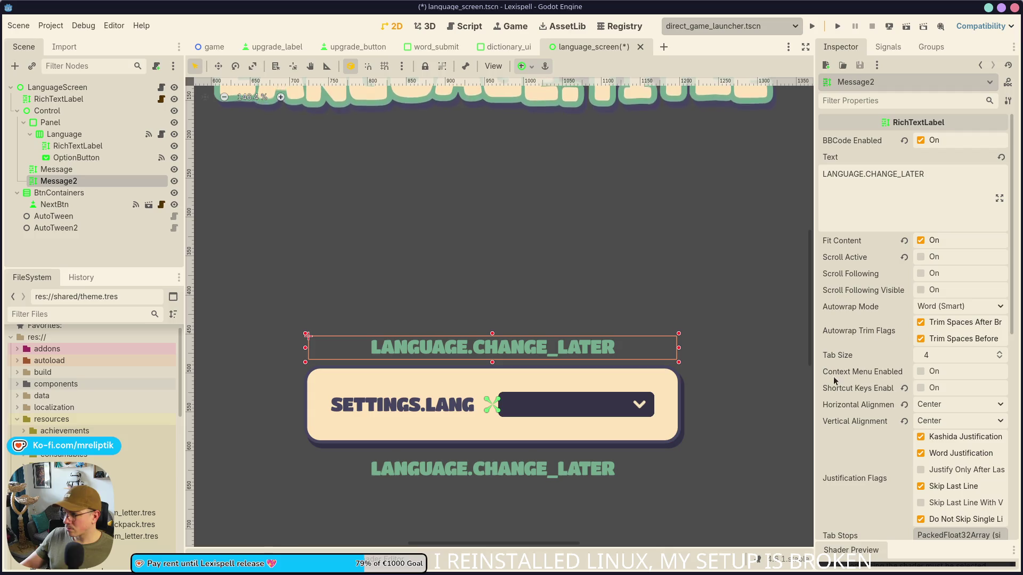
scroll(834, 380, "down", 5)
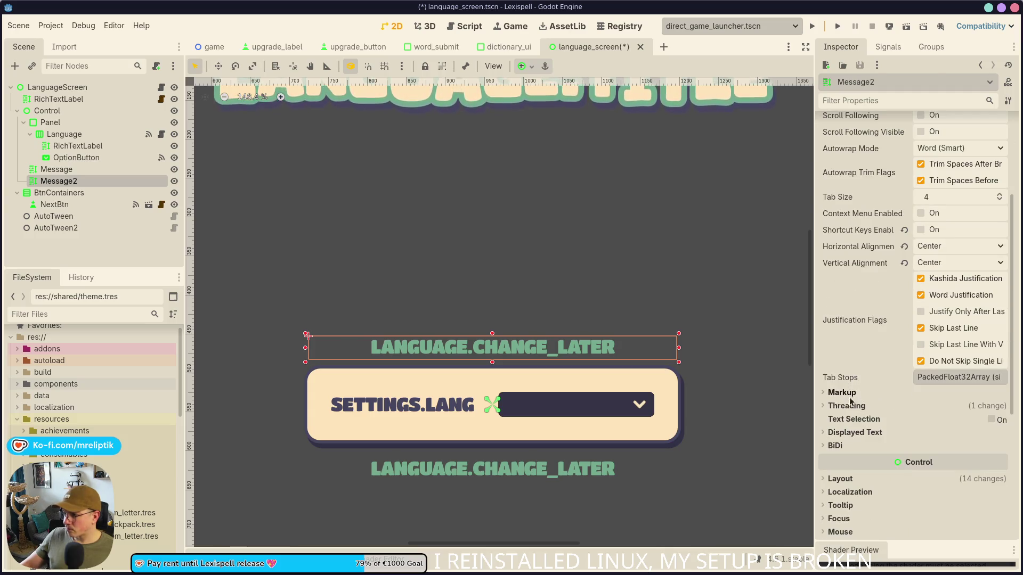
scroll(851, 399, "down", 3)
scroll(934, 251, "up", 8)
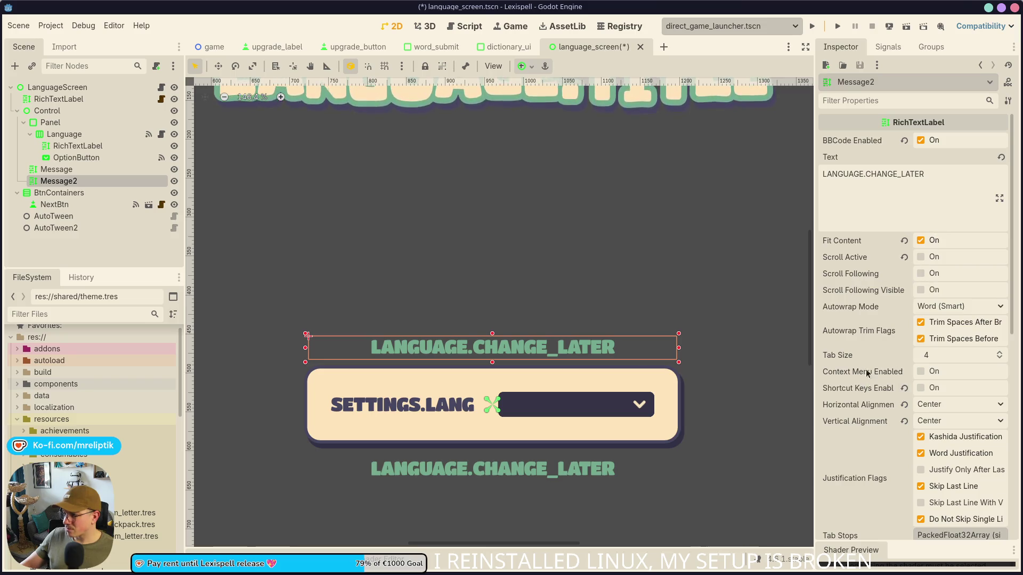
left_click(932, 404)
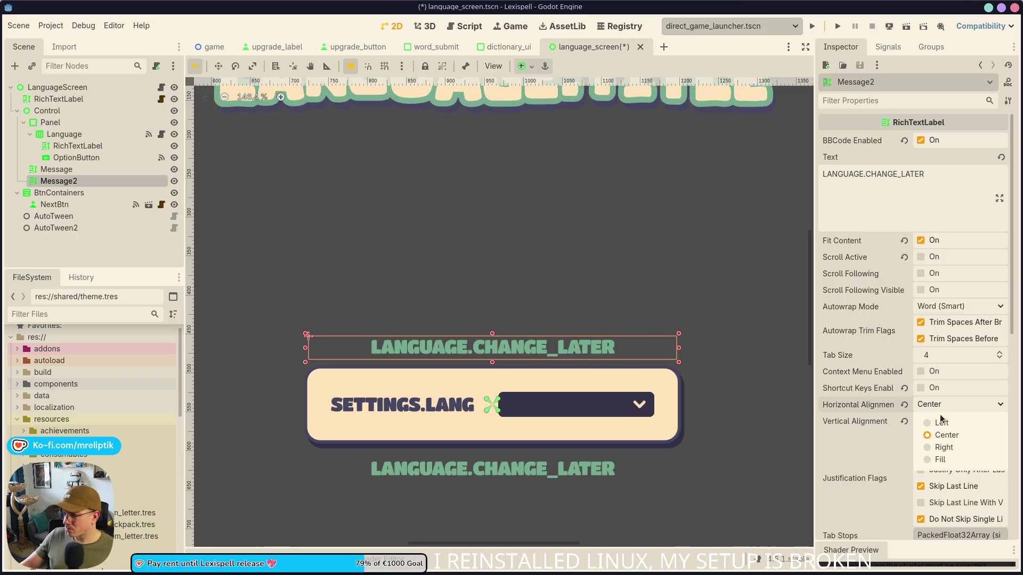
left_click(930, 421)
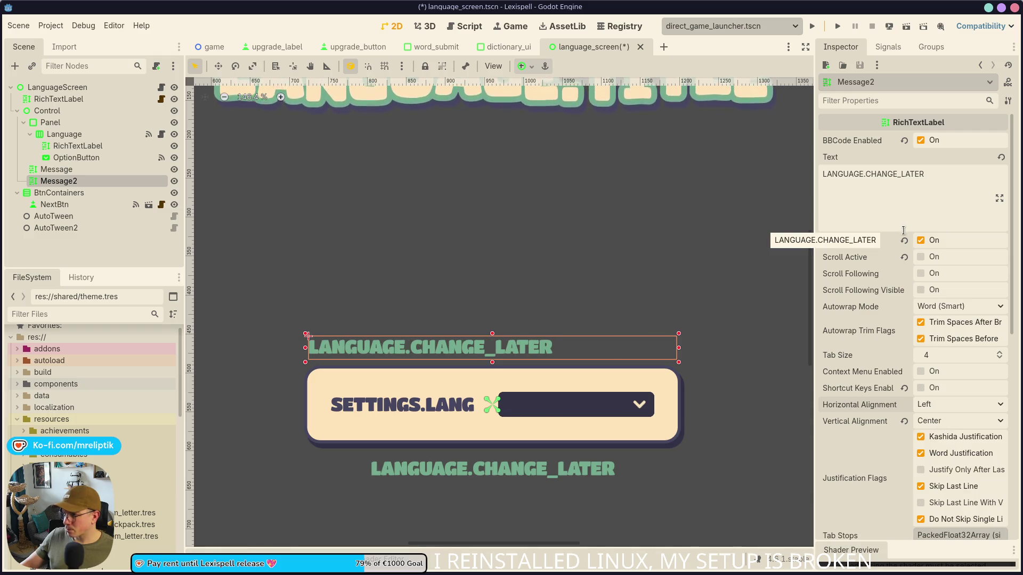
scroll(320, 349, "down", 5)
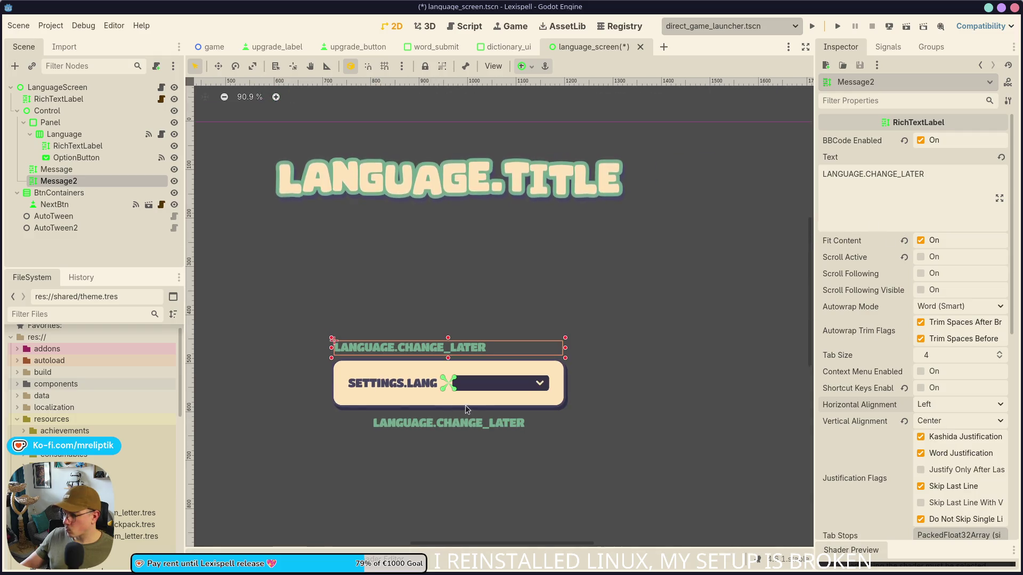
Set the Message2 label's text to LANGUAGE.EXPLANATIONS.
left_click(64, 134)
left_click(56, 182)
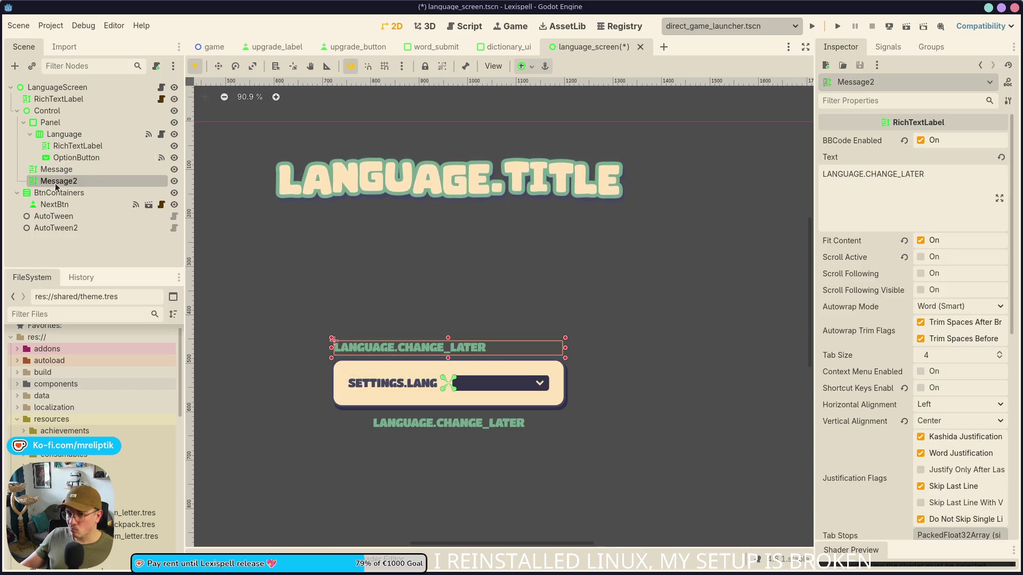
left_click(961, 174)
key("ctrl+a")
key("ctrl+v")
Rename the Message2 node to Explanations and save the scene.
left_click(54, 204)
left_click(64, 181)
key("ctrl+s")
left_click(89, 180)
type("Explanations")
key("Return")
key("ctrl+s")
left_click(56, 228)
left_click(74, 193)
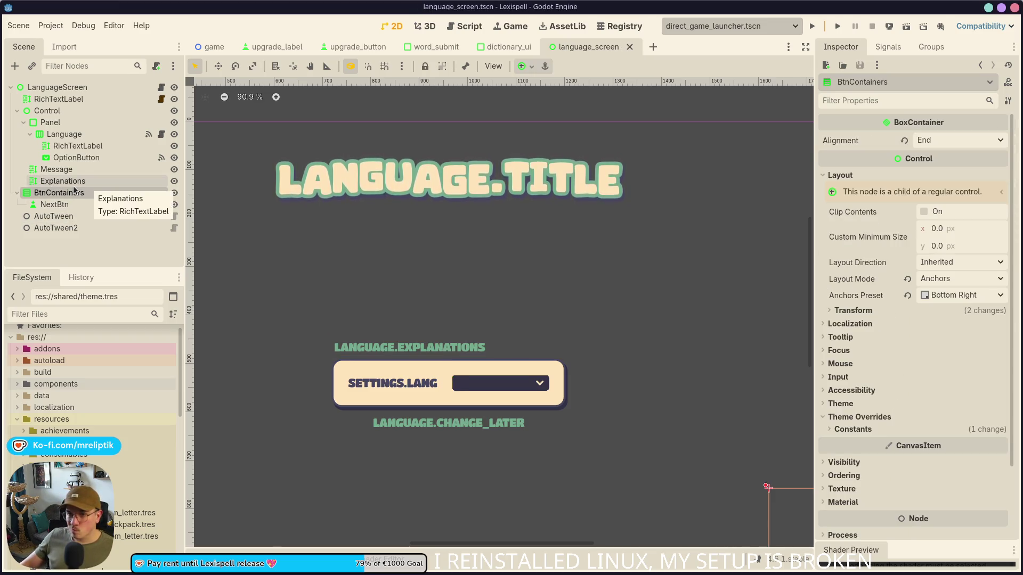
Cut the Explanations label and add a VBoxContainer as a child of Panel.
left_click(59, 181)
key("Delete")
right_click(50, 121)
left_click(100, 142)
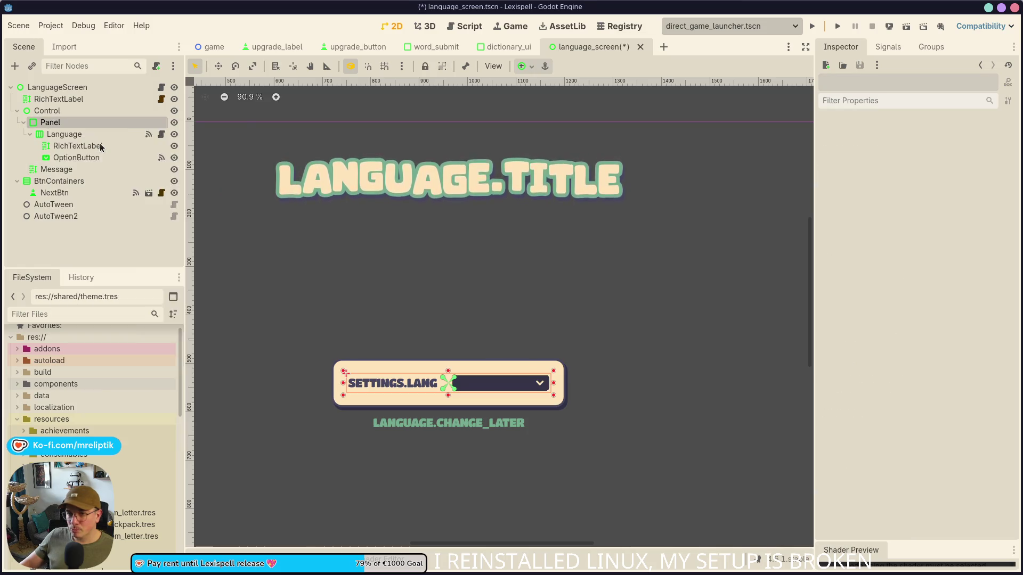
type("vbox")
key("Return")
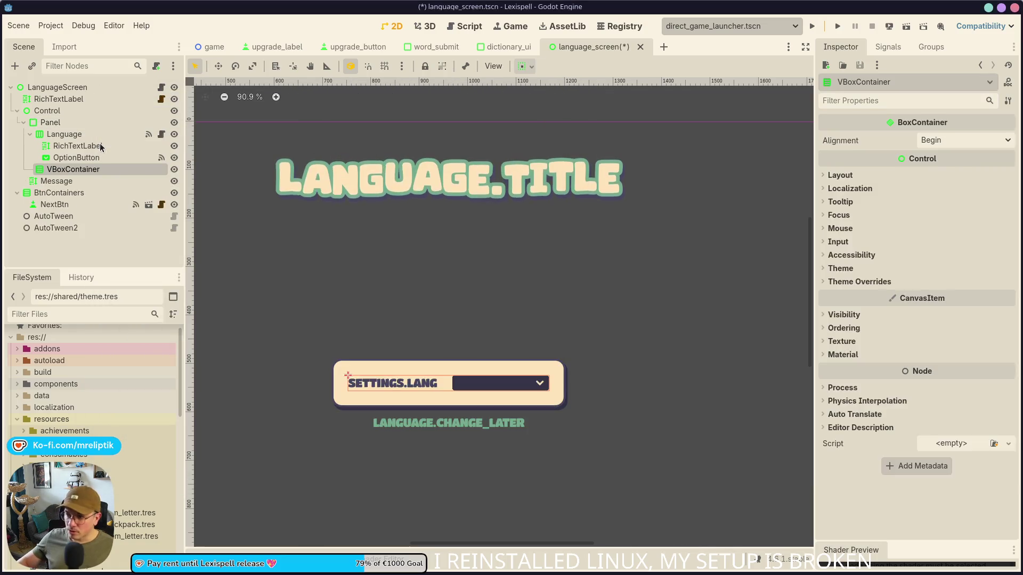
Move the Language row into the VBoxContainer and paste Explanations above it.
left_click_drag(63, 171, 66, 138)
key("ctrl+shift+v")
left_click_drag(80, 180, 70, 142)
scroll(381, 286, "down", 3)
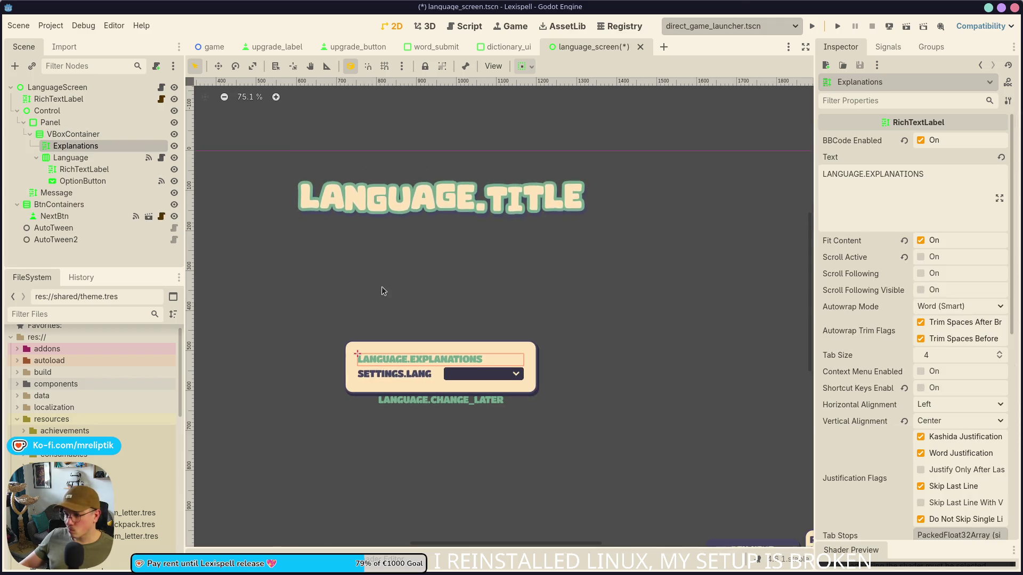
left_click(351, 318)
scroll(351, 318, "up", 5)
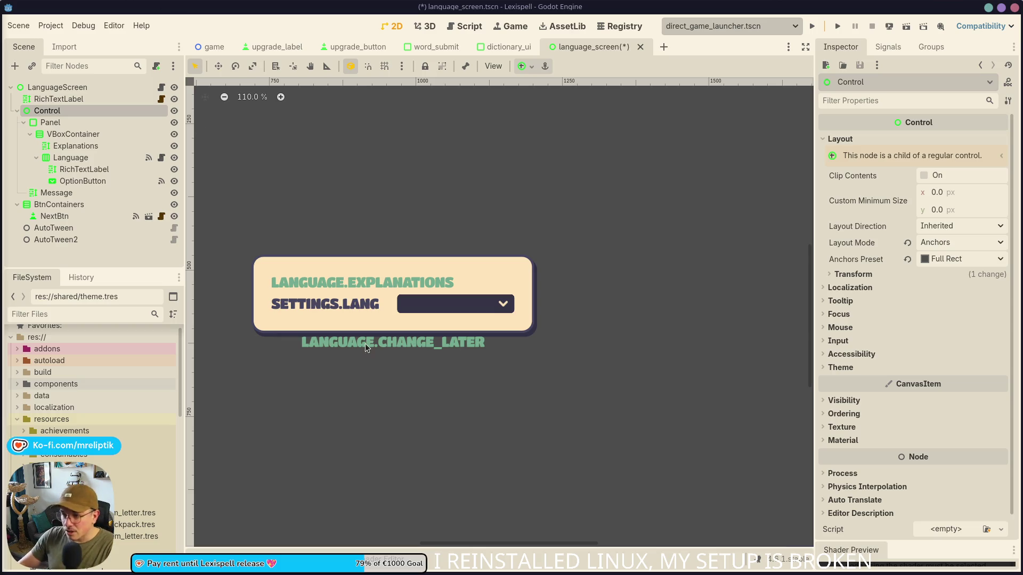
left_click(378, 346)
scroll(387, 367, "down", 3)
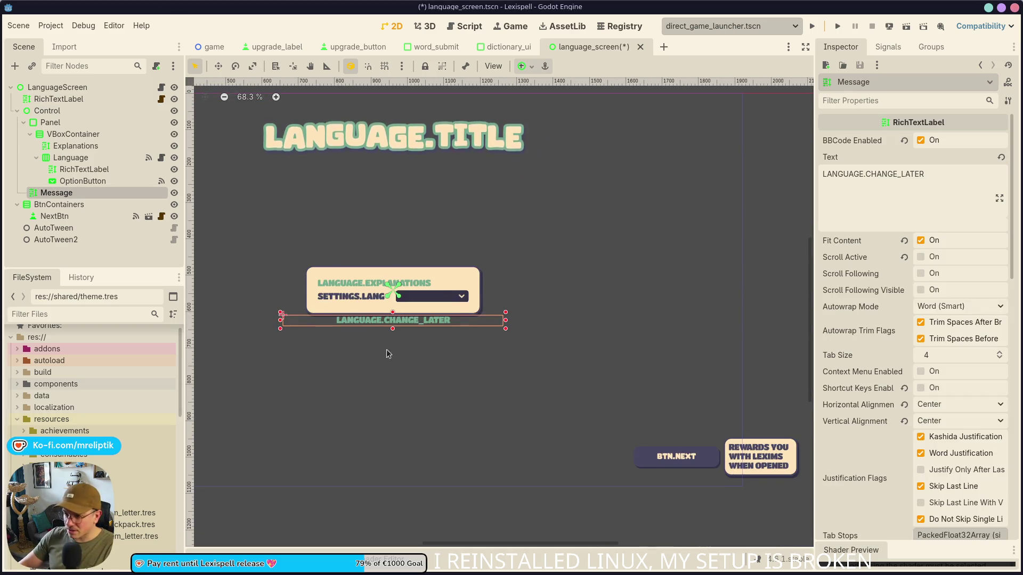
left_click(522, 66)
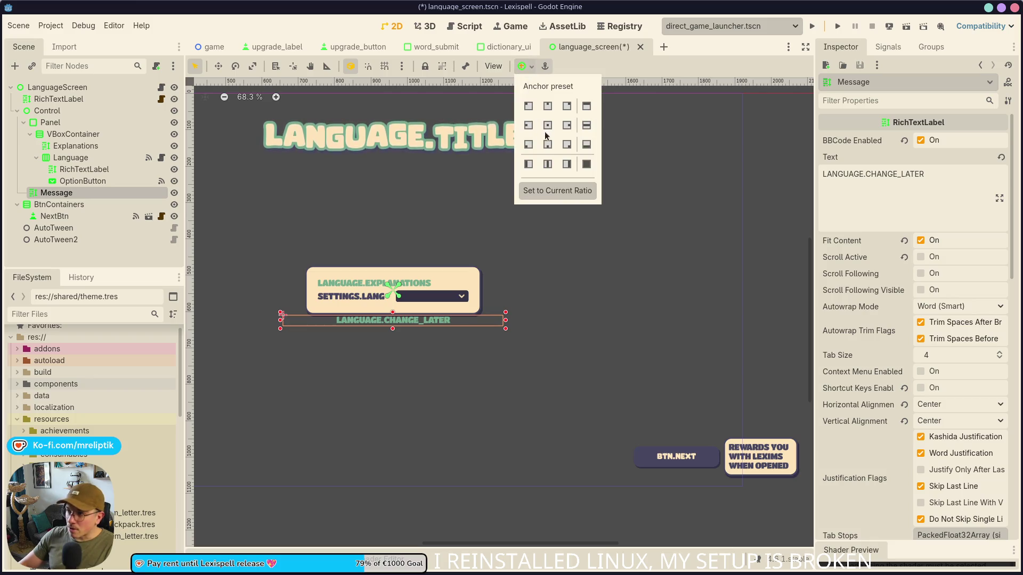
left_click(529, 145)
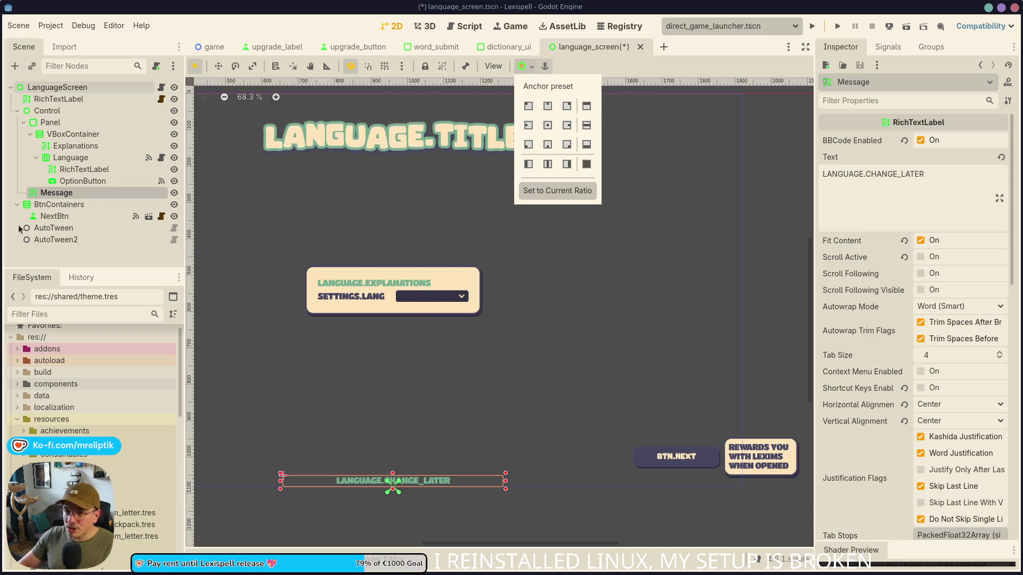
key("Escape")
key("ctrl+z")
left_click(52, 111)
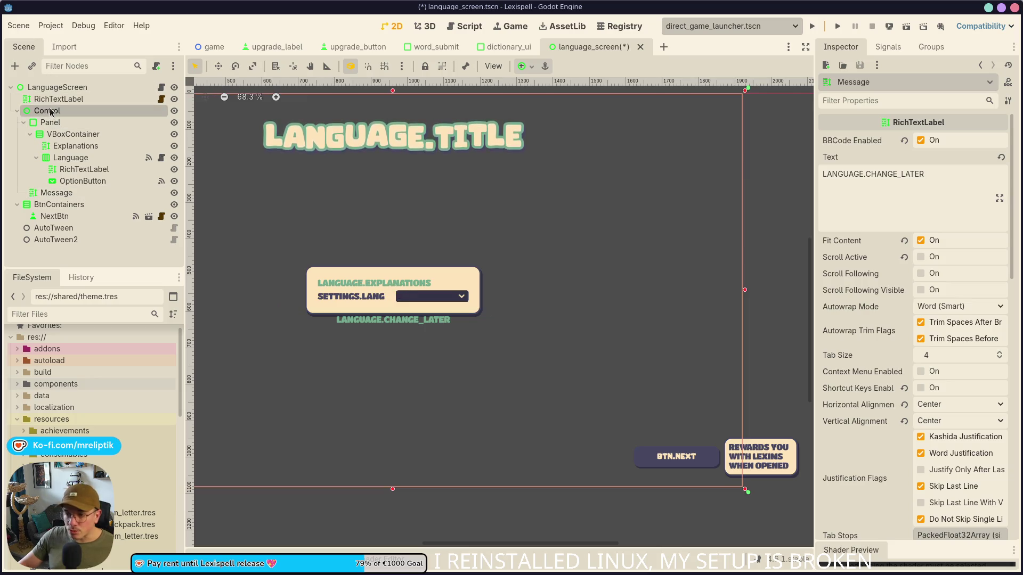
left_click(54, 128)
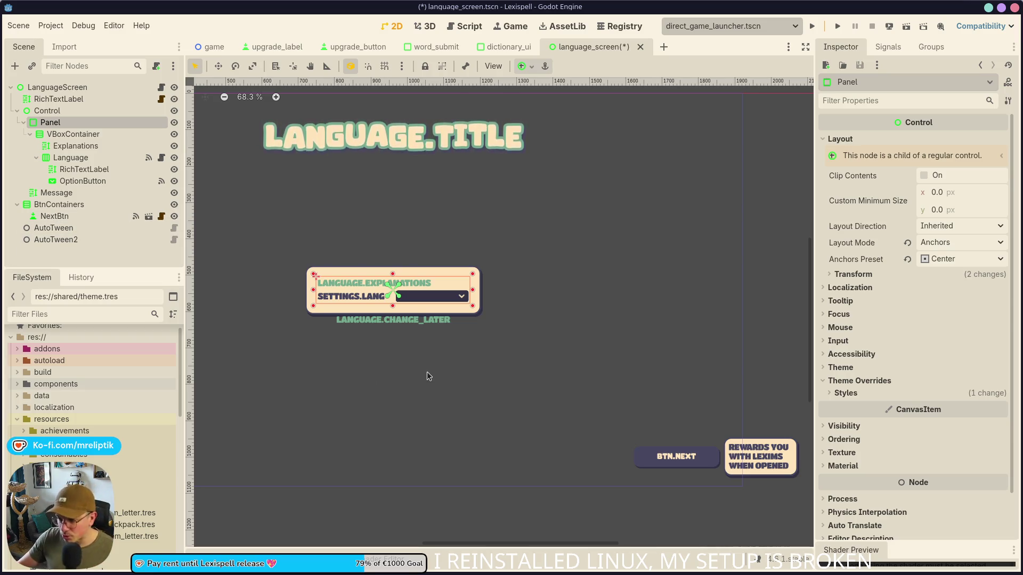
scroll(395, 305, "up", 4)
left_click(406, 343)
left_click(422, 317)
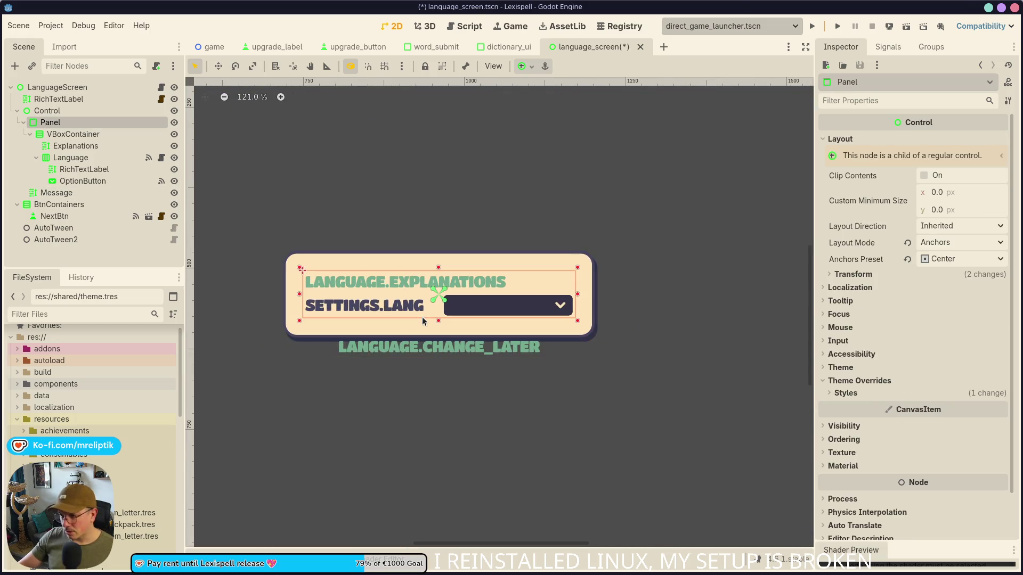
left_click(64, 134)
left_click(50, 122)
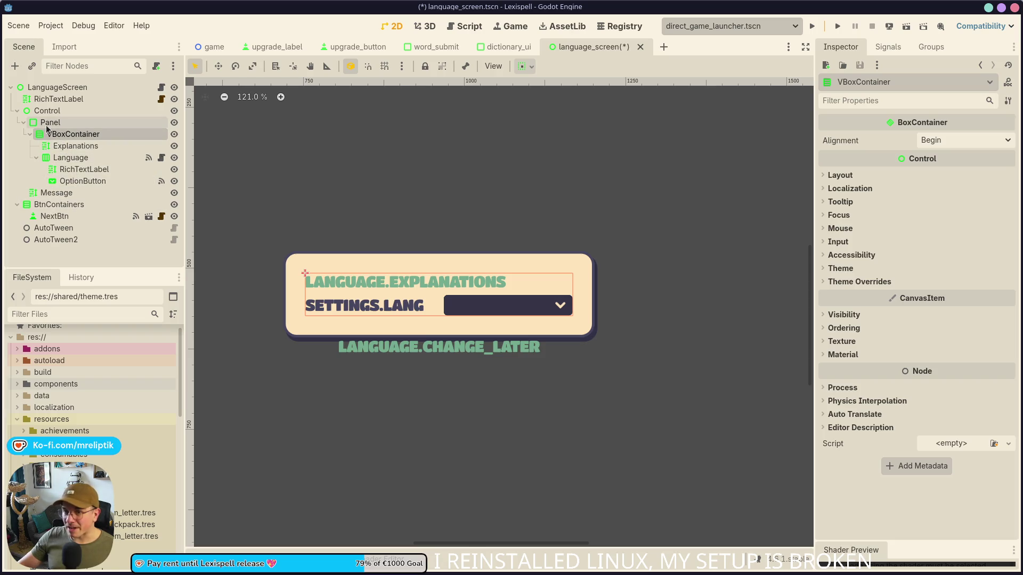
left_click(54, 100)
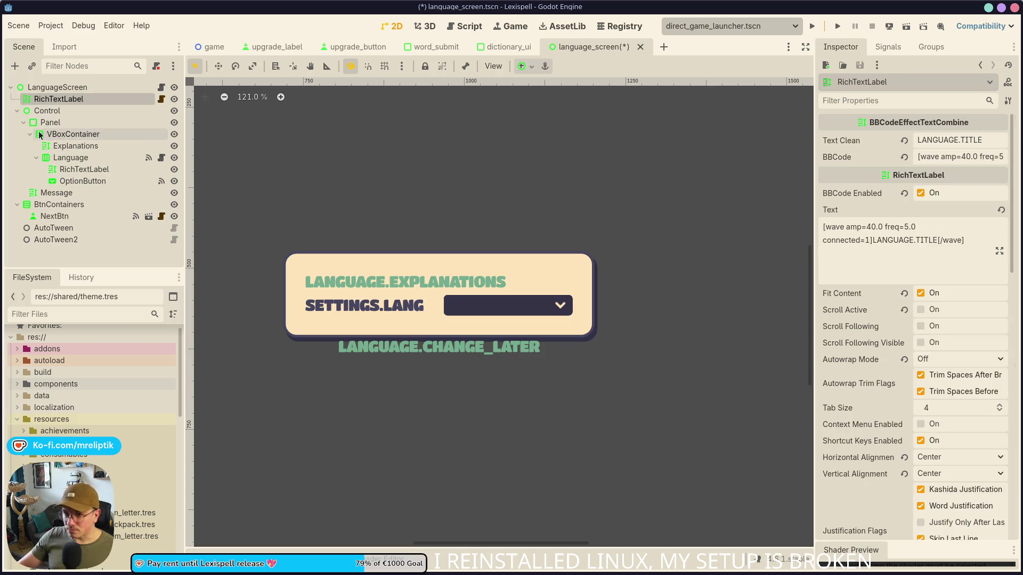
left_click(48, 111)
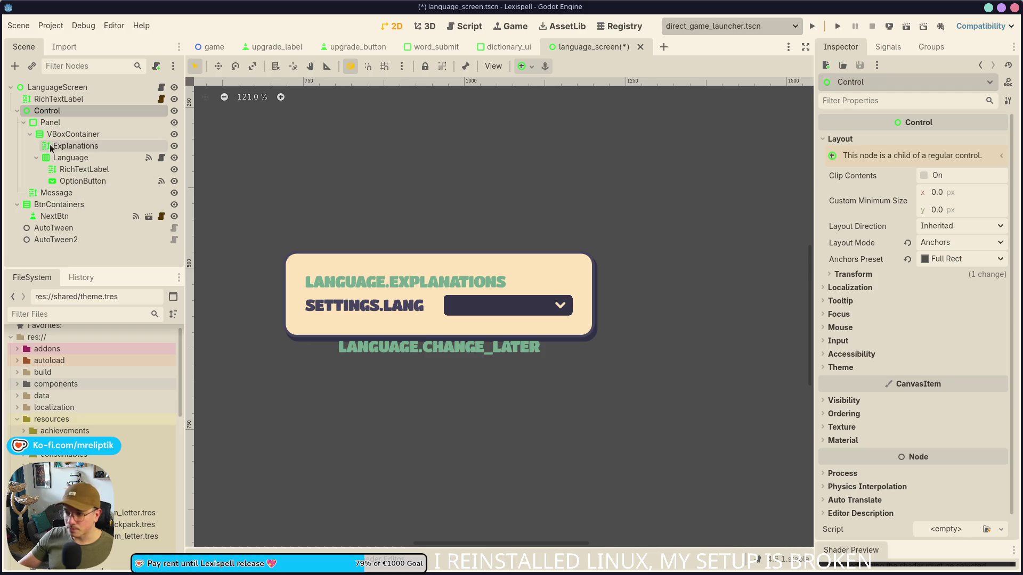
right_click(53, 111)
Add a VBoxContainer under Control above Panel and anchor it to Center.
left_click(91, 119)
type("vbox")
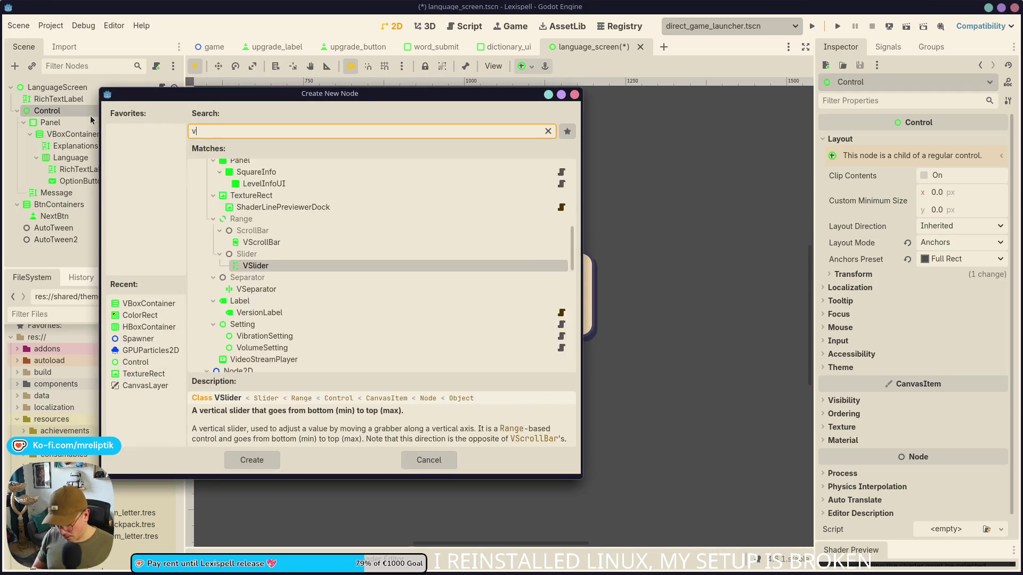
key("Return")
mouse_move(45, 203)
left_mouse_down()
mouse_move(45, 128)
mouse_move(70, 124)
left_mouse_up()
left_click(48, 133)
key("ctrl+z")
left_click(69, 123)
scroll(382, 256, "down", 5)
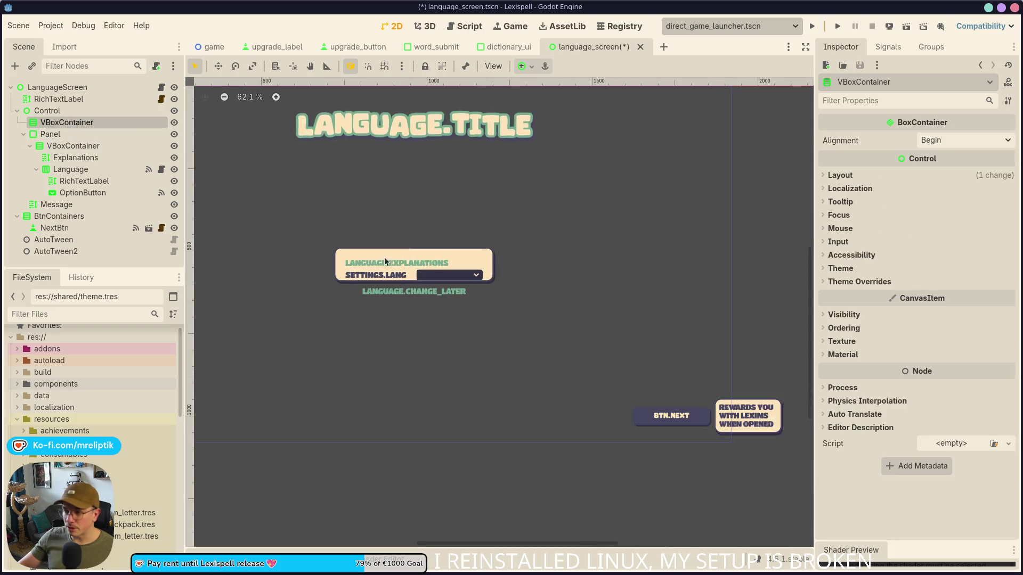
left_click(530, 66)
left_click(547, 125)
scroll(410, 266, "up", 5)
left_click(485, 208)
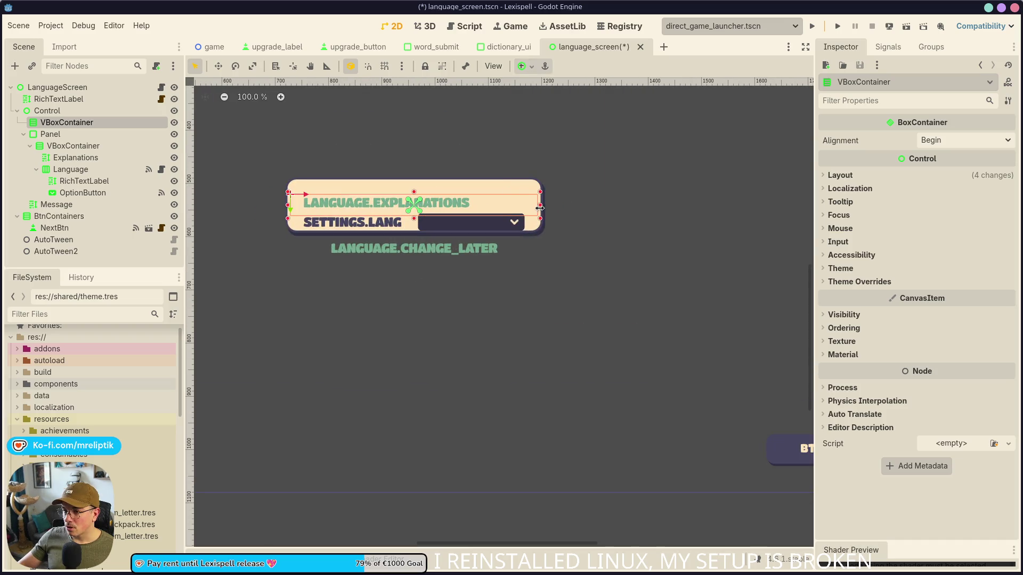
Move Panel and the change-later label into the outer container and make it slightly taller.
left_click(414, 189)
left_click(386, 193)
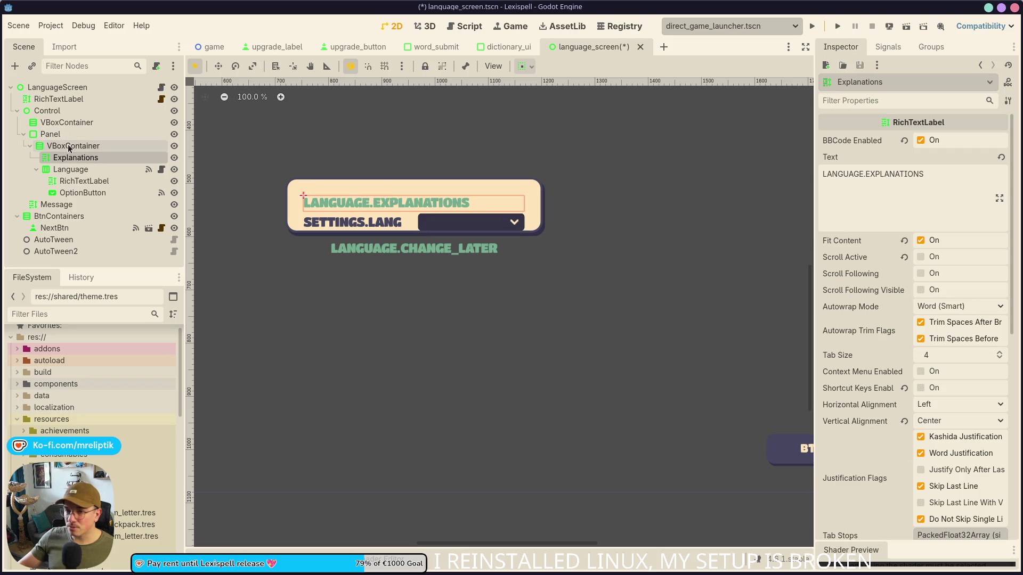
left_click(61, 145)
left_click(59, 122)
mouse_move(58, 122)
left_mouse_down()
mouse_move(59, 141)
mouse_move(59, 124)
left_mouse_up()
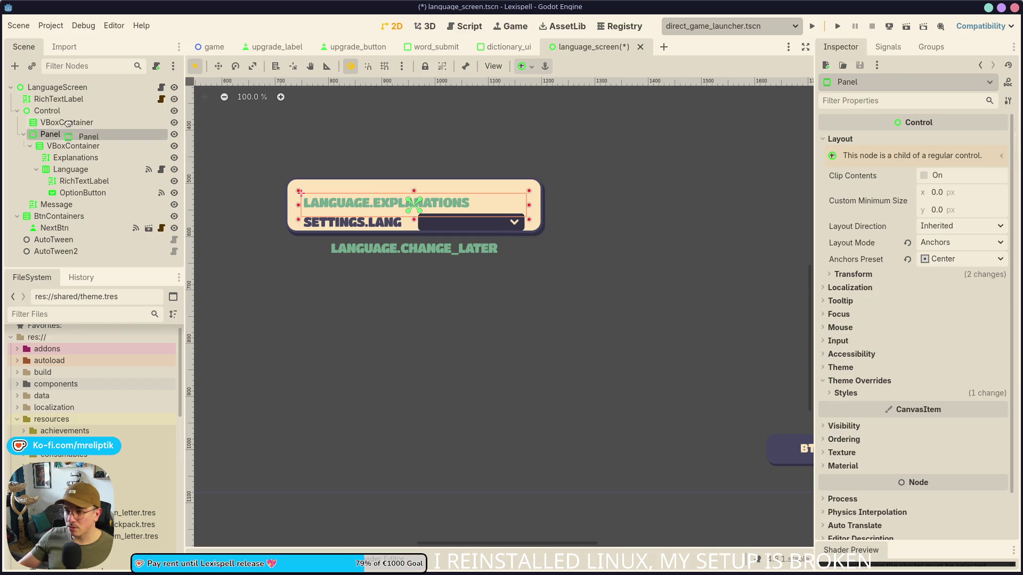
left_click(66, 123)
left_click(69, 134)
left_click(69, 123)
mouse_move(56, 204)
left_mouse_down()
mouse_move(69, 187)
mouse_move(67, 140)
left_mouse_up()
left_click(63, 123)
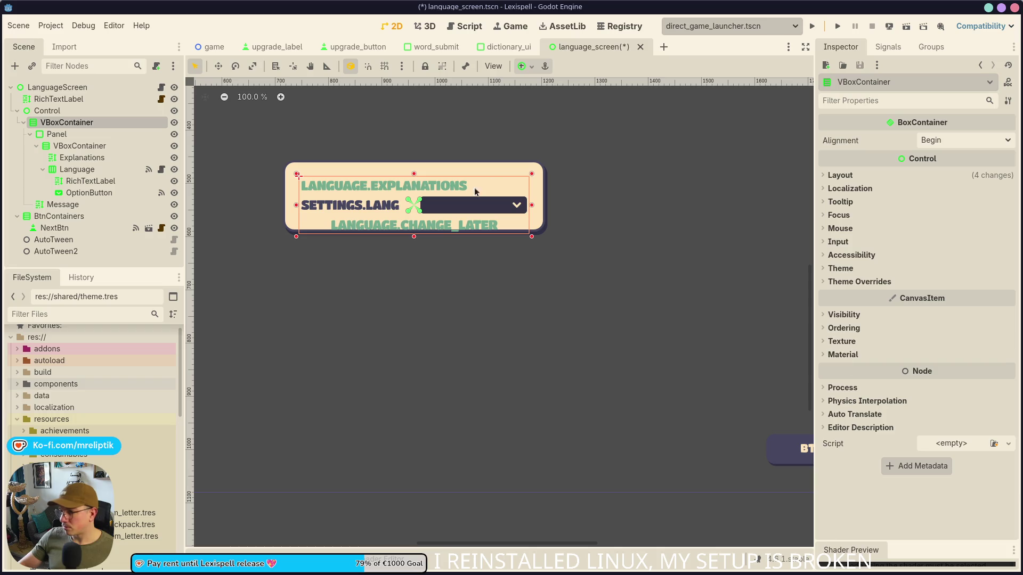
left_click_drag(414, 236, 413, 261)
Set the outer VBoxContainer's Separation override to 50, trying 20 and 30 first, and save.
key("ctrl+s")
left_click(851, 282)
left_click(846, 293)
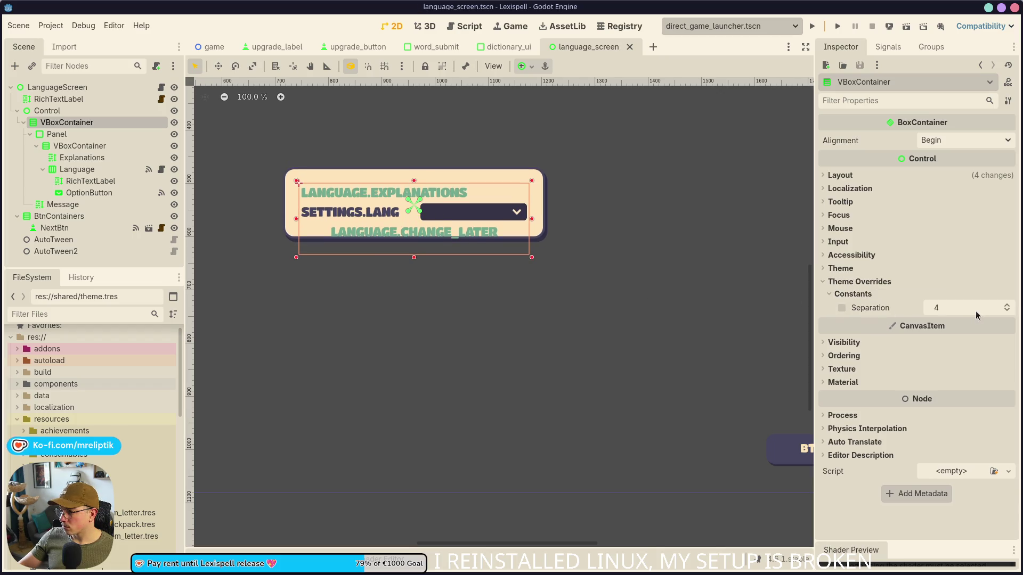
left_click(960, 308)
type("20")
key("Return")
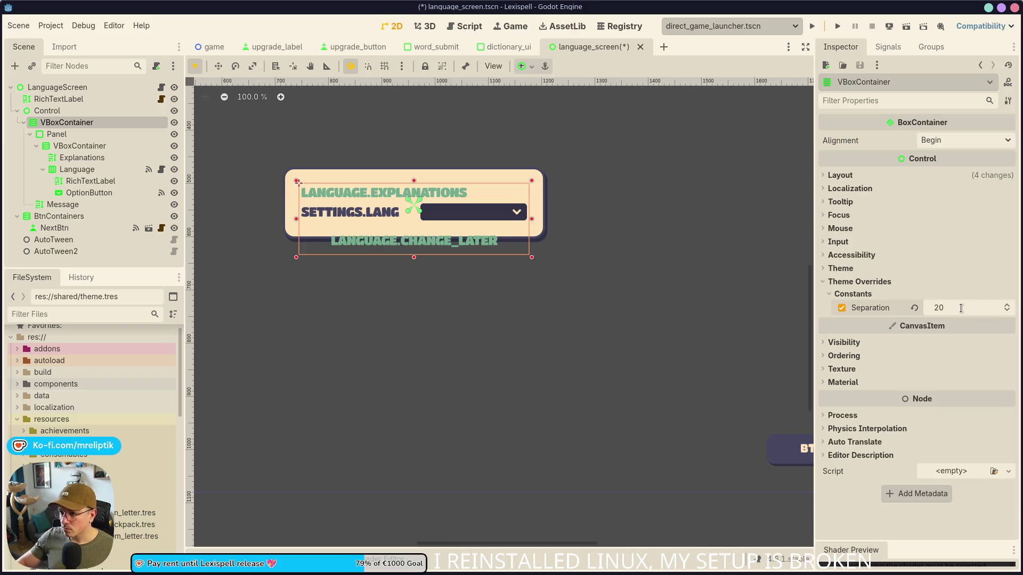
type("30")
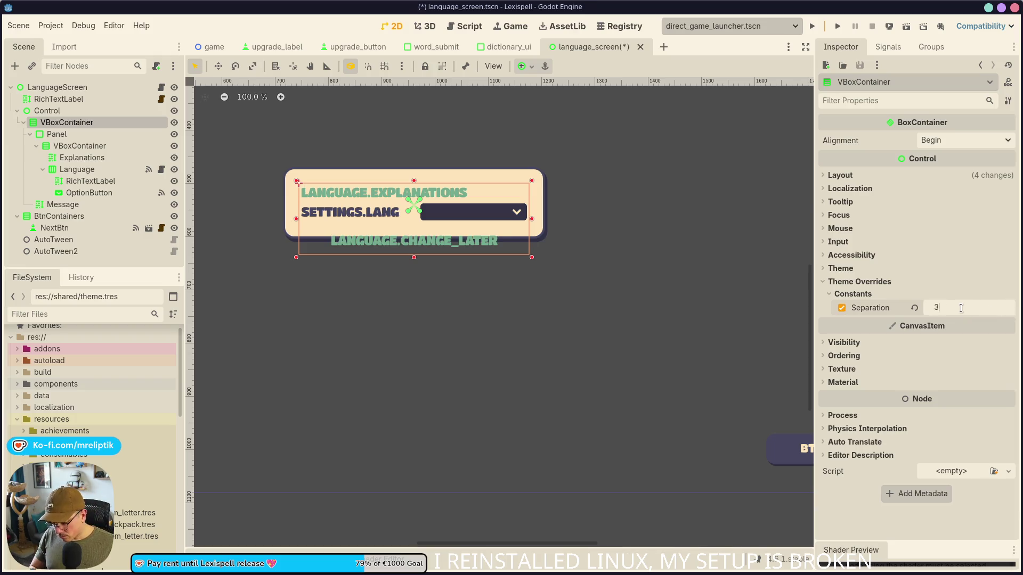
key("Return")
type("50")
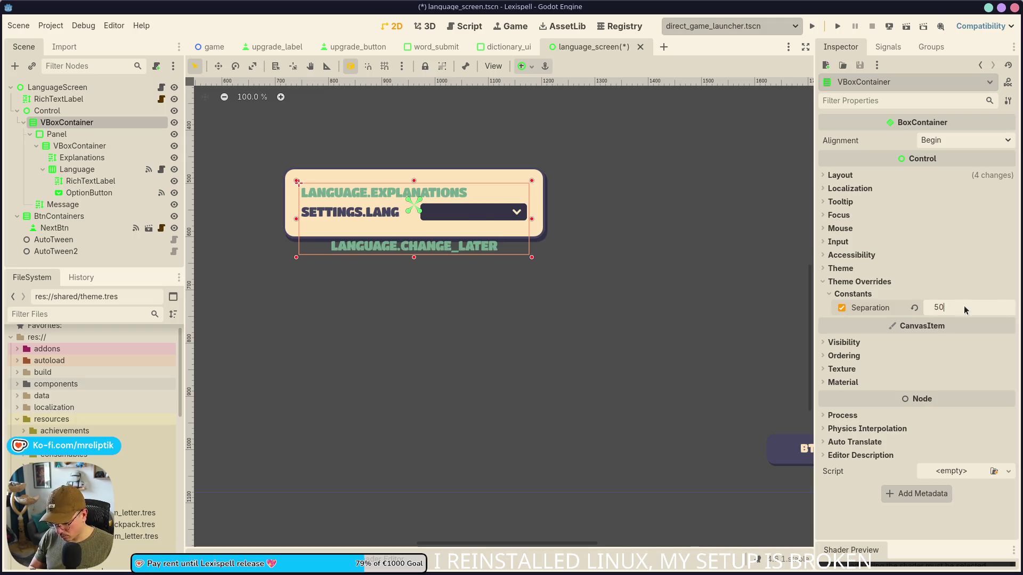
key("Return")
key("ctrl+s")
Extend the outer container's bottom edge a little lower and save.
scroll(424, 268, "up", 2)
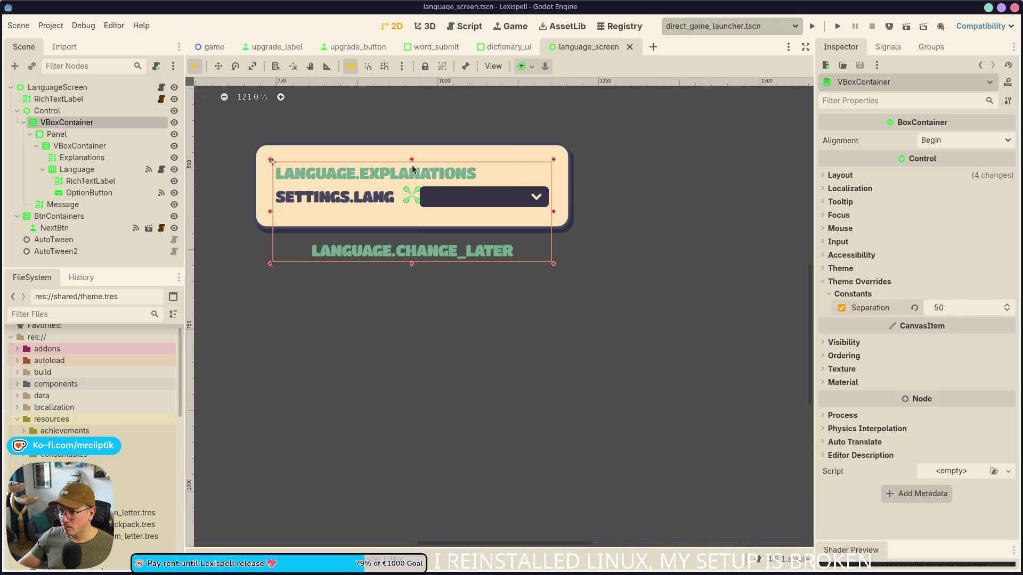
left_click_drag(414, 259, 414, 270)
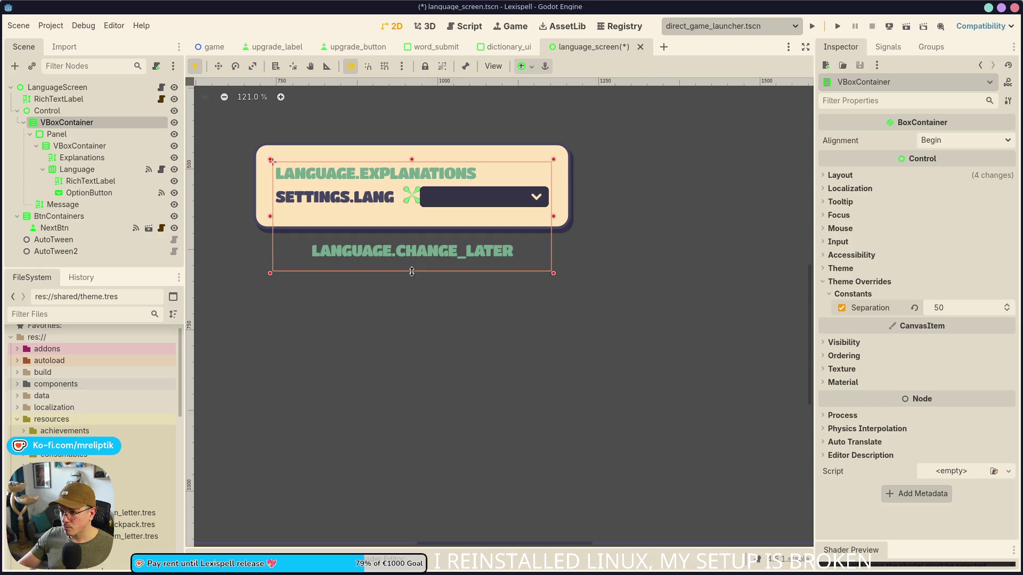
key("ctrl+s")
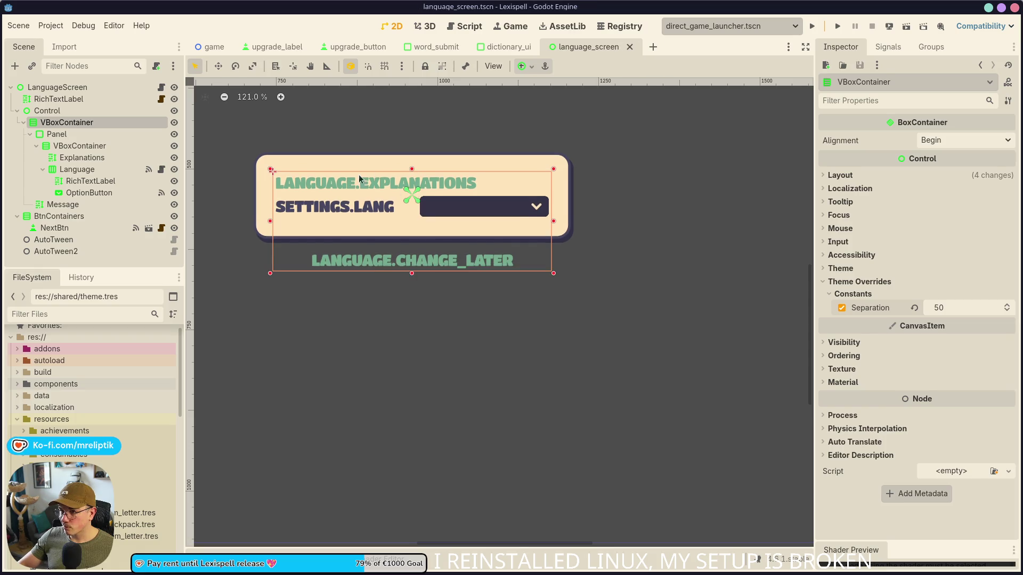
Test extra text in the Explanations label, remove it again, and save.
left_click(355, 177)
left_click(964, 186)
key("Return")
type("zdzdzdzd")
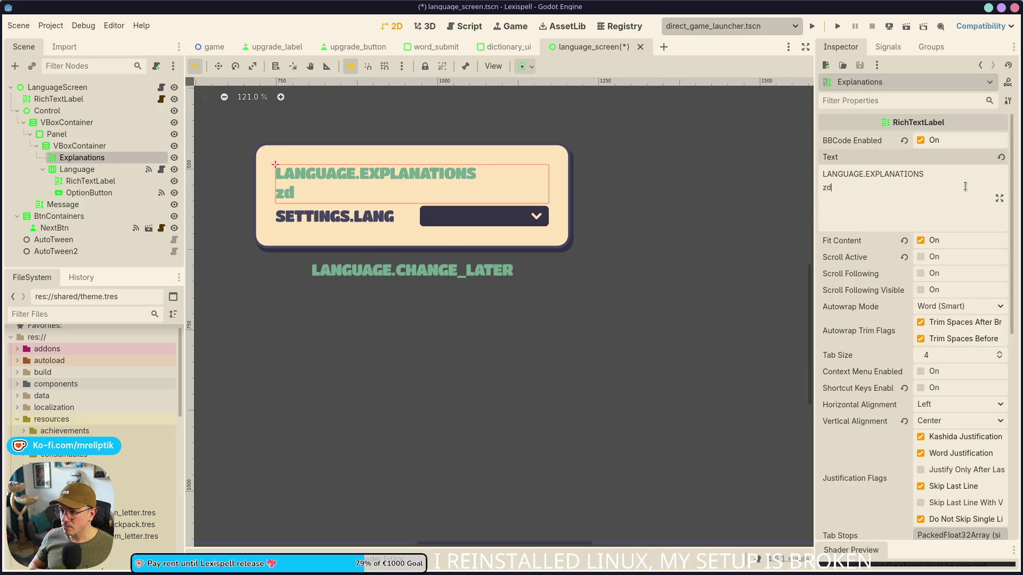
key("BackSpace")
key("BackSpace")
key("BackSpace")
key("ctrl+s")
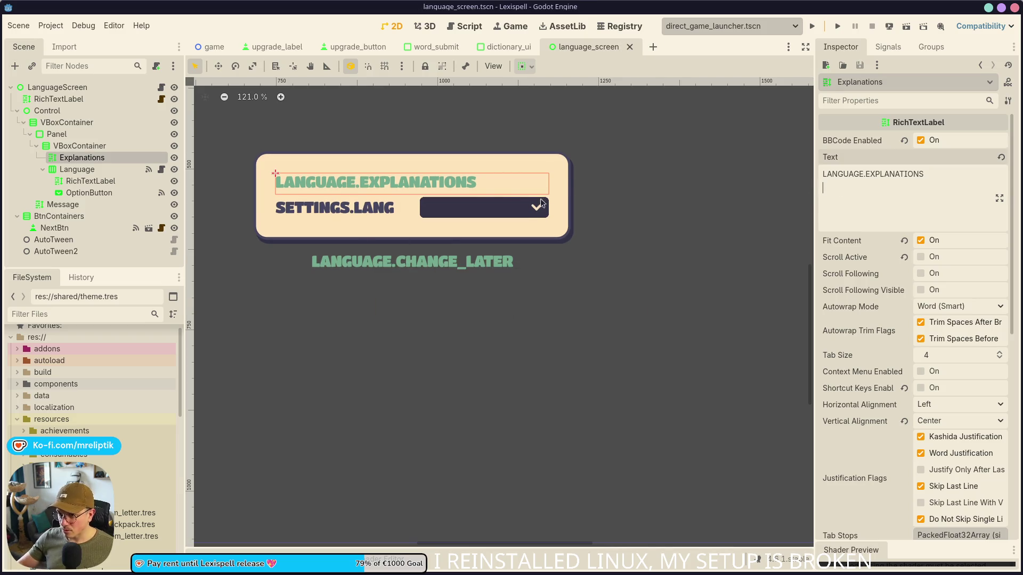
scroll(443, 238, "up", 2)
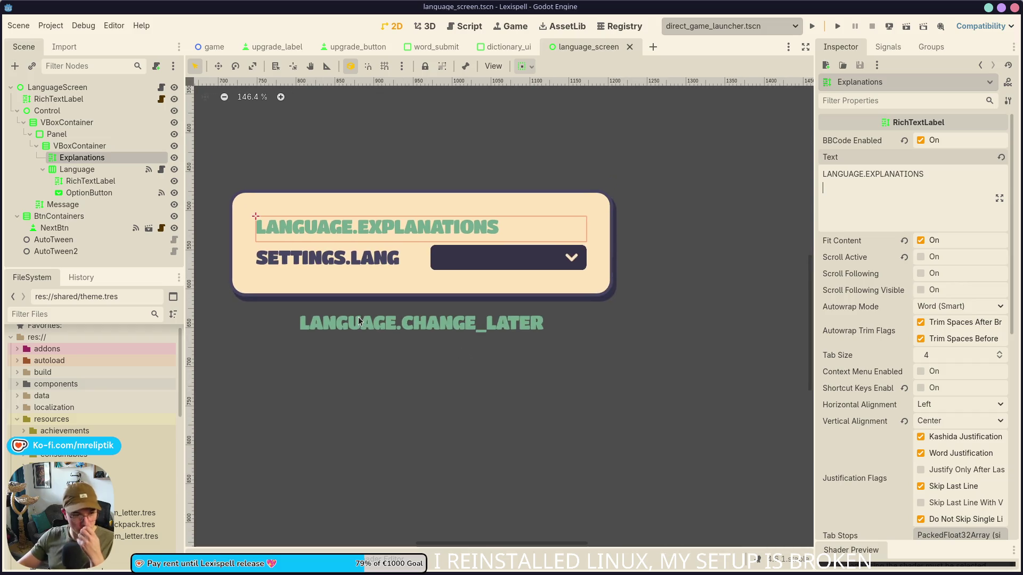
left_click(388, 272)
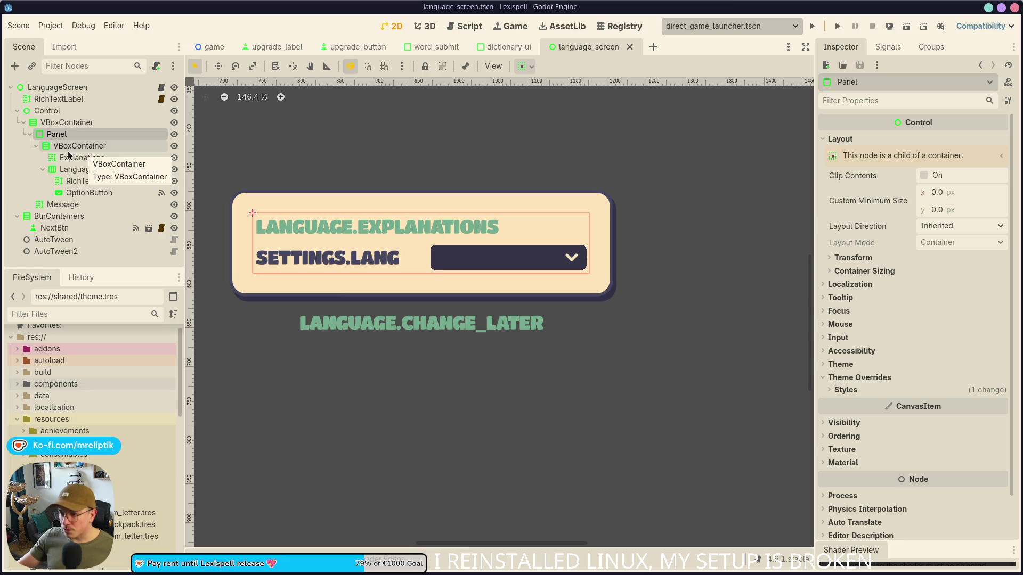
left_click(598, 337)
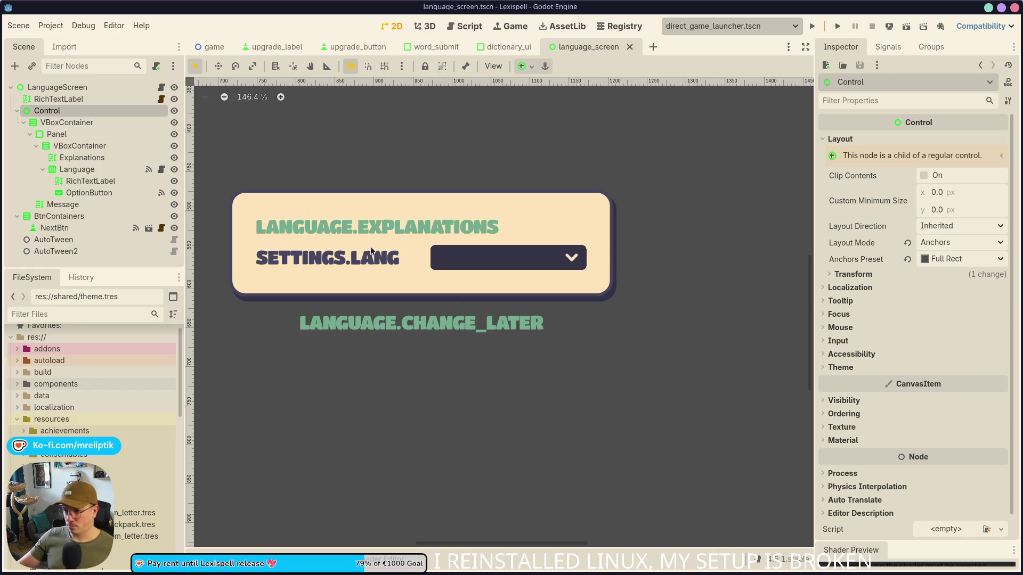
Give the Panel a StyleBoxFlat style override and show its properties.
left_click(255, 224)
left_click(59, 133)
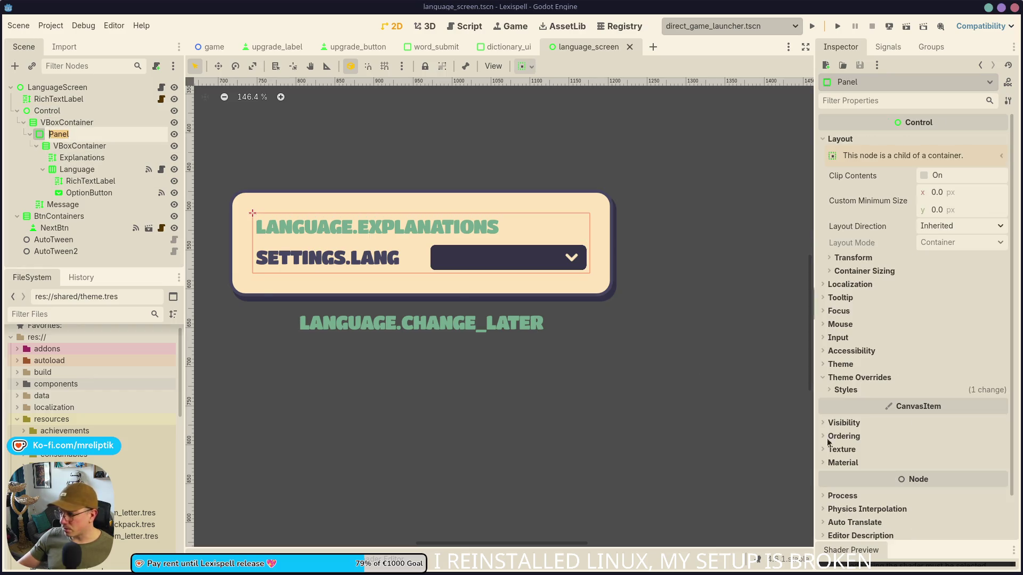
left_click(852, 392)
left_click(1002, 405)
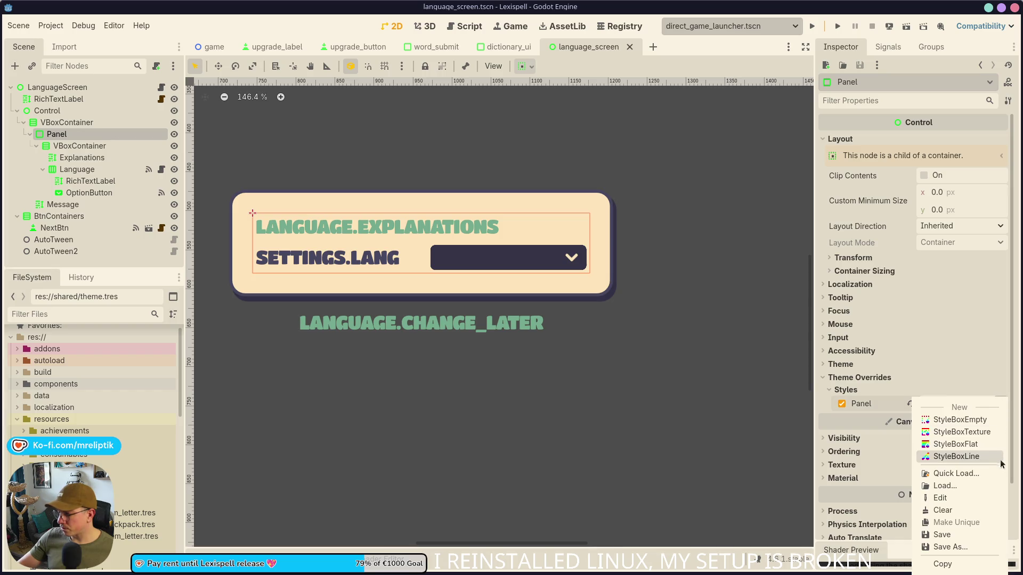
left_click(959, 444)
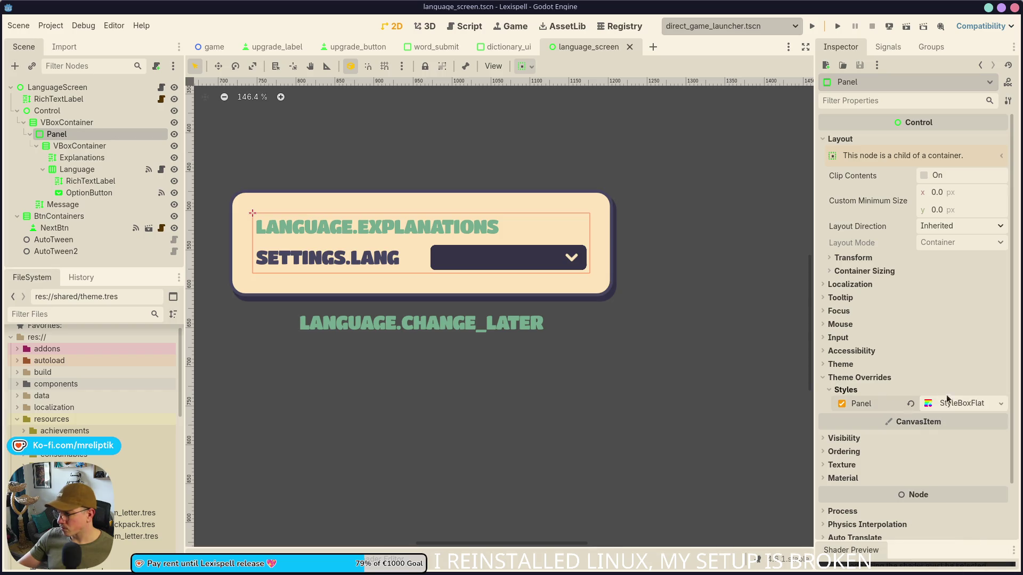
left_click(959, 404)
Set the panel style's top and bottom expand margins to 25 and save.
scroll(919, 430, "down", 8)
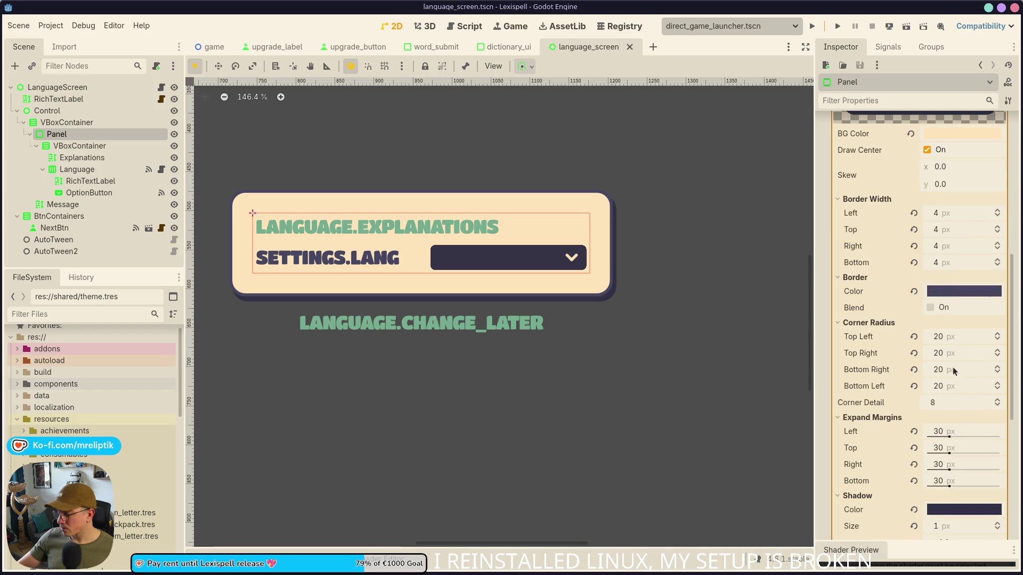
scroll(958, 352, "down", 4)
left_click(971, 342)
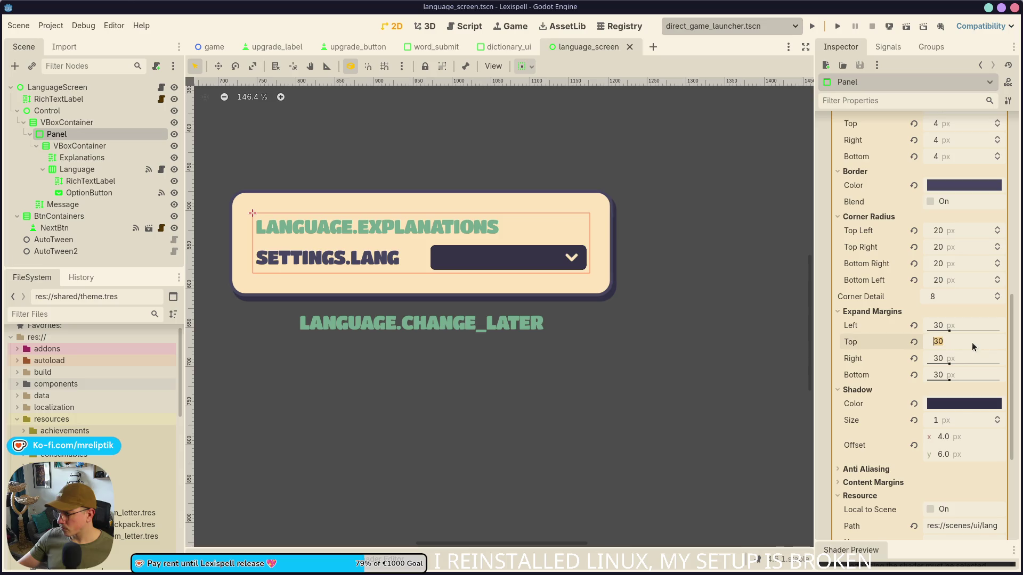
type("25")
key("Tab")
key("Tab")
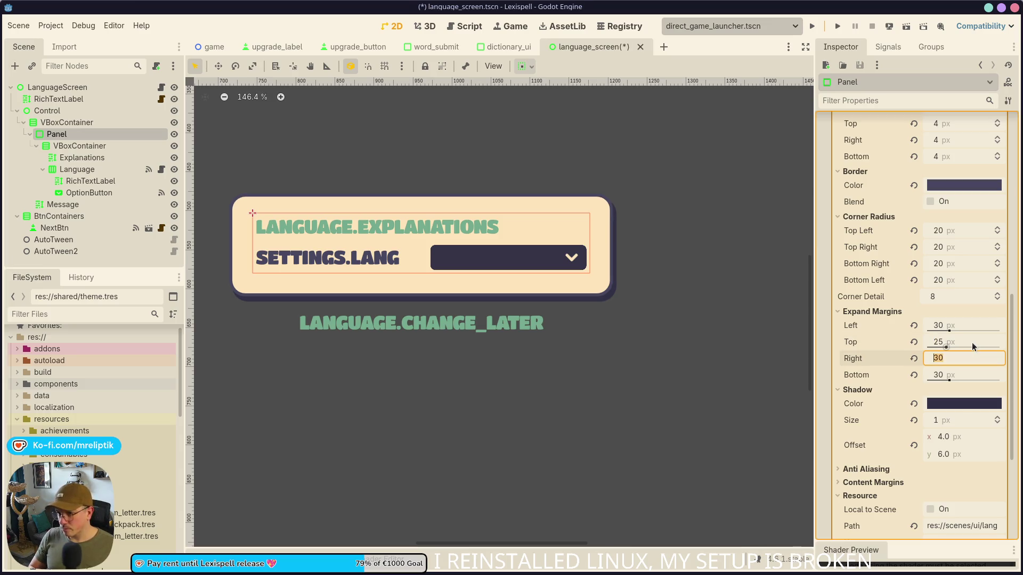
type("25")
key("Return")
key("ctrl+s")
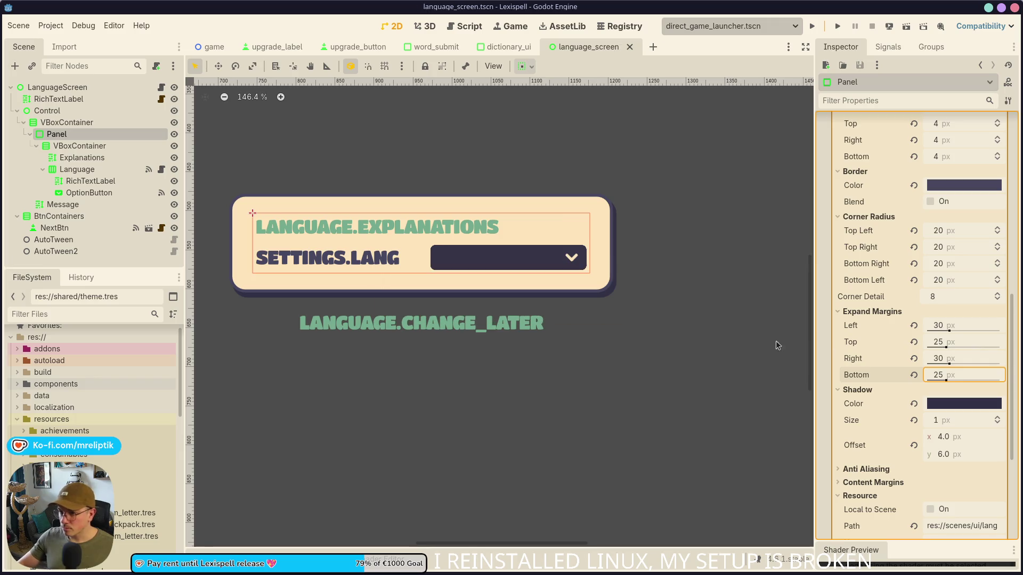
left_click(655, 232)
scroll(360, 246, "down", 2)
left_click(361, 238)
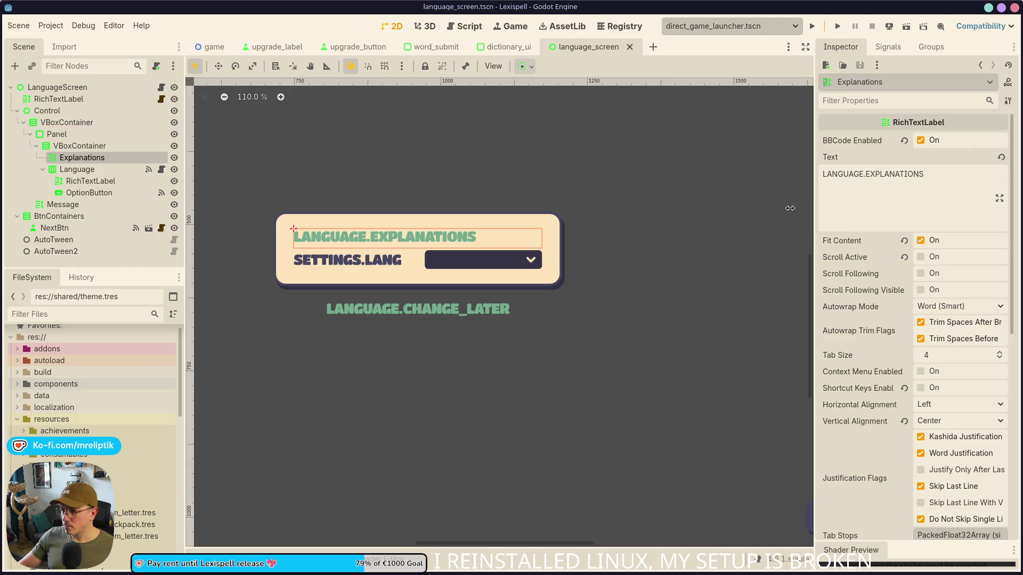
scroll(375, 329, "up", 3)
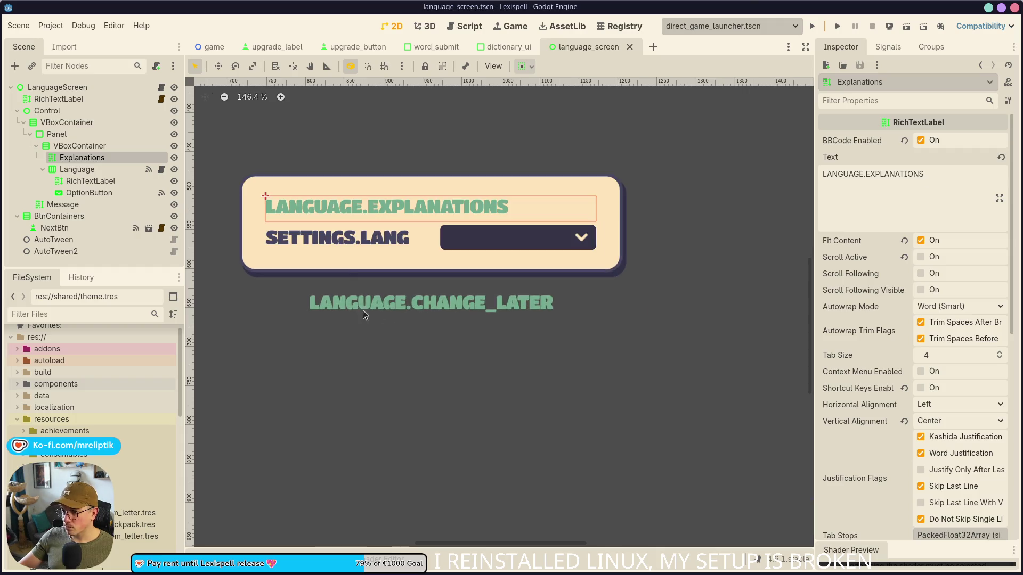
Set the Explanations label's default colour override to the dark navy swatch and save.
left_click_drag(339, 261, 339, 348)
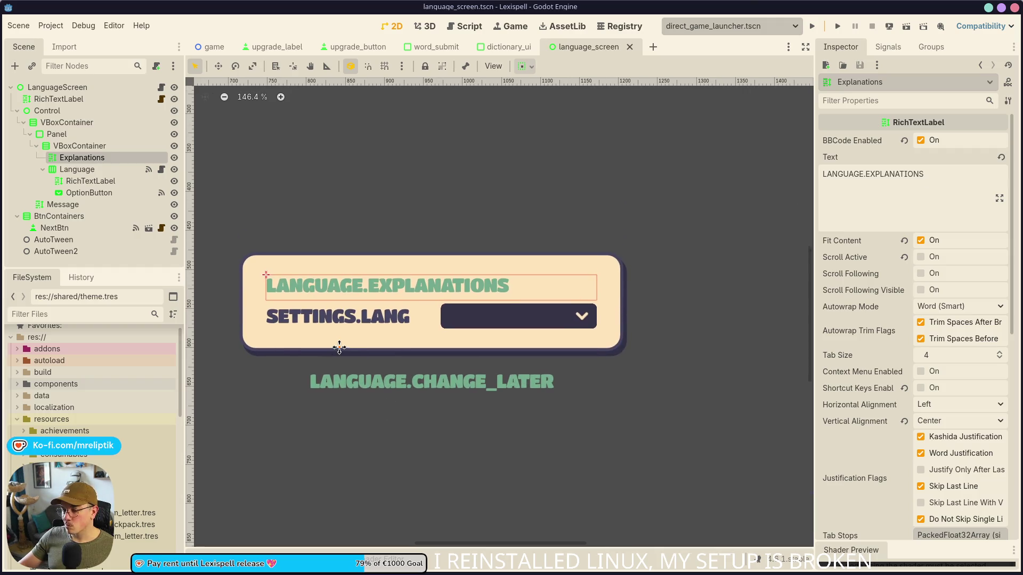
left_click(344, 318)
left_click(468, 291)
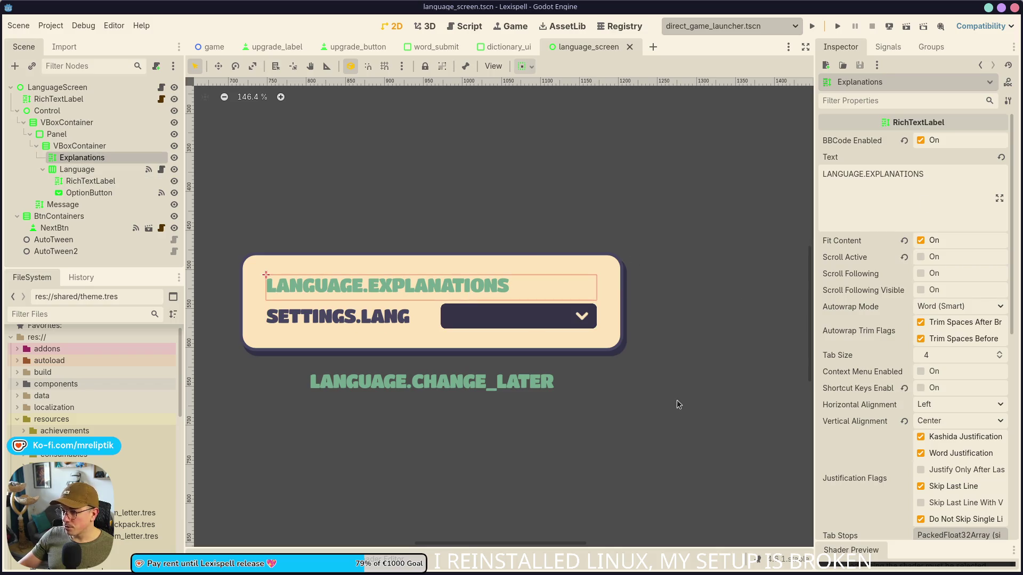
scroll(886, 388, "down", 10)
left_click(846, 343)
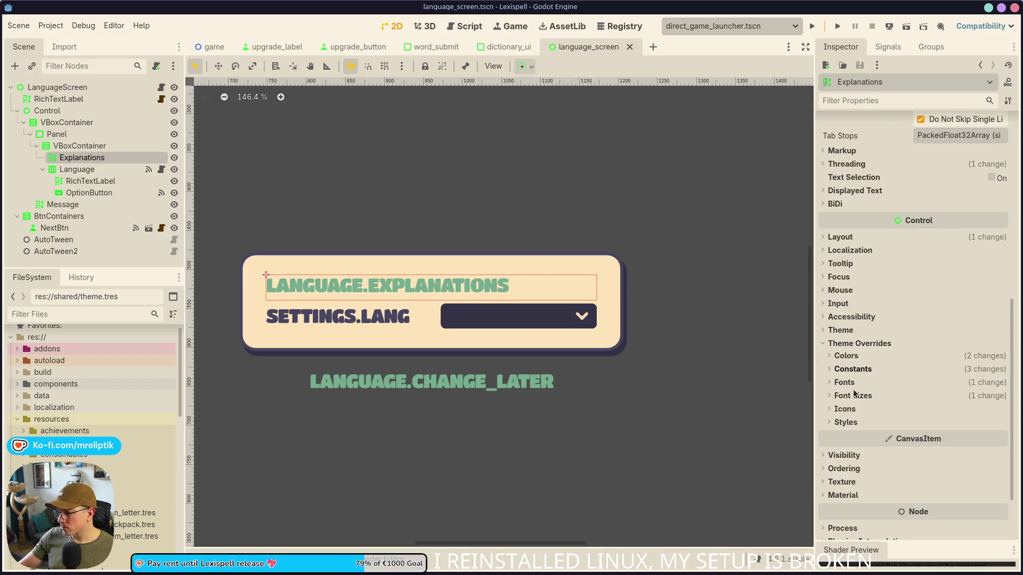
left_click(846, 355)
left_click(951, 369)
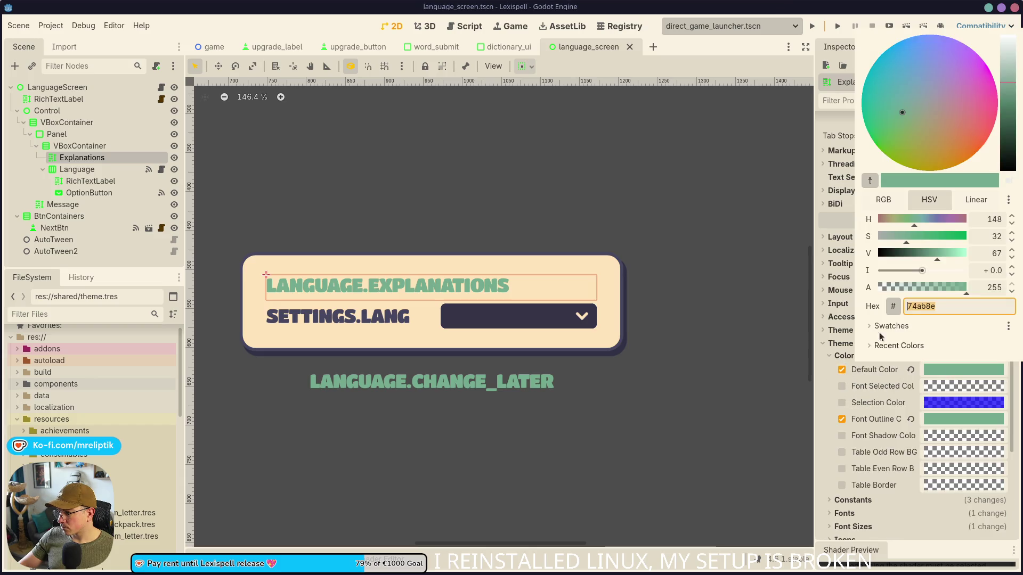
left_click(888, 326)
left_click(888, 347)
key("ctrl+s")
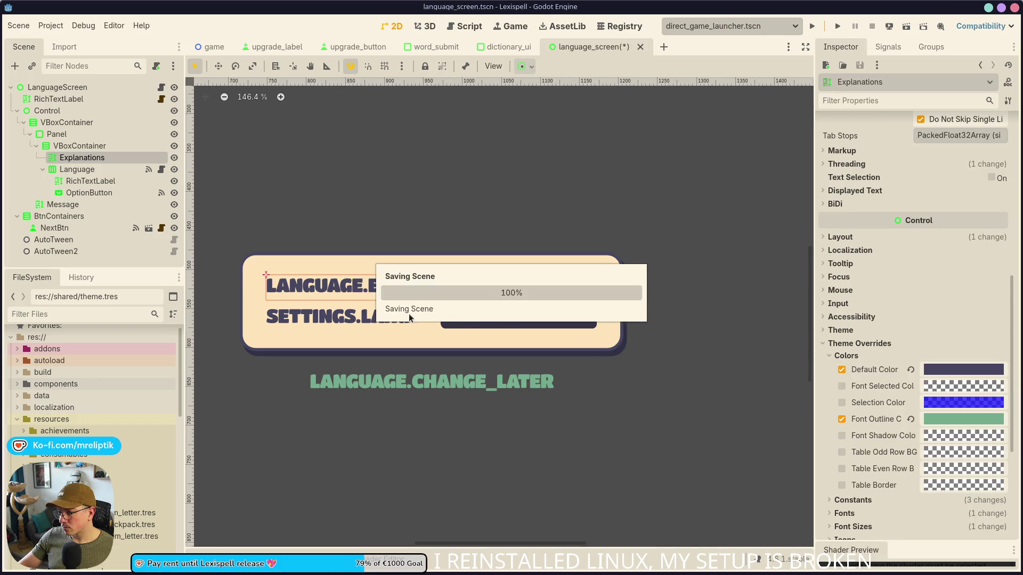
Increase the Separation override of the panel's inner VBoxContainer and save the scene.
scroll(289, 266, "down", 8)
left_click(416, 226)
scroll(350, 268, "up", 5)
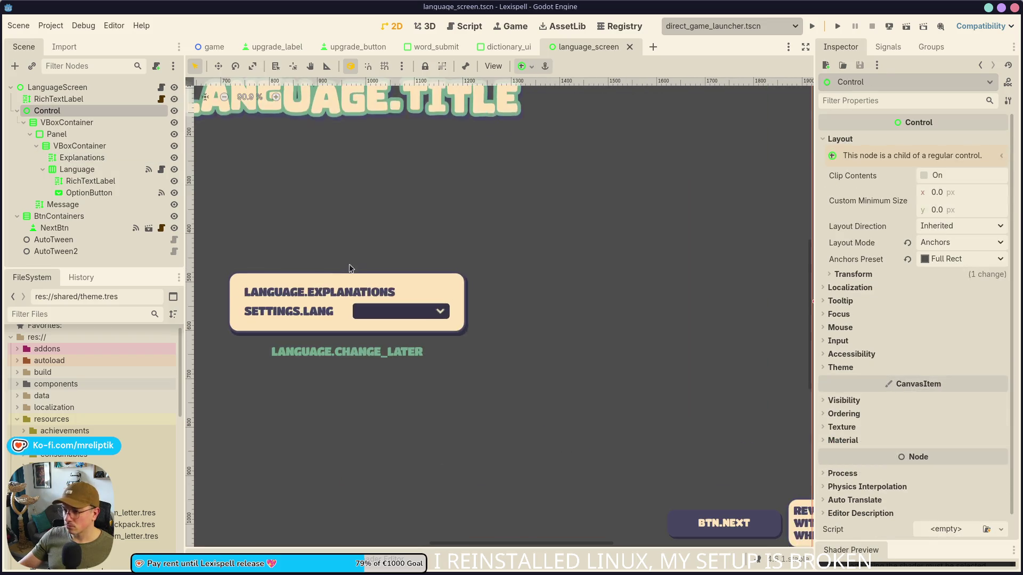
scroll(349, 268, "down", 2)
scroll(341, 280, "up", 5)
scroll(330, 290, "up", 2)
left_click(330, 249)
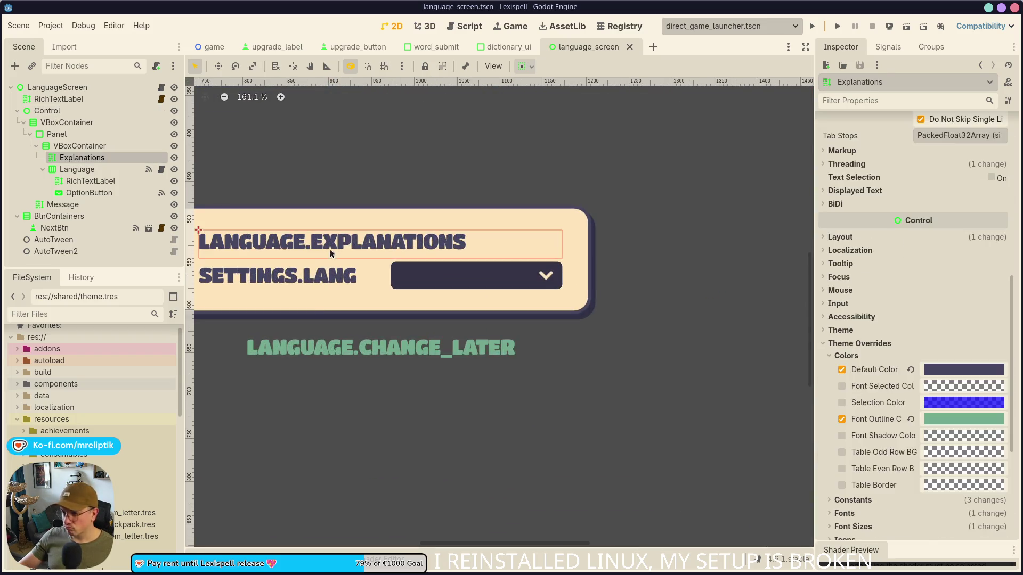
left_click(70, 146)
left_click(959, 282)
left_click(959, 294)
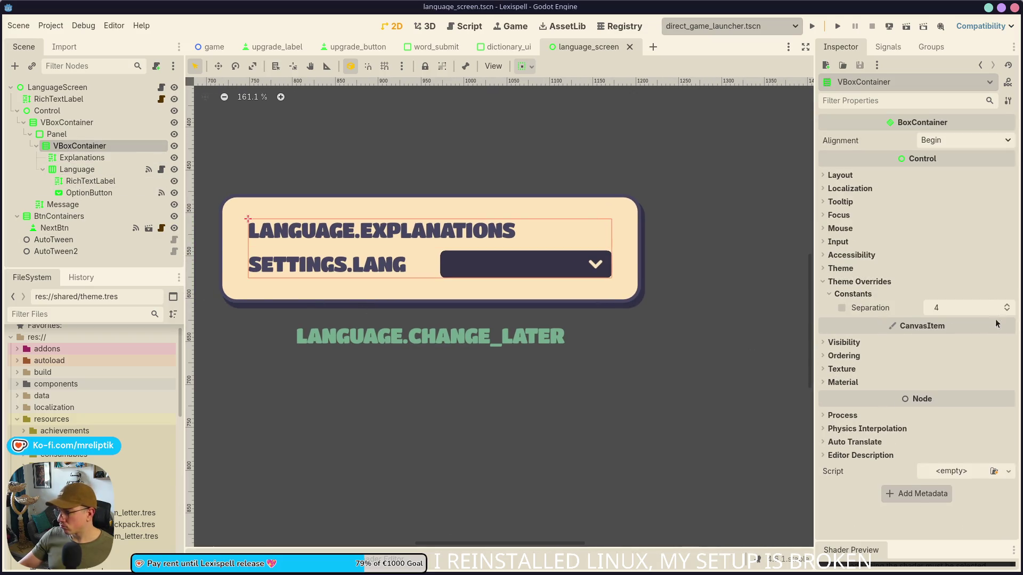
left_click(1006, 305)
left_click(642, 209)
key("ctrl+s")
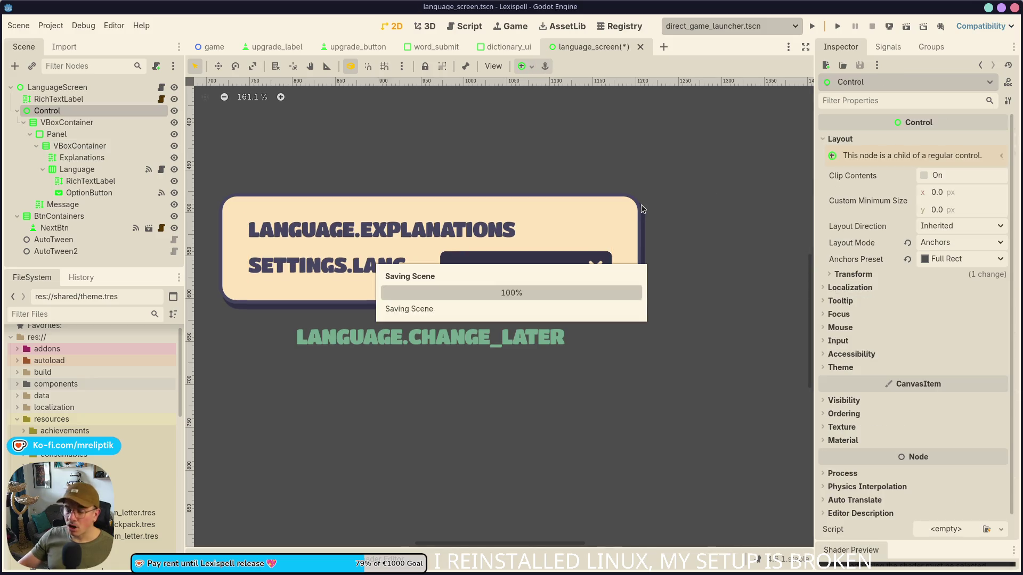
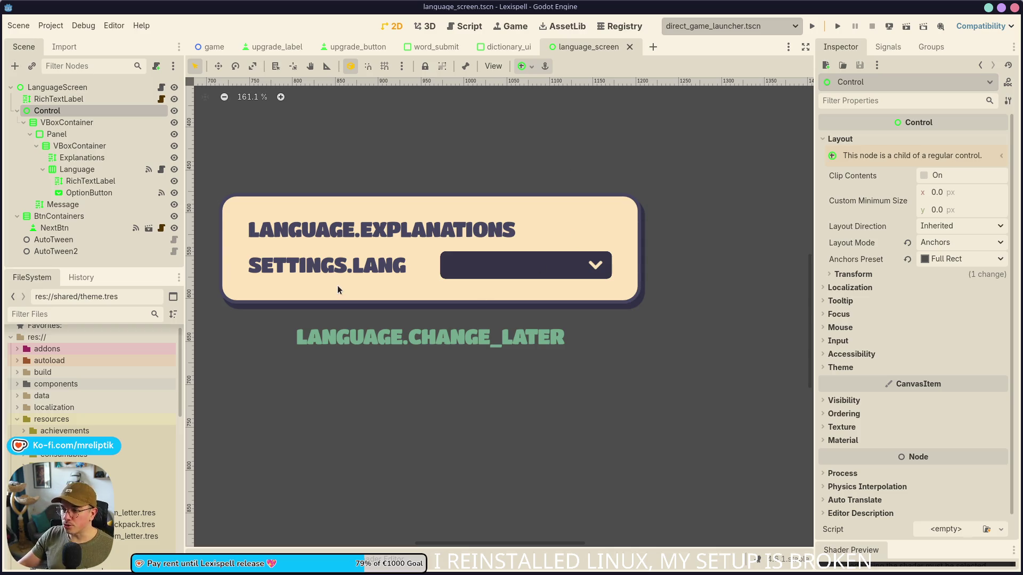
Look up the Explanations label's Text key, LANGUAGE.EXPLANATIONS, in the Inspector, then bring up the spreadsheet.
scroll(343, 286, "down", 3)
left_click(362, 258)
scroll(328, 285, "up", 3)
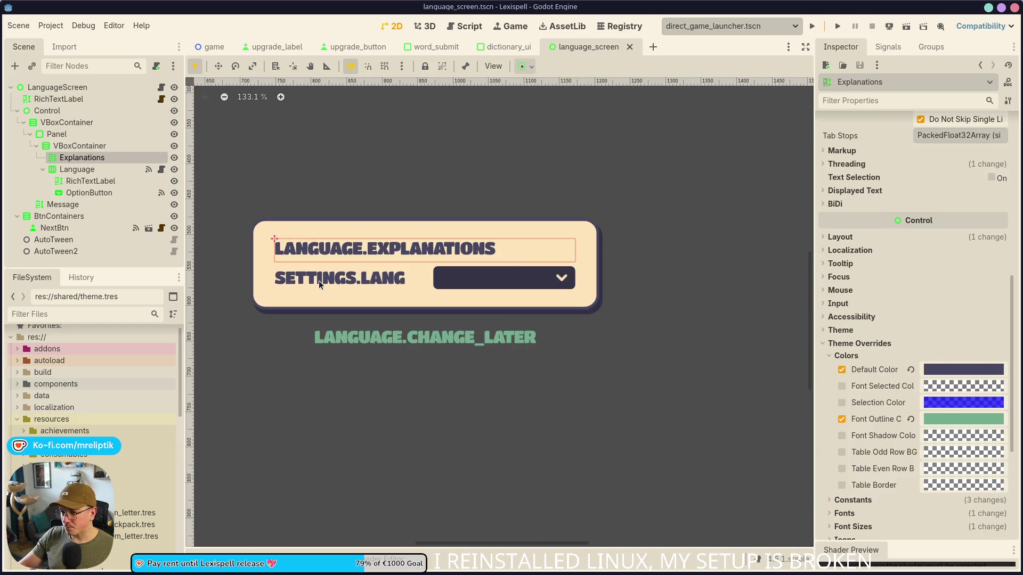
scroll(916, 302, "up", 10)
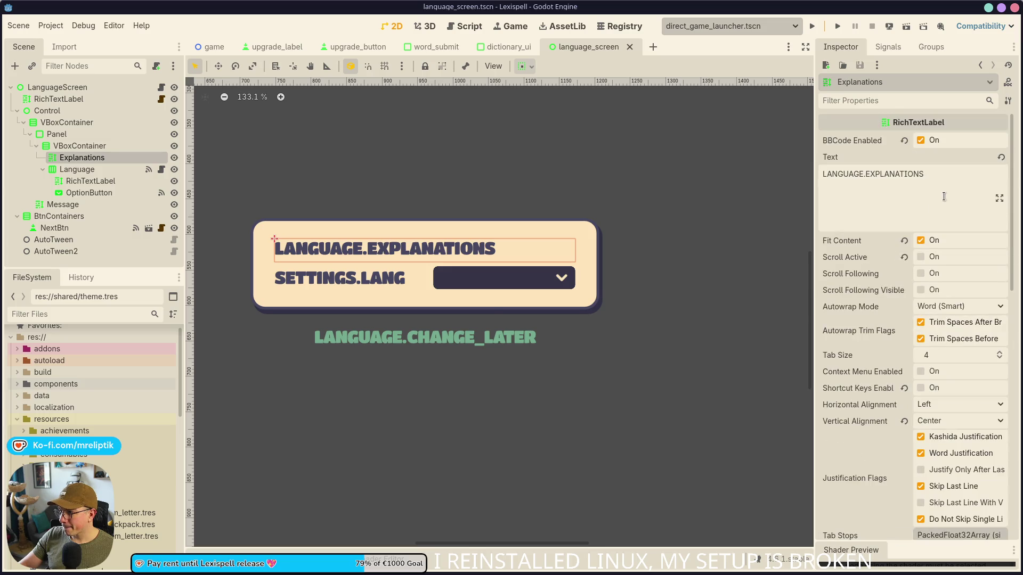
scroll(443, 314, "down", 10)
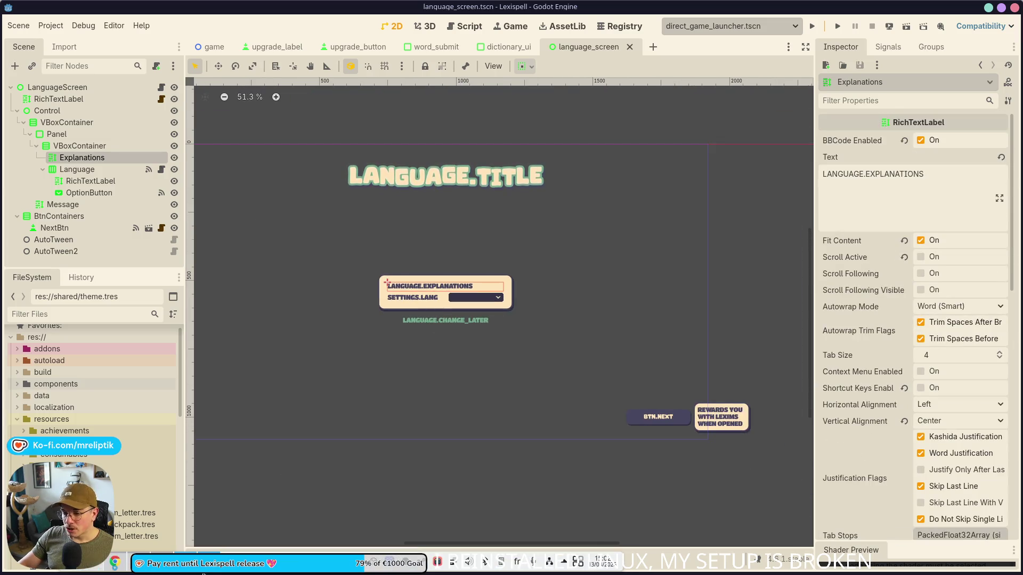
key("alt+Tab")
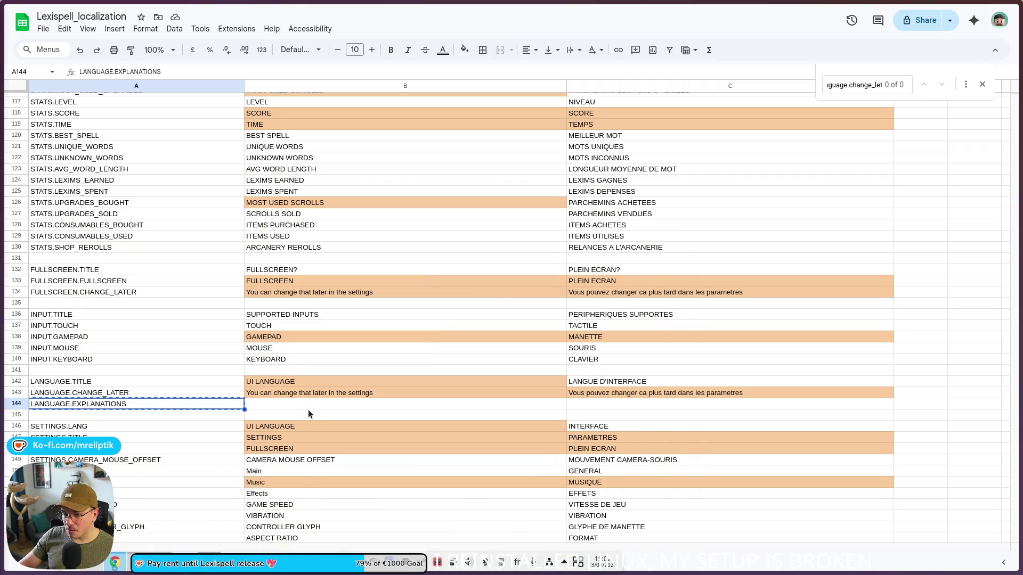
Enter the English text 'Choose the interface language. You'll have the choice to…' in B144.
left_click(297, 405)
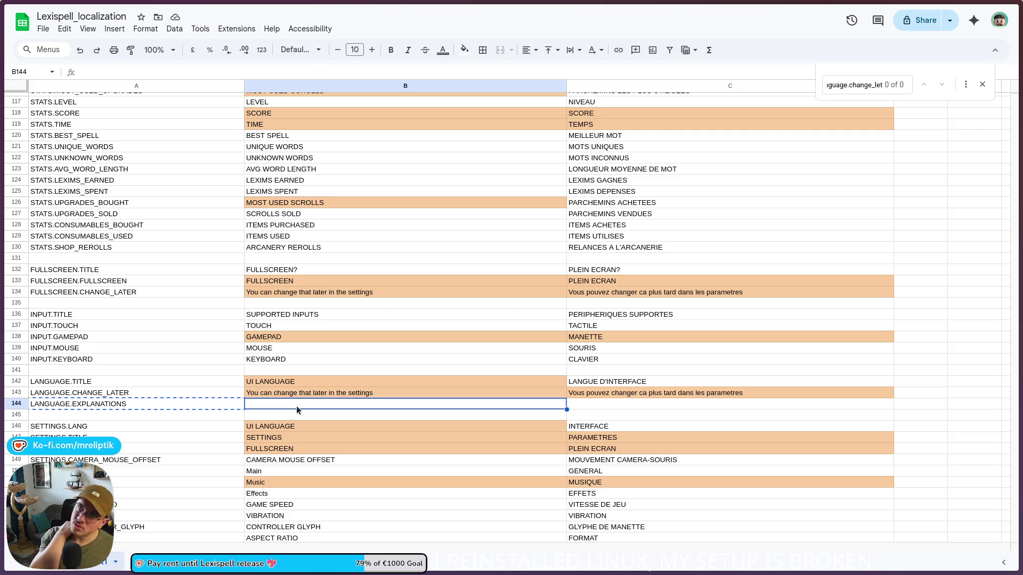
type("Choose the ")
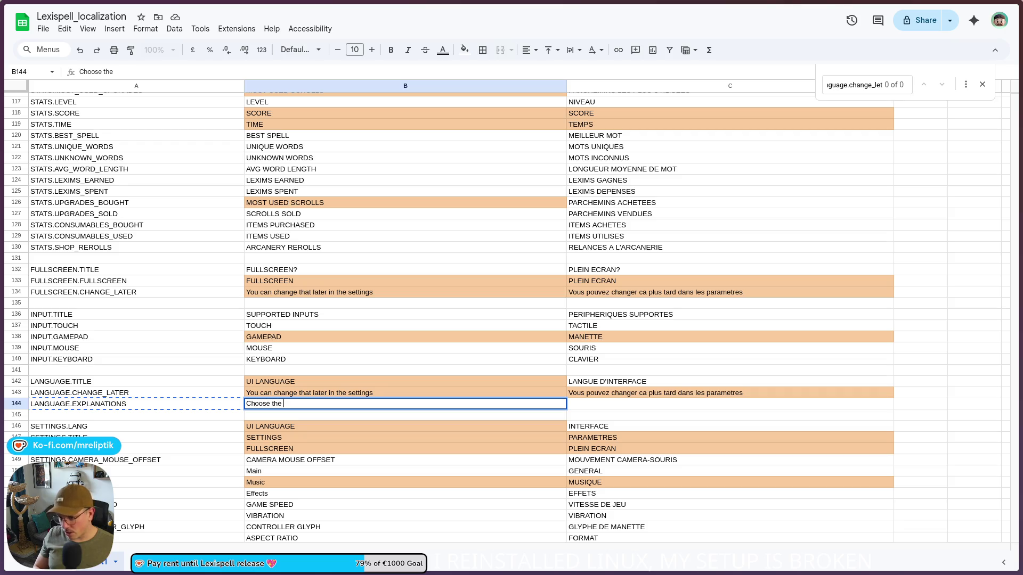
type("itn")
key("BackSpace")
key("BackSpace")
key("BackSpace")
type("nterface language. Y")
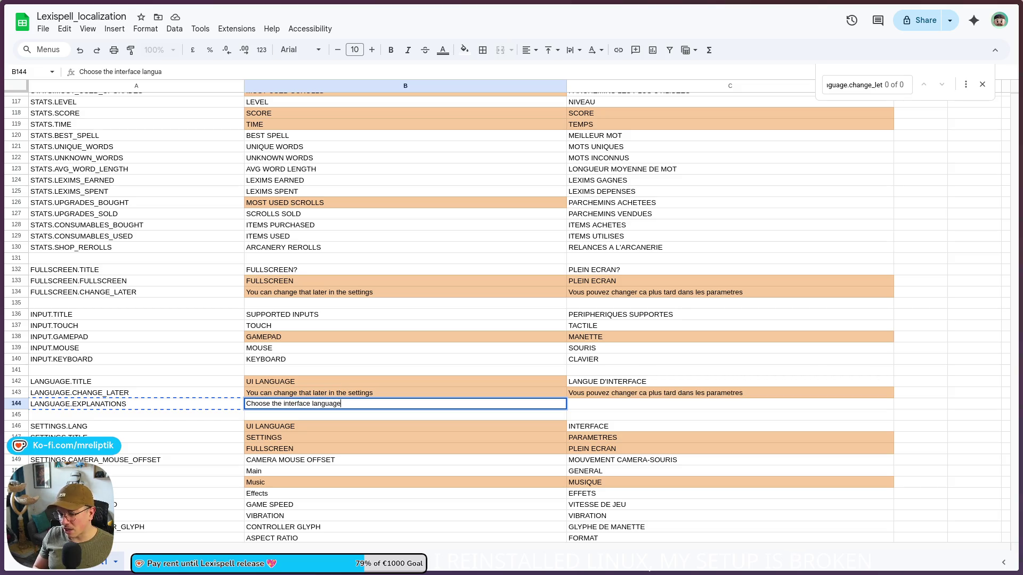
type("ou'll")
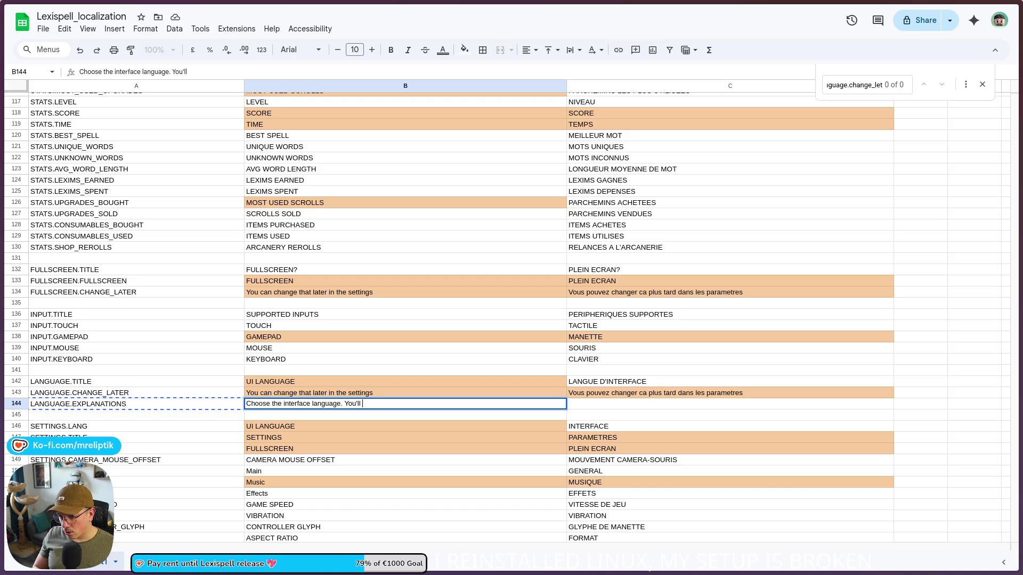
type("have ")
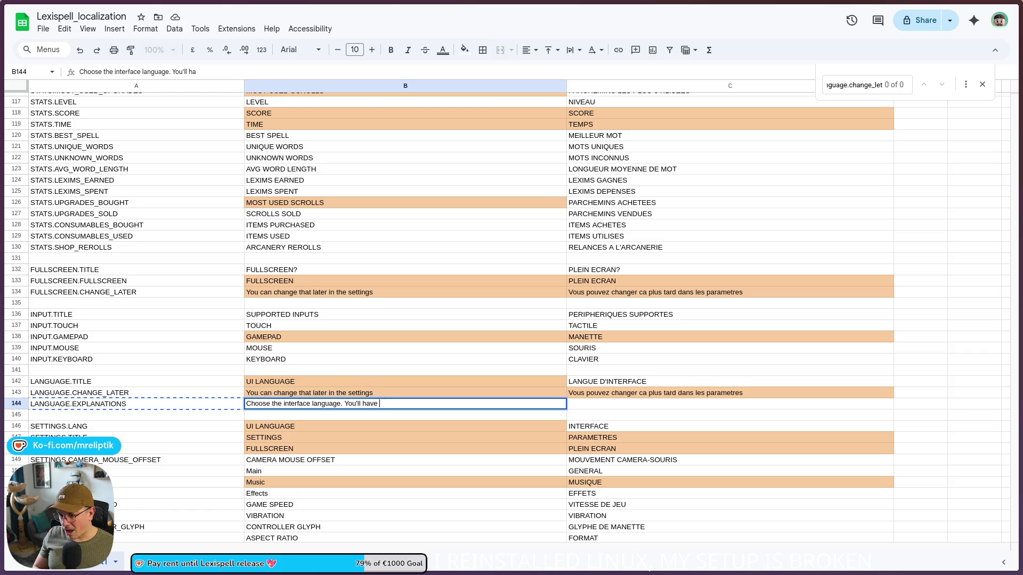
type("the choice to play in another language when")
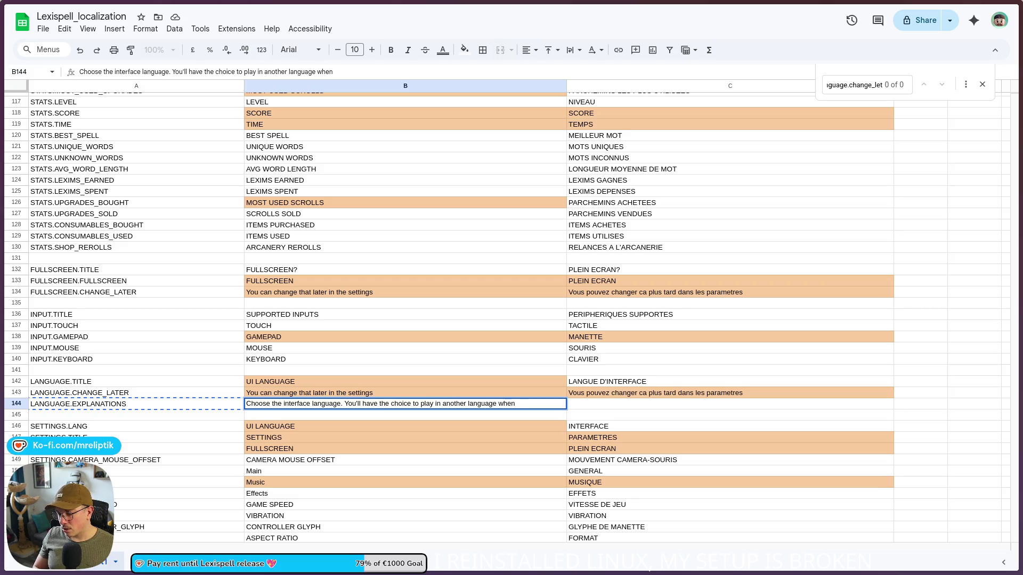
key("BackSpace")
key("BackSpace")
key("BackSpace")
key("BackSpace")
key("BackSpace")
key("BackSpace")
key("BackSpace")
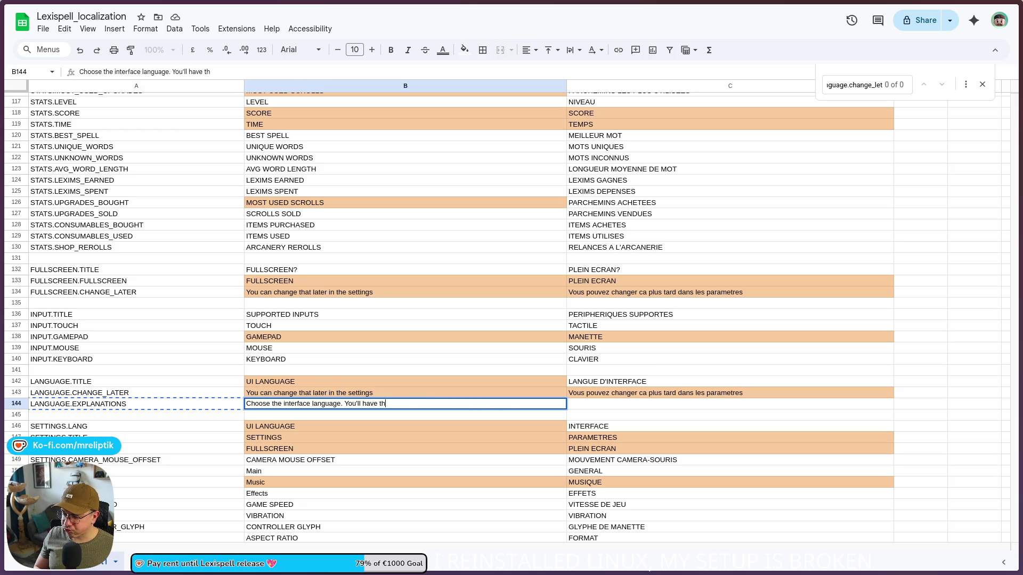
key("BackSpace")
key("BackSpace")
key("BackSpace")
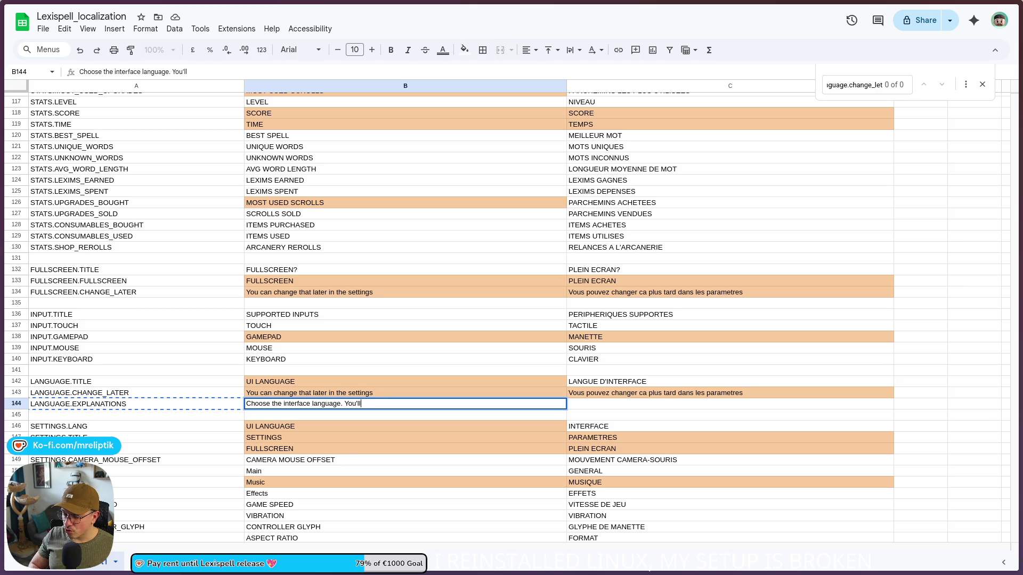
type("have the choiuce")
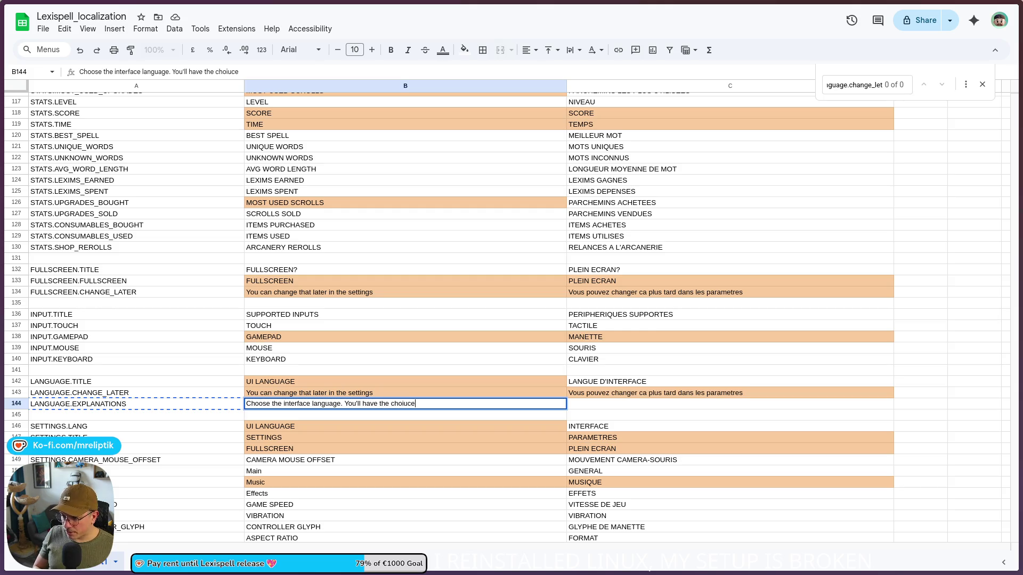
key("BackSpace")
type("ce")
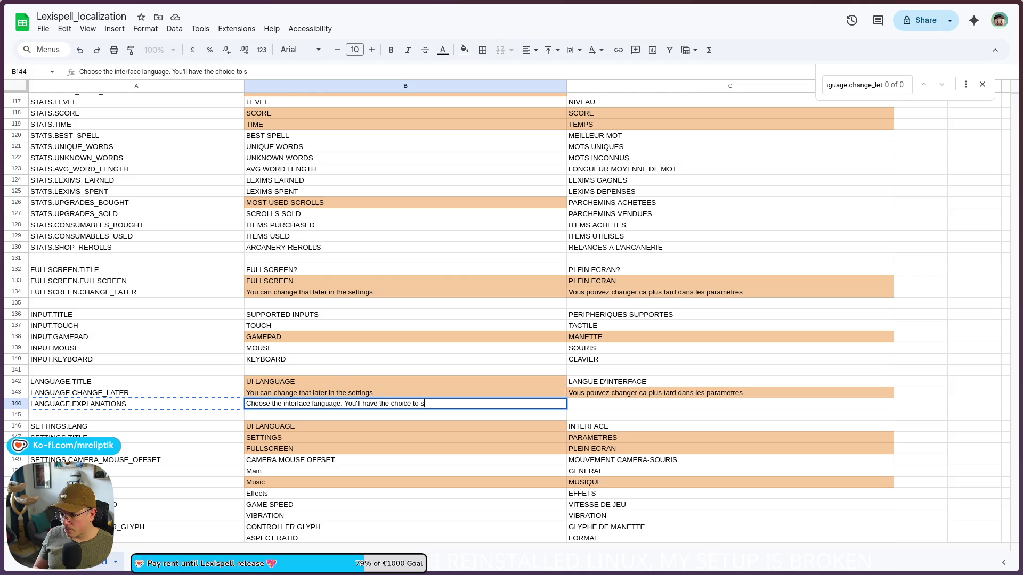
key("shift+Left")
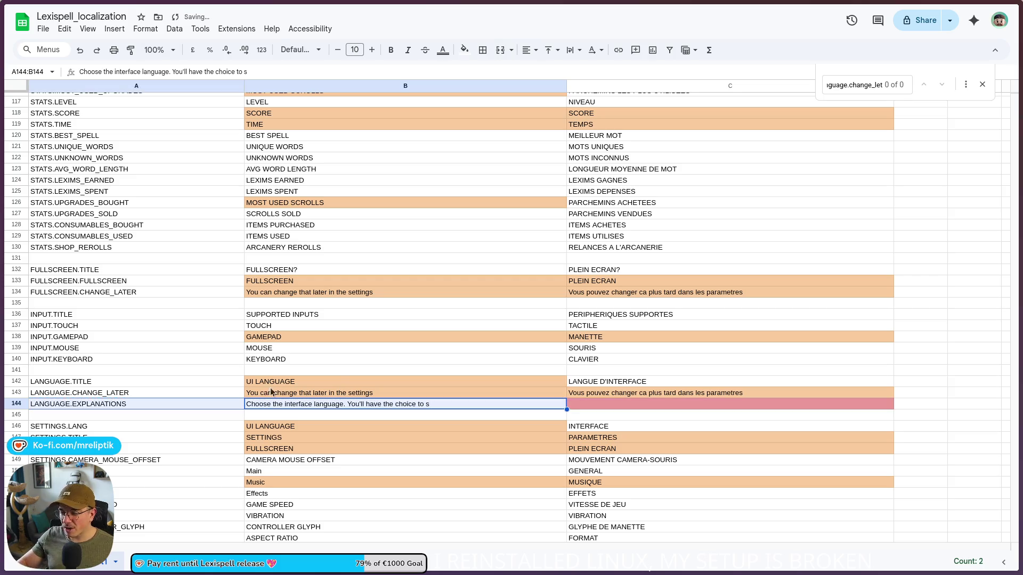
left_click(597, 404)
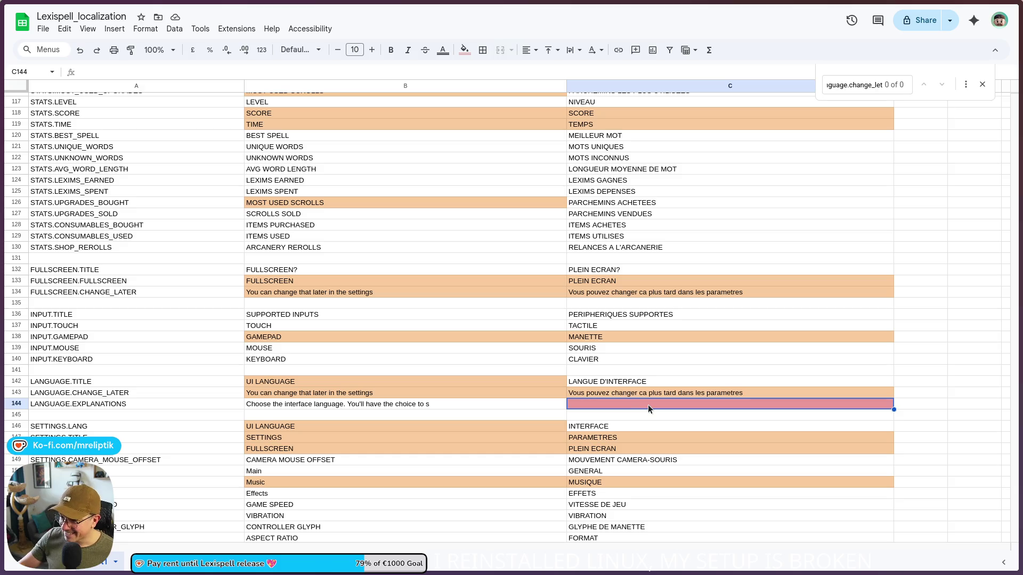
Type 'Choisissez la langue de l'interface. Vous choisirez la langue de jeu au moment de sélectionner le mode de jeu.' in C144.
left_click(679, 395)
left_click(627, 404)
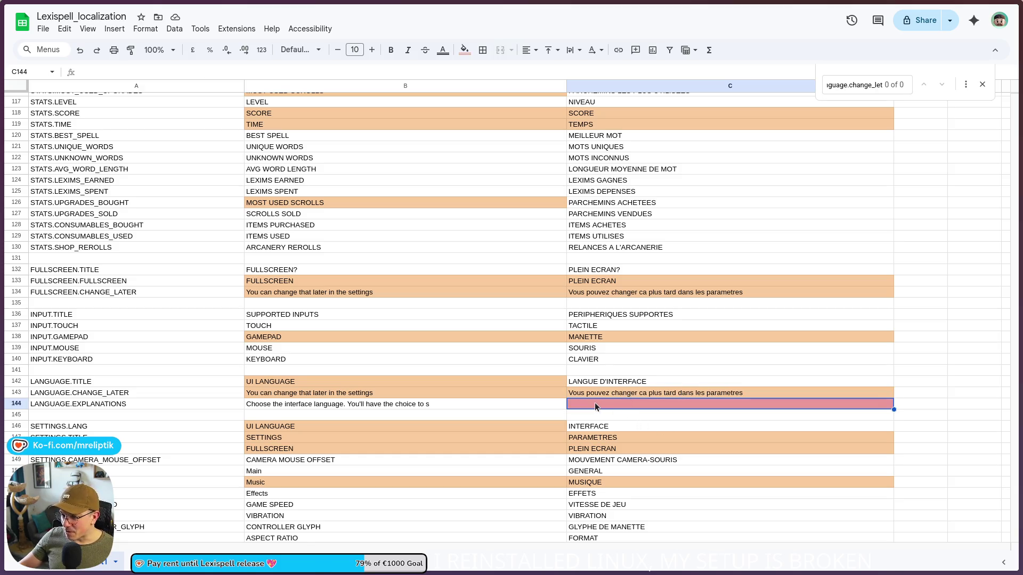
type("Ch")
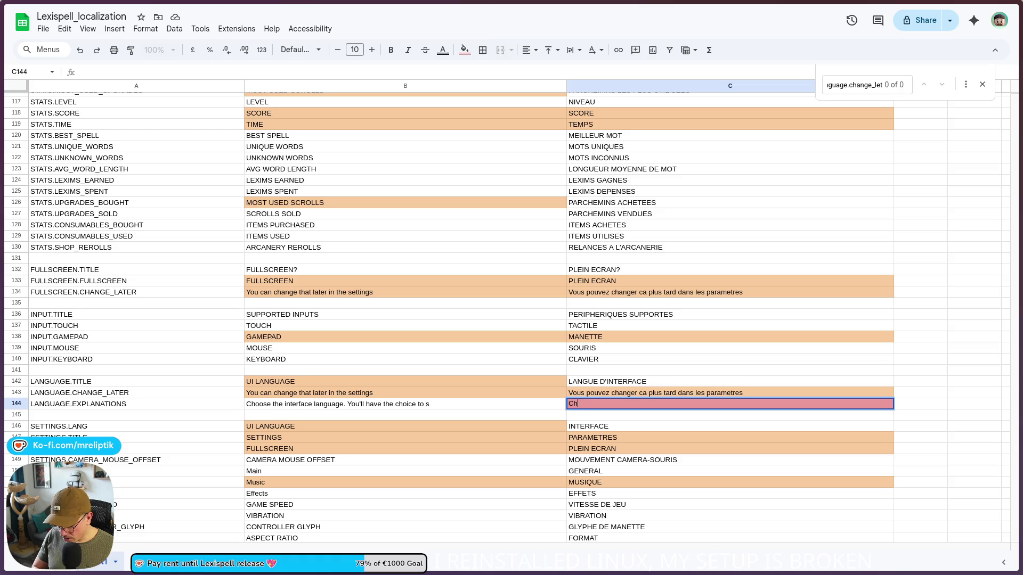
type("oisissez la langue de l'interface. Voous")
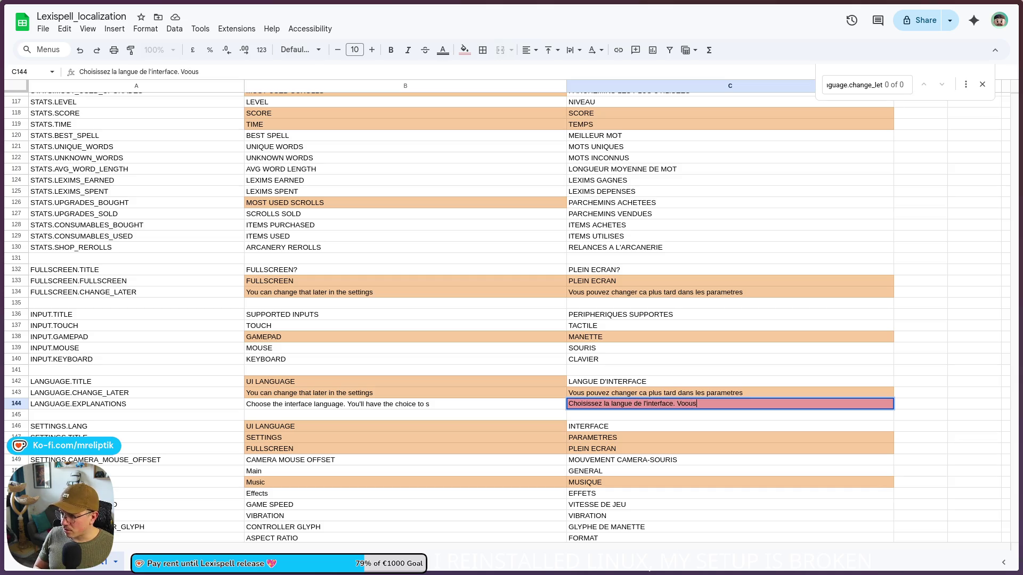
key("BackSpace")
key("BackSpace")
key("BackSpace")
type("us cho")
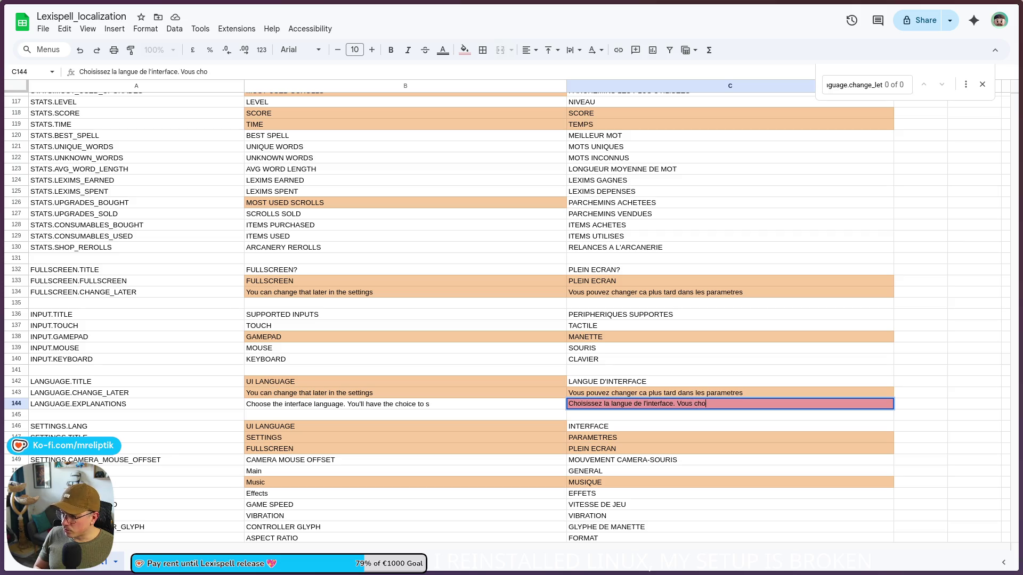
type("isz ")
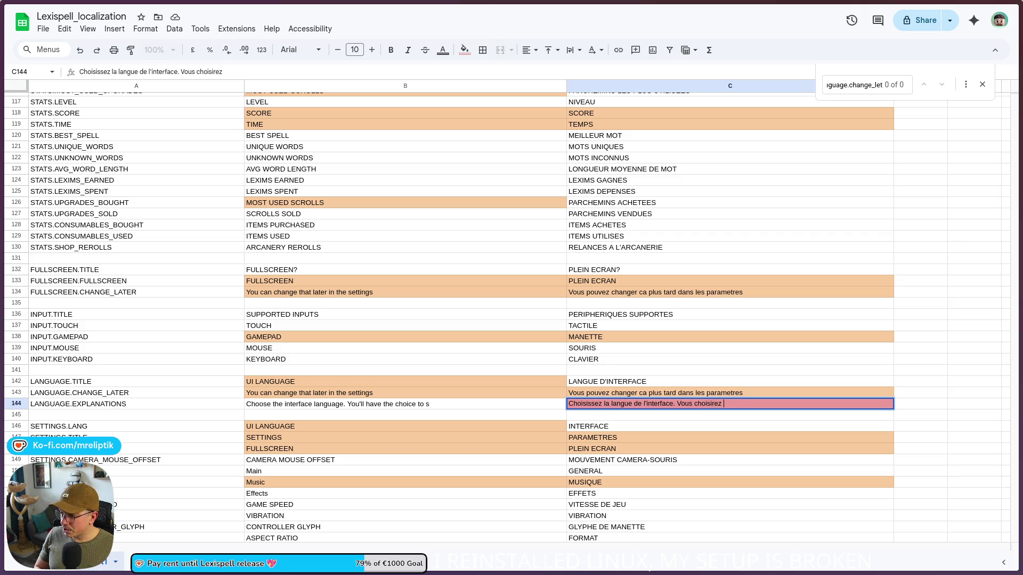
type("anauguejeu plus ta")
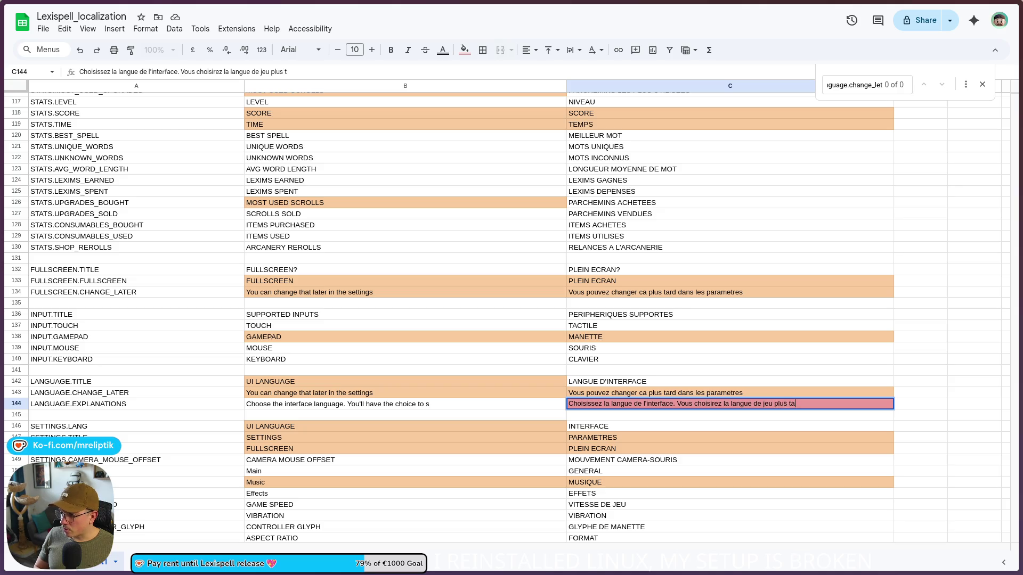
key("BackSpace")
key("BackSpace")
key("BackSpace")
type("u au moment de ")
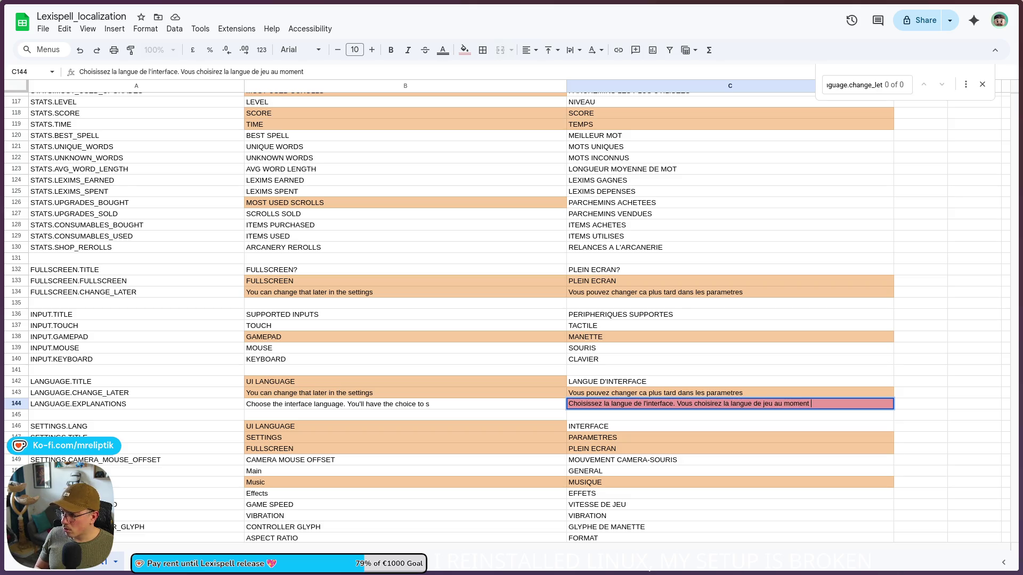
type("sél")
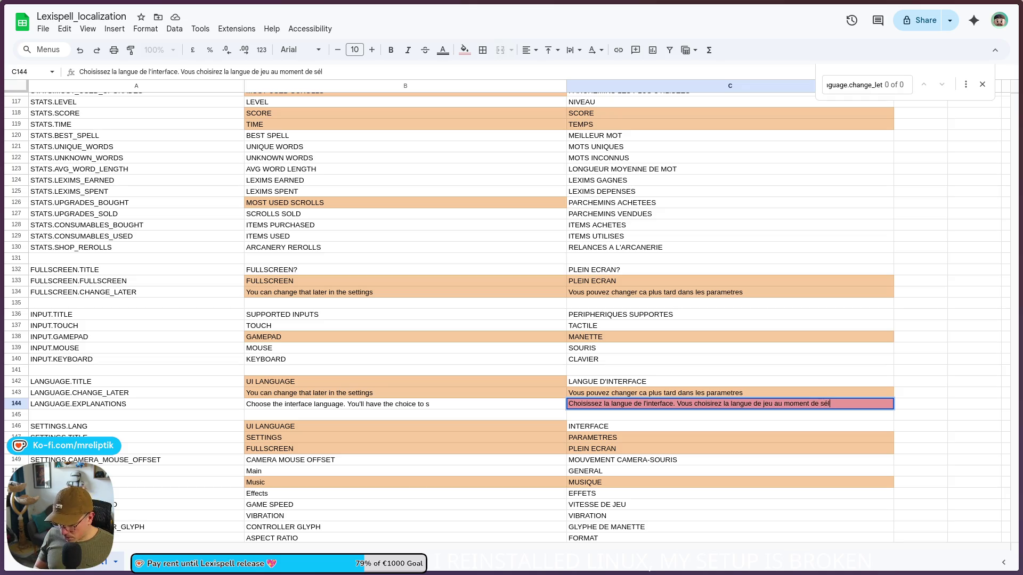
type("ectionner le mode de jeu.")
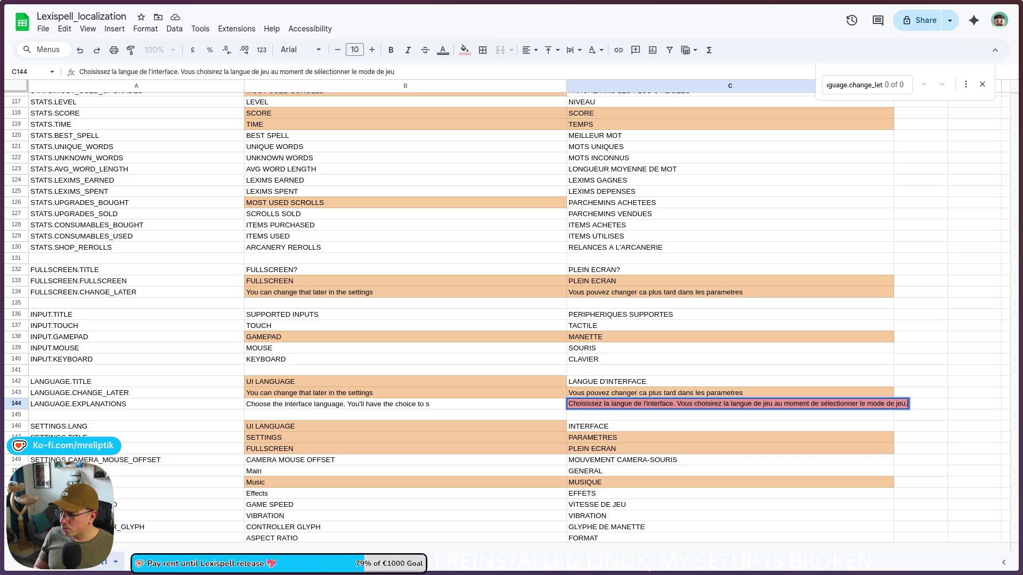
left_click(448, 403)
double_click(449, 403)
Rewrite the end of the English B144 text so it says the game language is chosen with the game mode.
mouse_move(448, 403)
left_mouse_down()
mouse_move(346, 404)
mouse_move(364, 405)
left_mouse_up()
type("s")
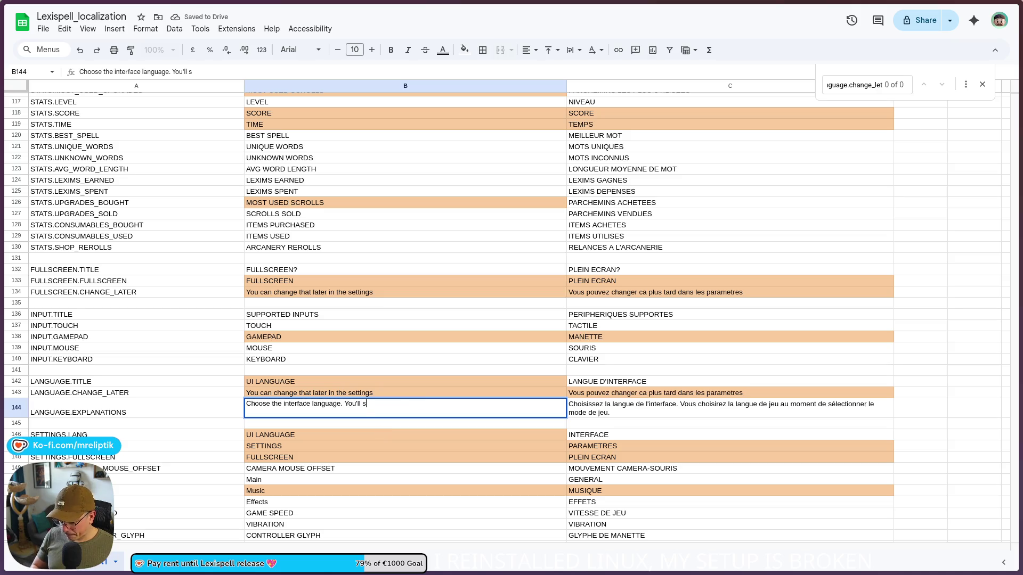
type("c")
type("ct the game language")
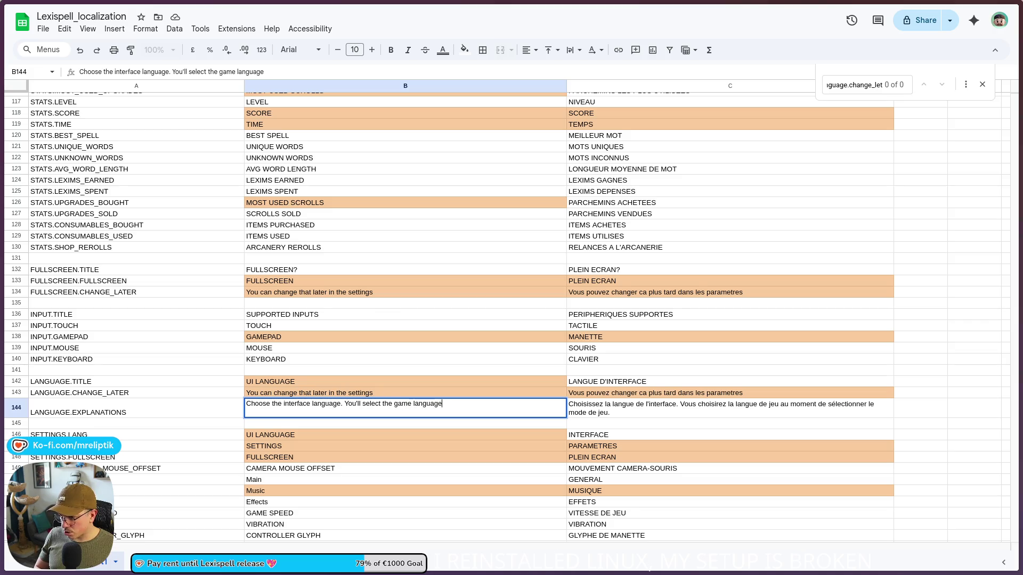
type(" when")
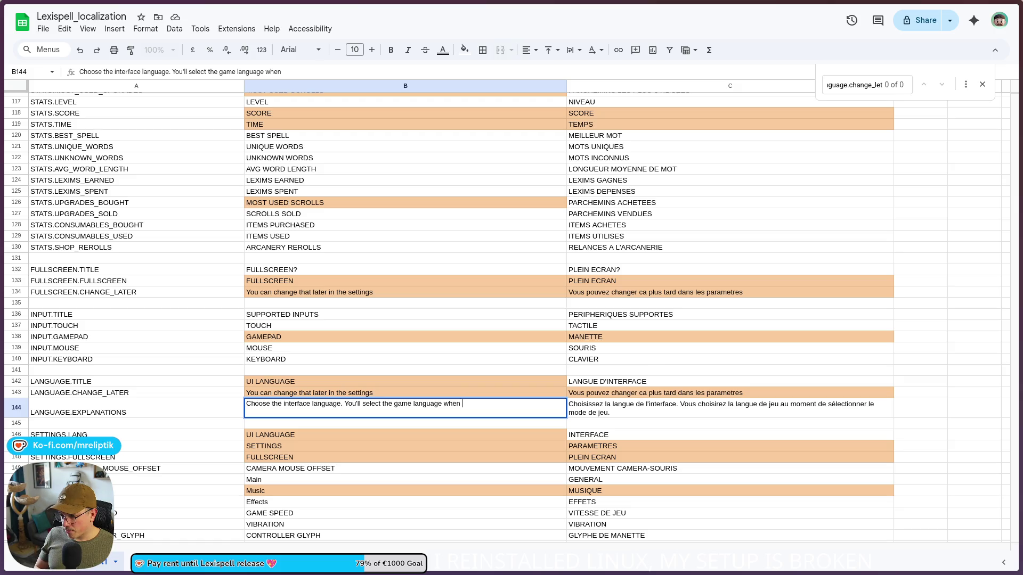
type("lectiong you")
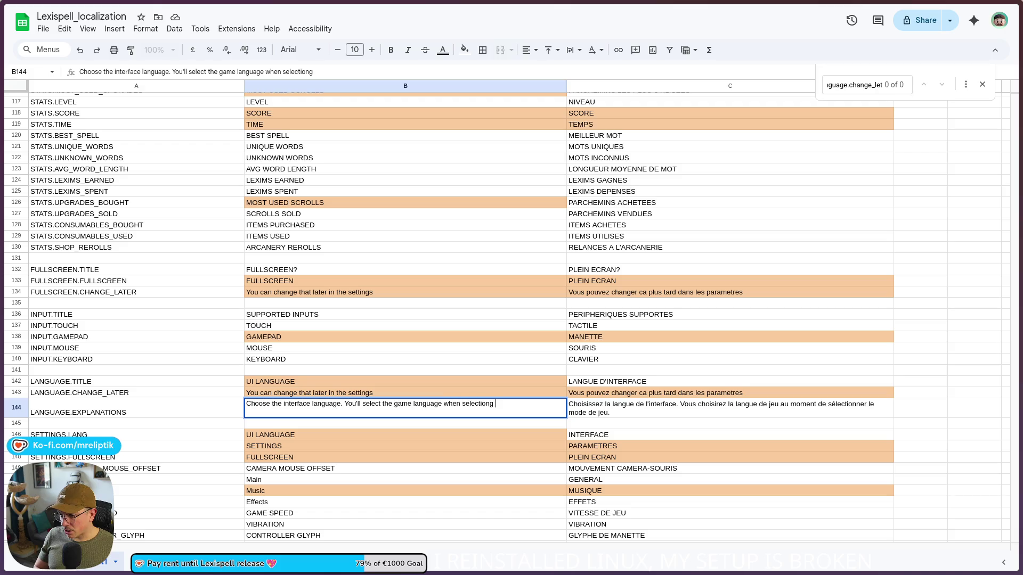
key("BackSpace")
type("the game mode.")
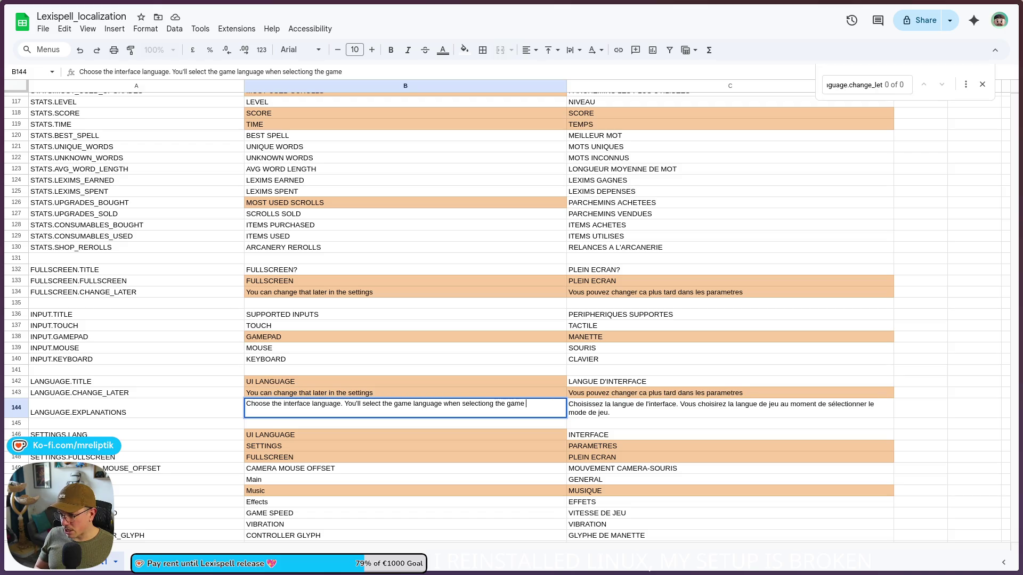
key("Return")
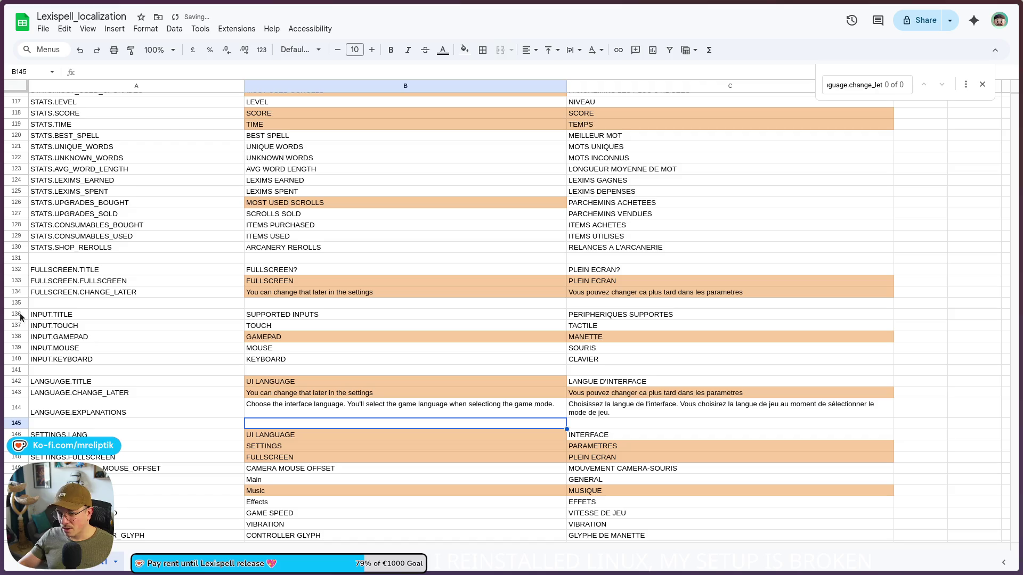
Download the sheet as Comma-separated values (.csv) and minimize the spreadsheet window.
left_click(65, 29)
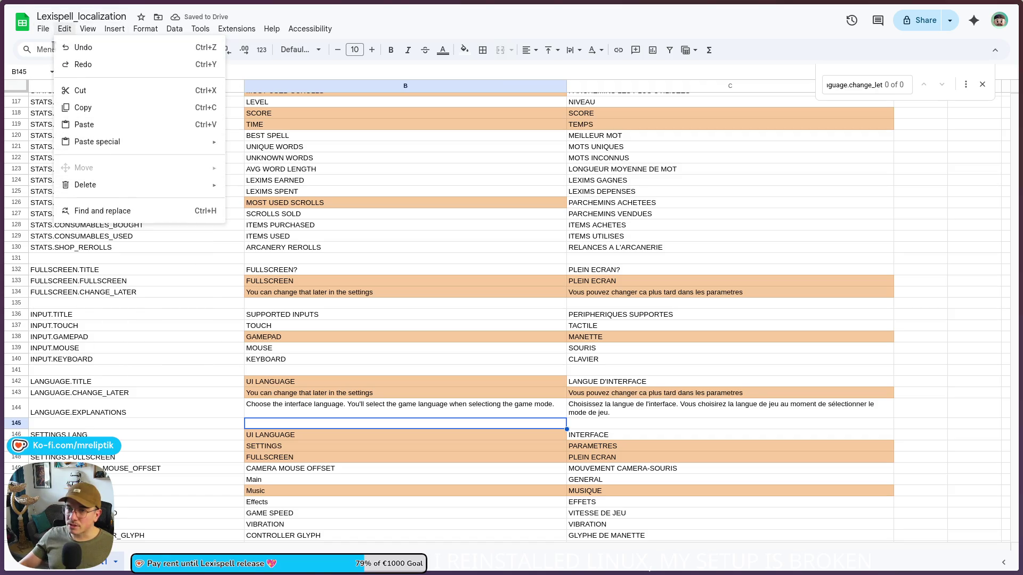
mouse_move(43, 28)
mouse_move(101, 160)
left_click(288, 235)
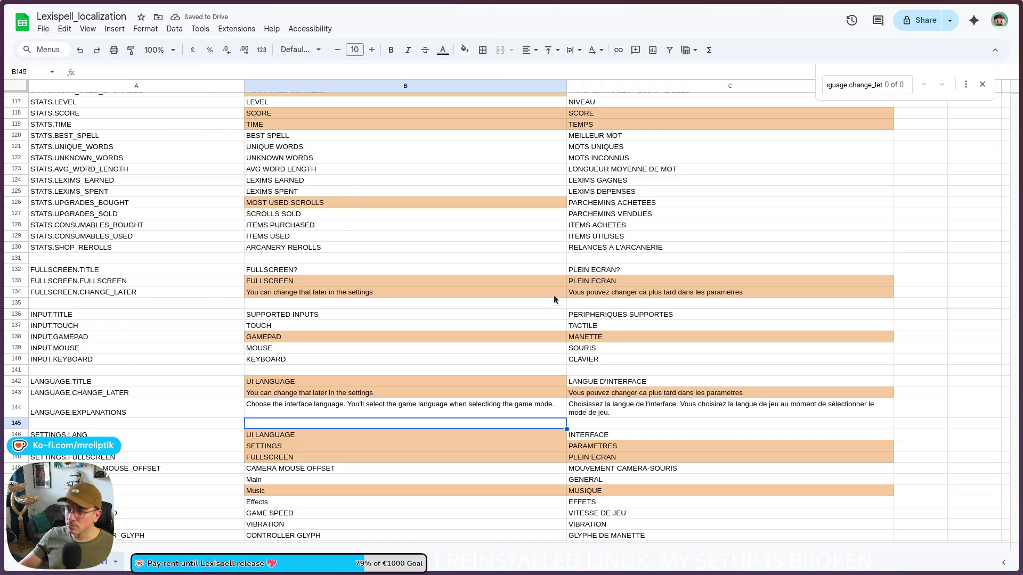
left_click(985, 9)
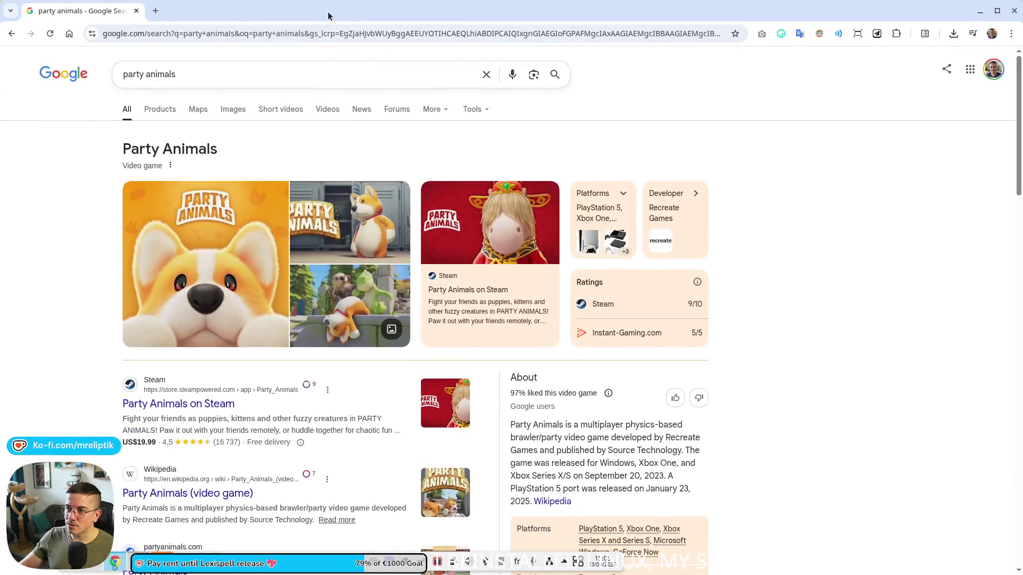
left_click(188, 404)
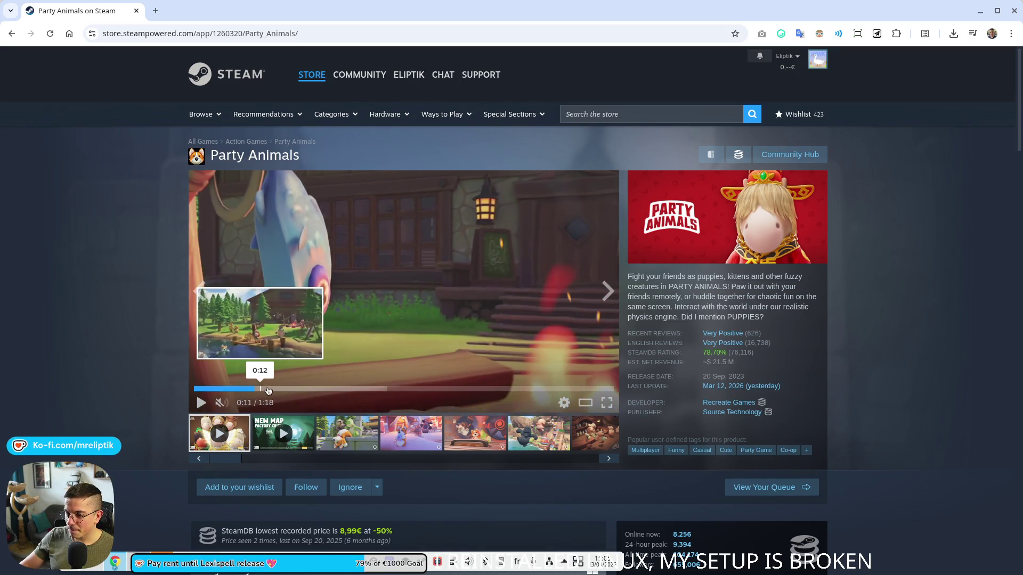
left_click(334, 393)
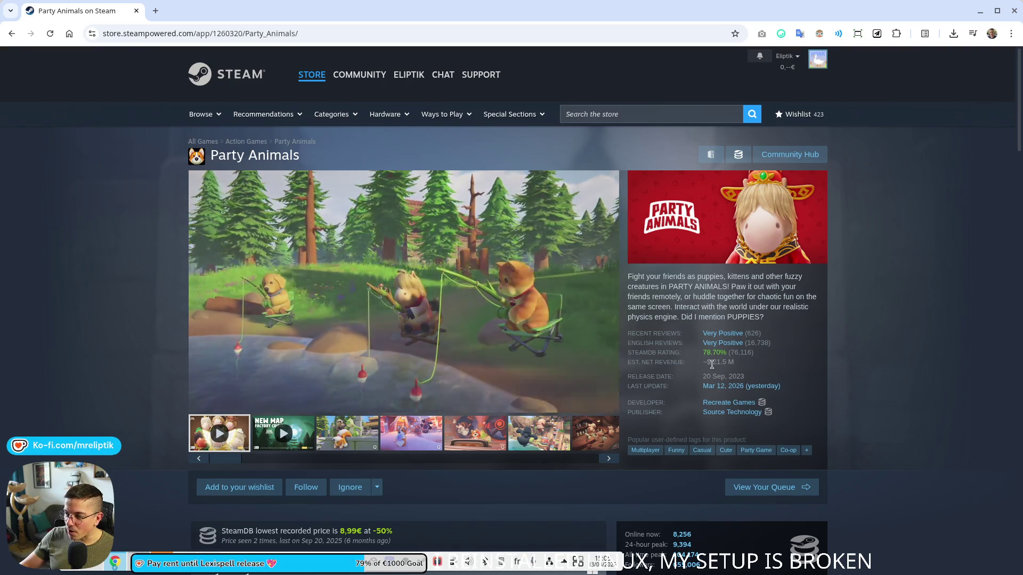
double_click(731, 362)
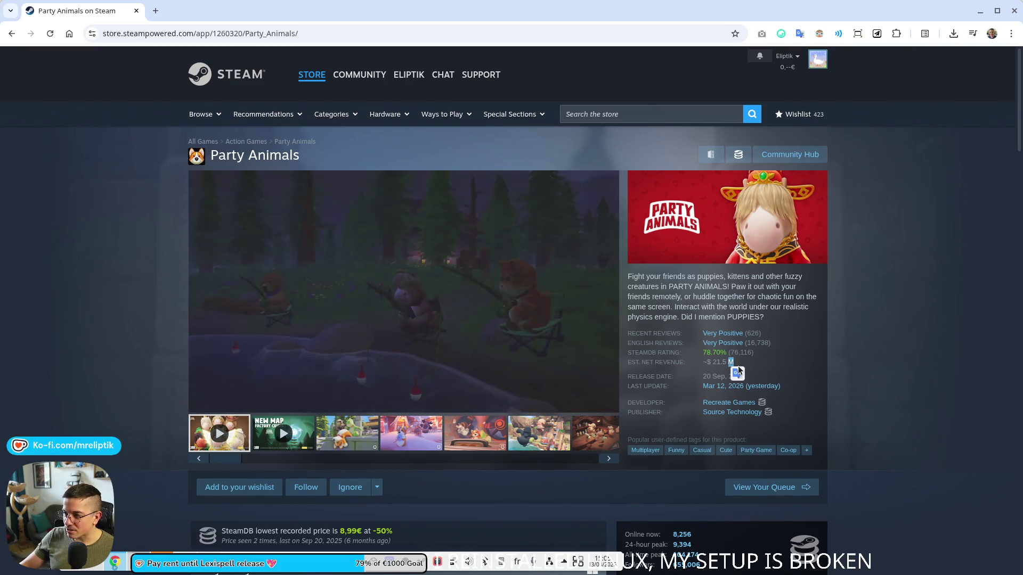
left_click(393, 393)
left_click(438, 393)
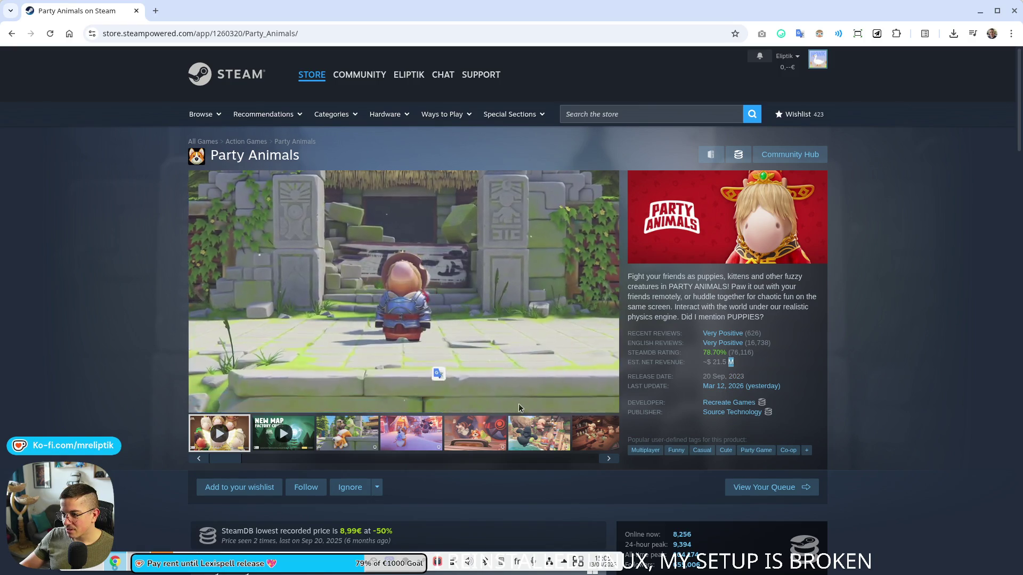
left_click(510, 393)
left_click(448, 354)
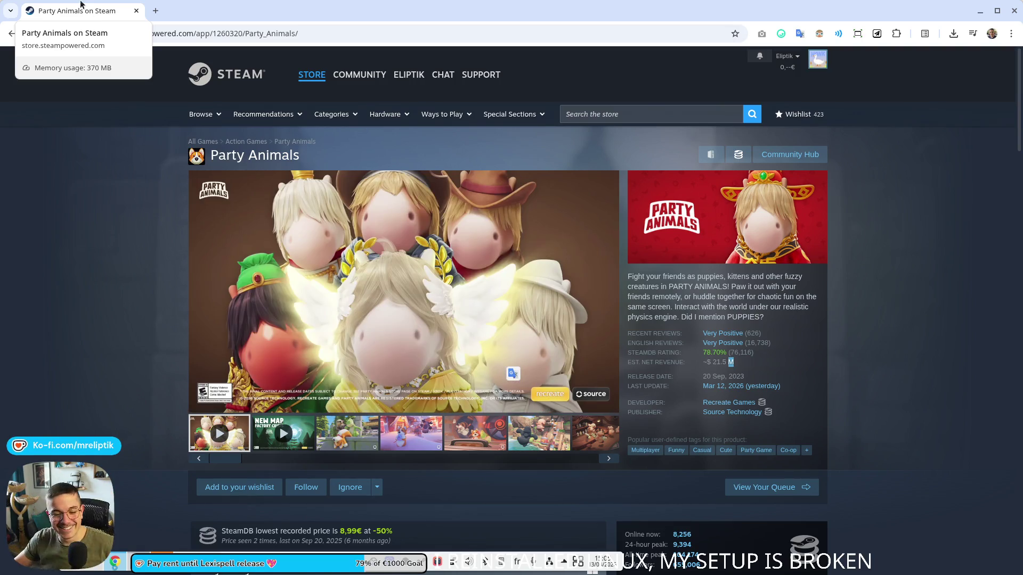
key("alt+Tab")
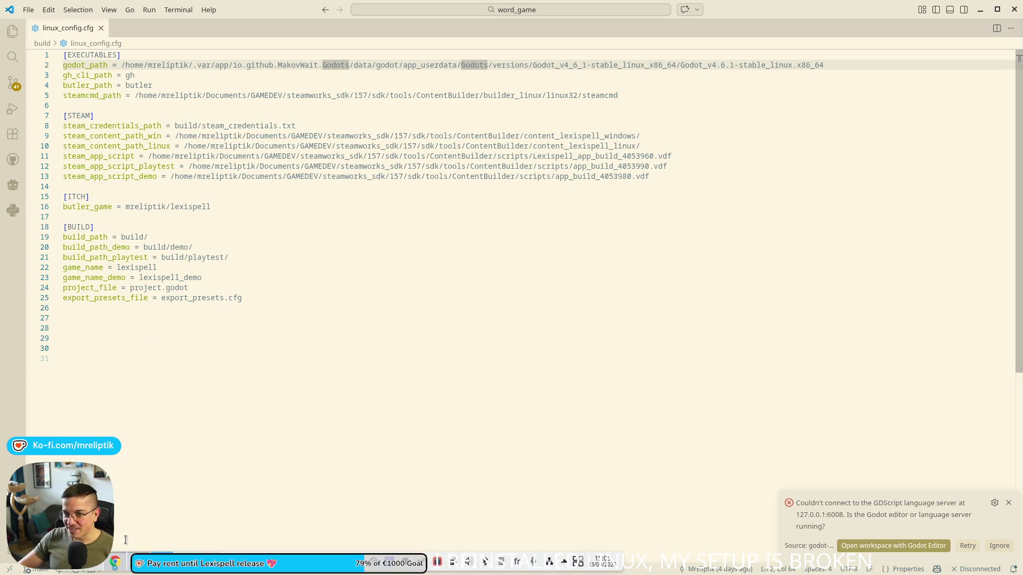
left_click(208, 562)
left_click(415, 401)
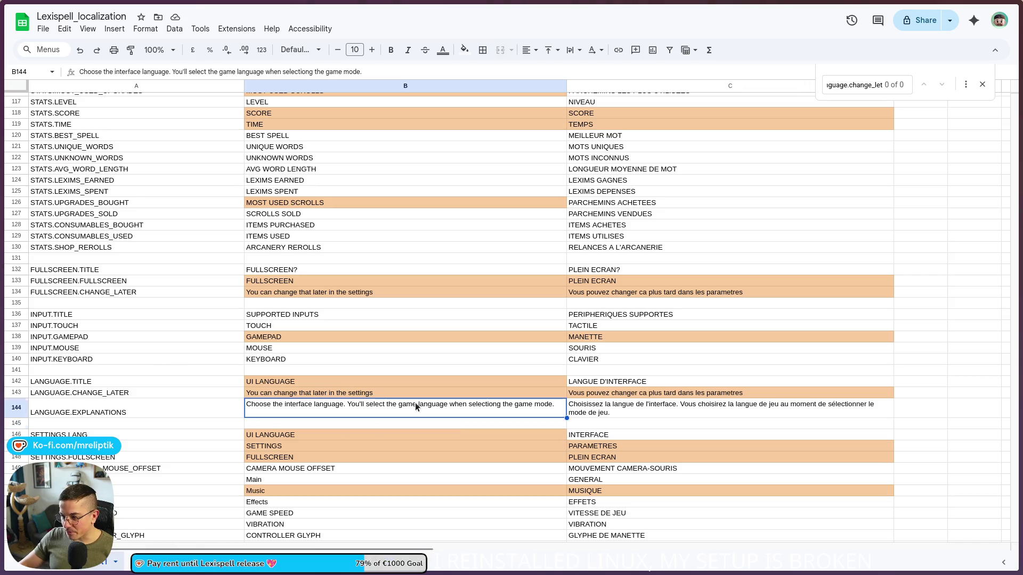
Check the French LANGUAGE.EXPLANATIONS translation in C144, then open the Dolphin file manager.
left_click(622, 409)
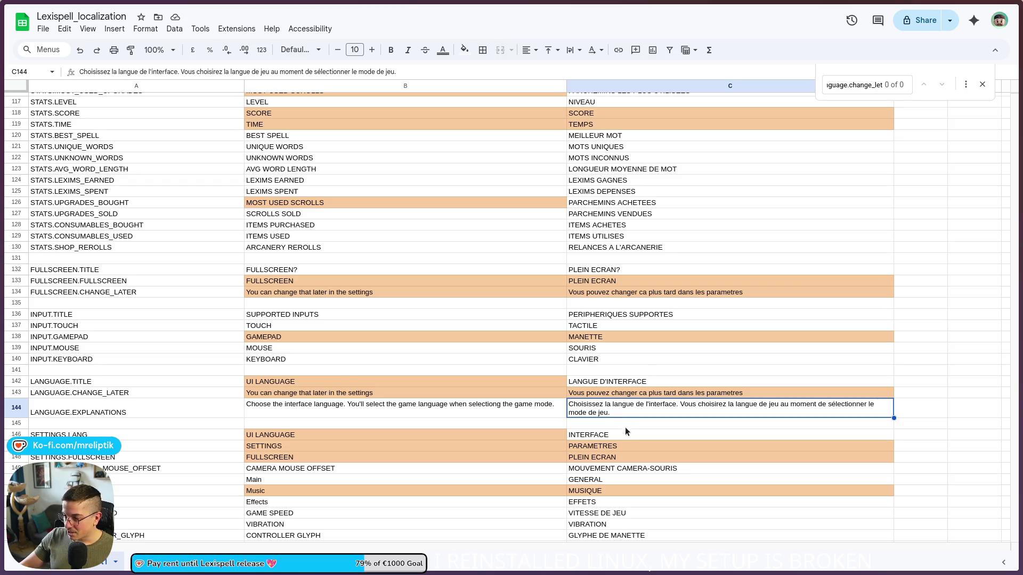
mouse_move(277, 572)
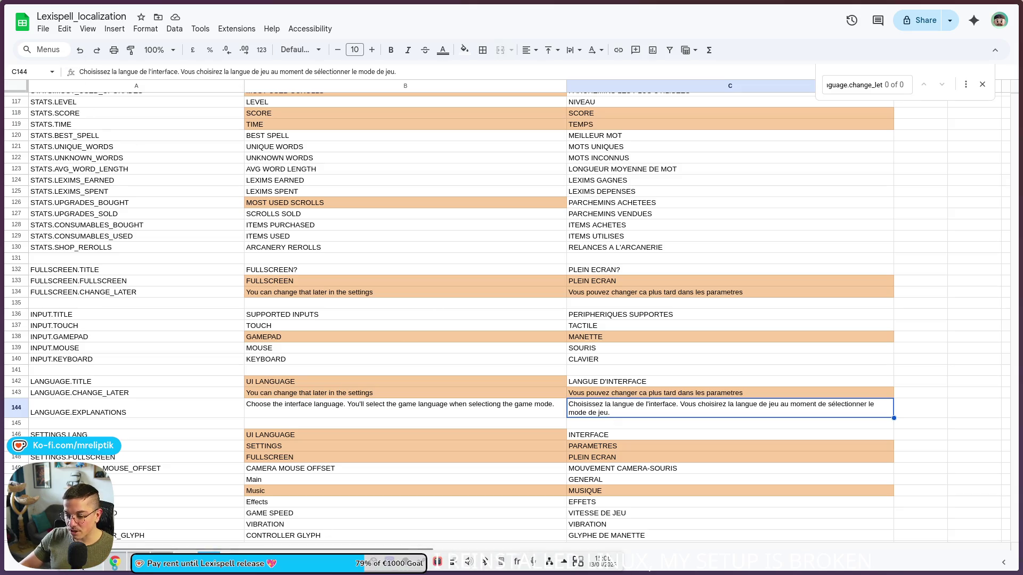
left_click(96, 573)
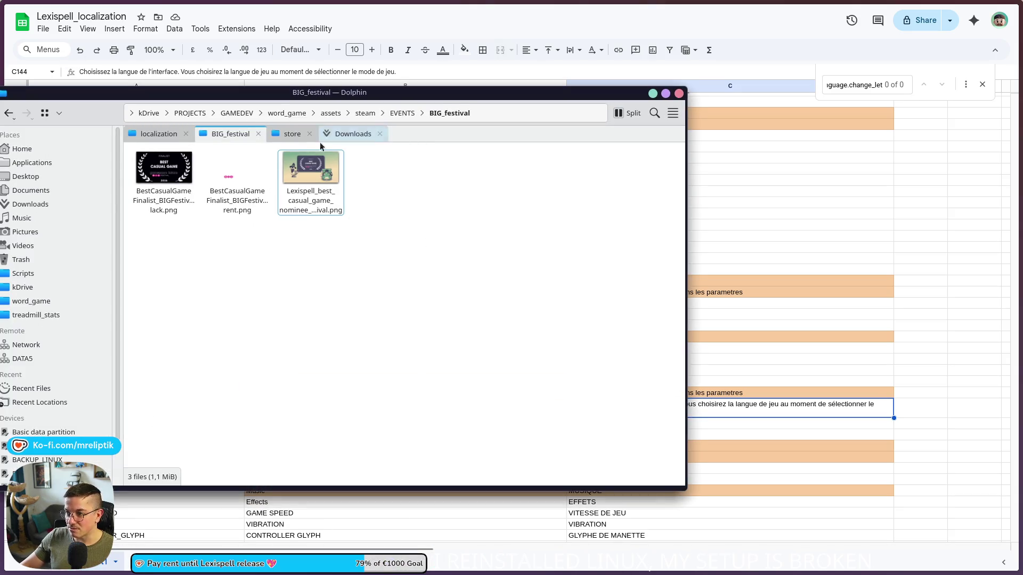
Move the downloaded Lexispell_localization - Sheet1.csv into word_game/localization, overwriting the old copy.
left_click(354, 134)
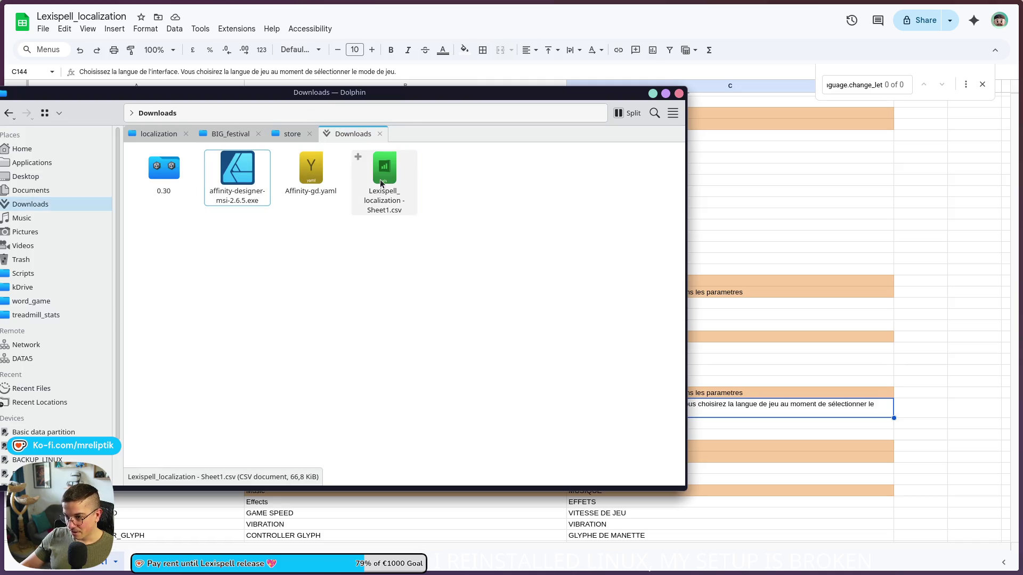
left_click(148, 135)
left_click_drag(148, 135, 240, 314)
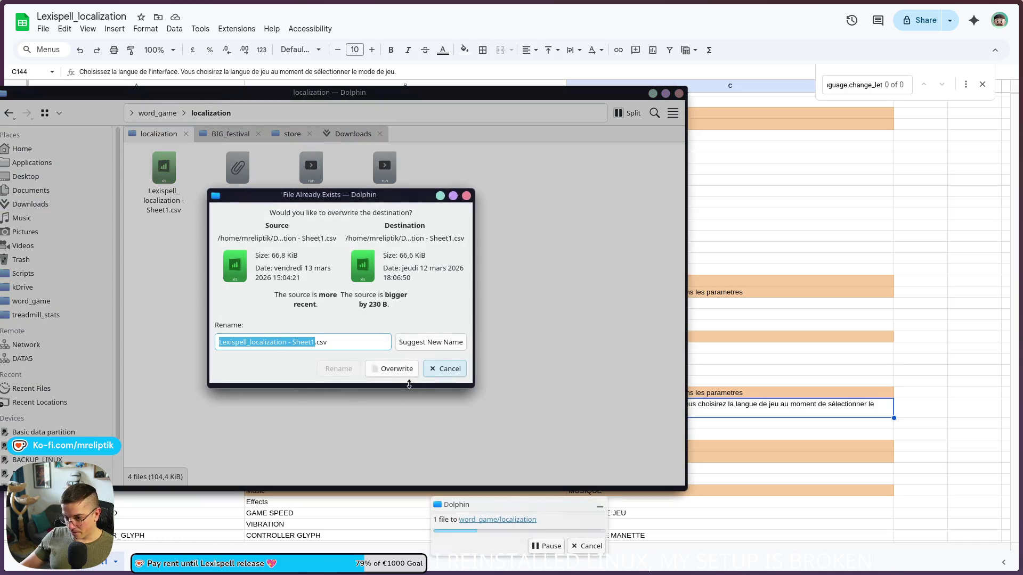
left_click(394, 367)
Close Dolphin, minimize the spreadsheet and return to the Godot editor.
left_click(653, 94)
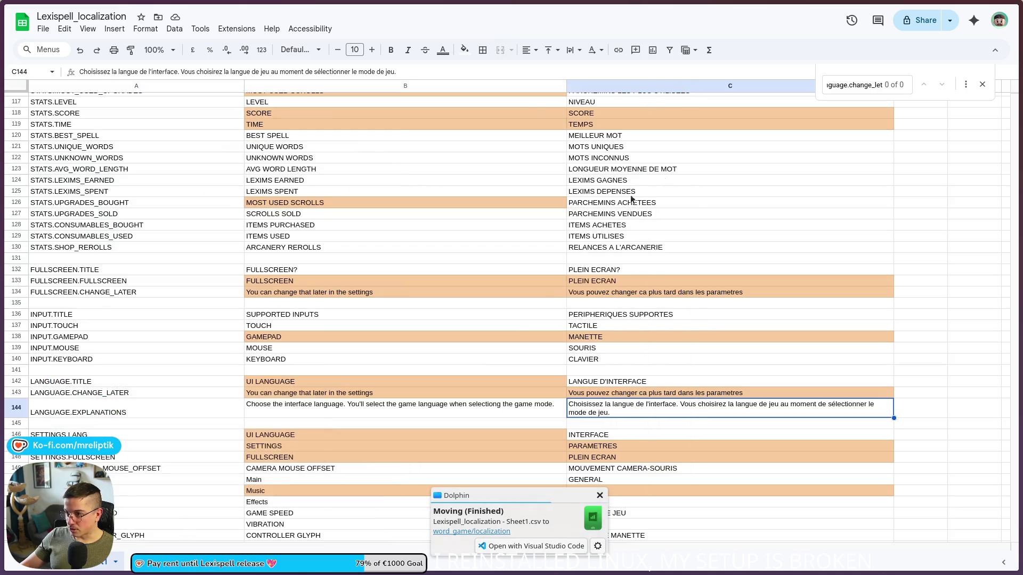
left_click(981, 11)
left_click(376, 326)
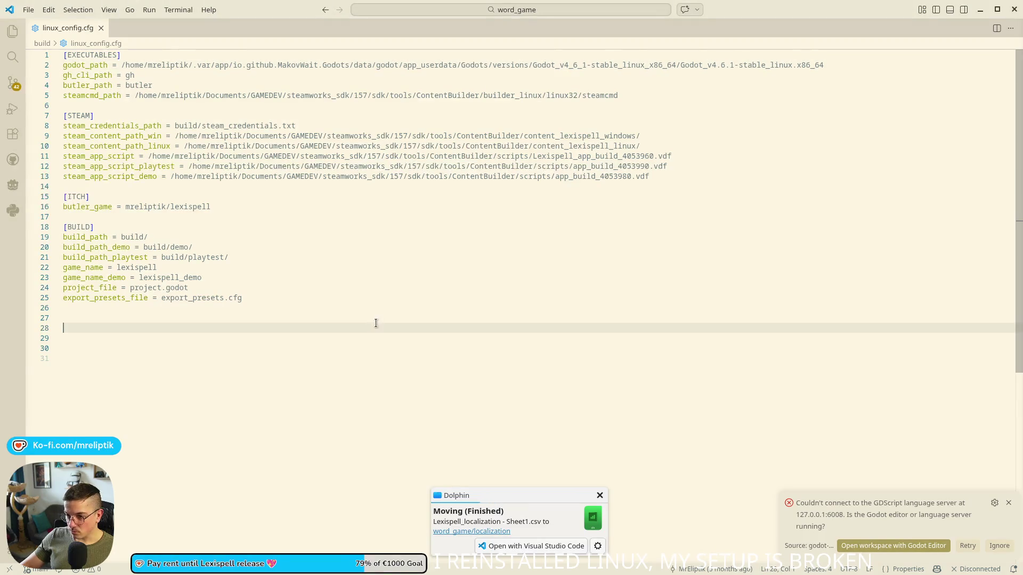
key("alt+Tab")
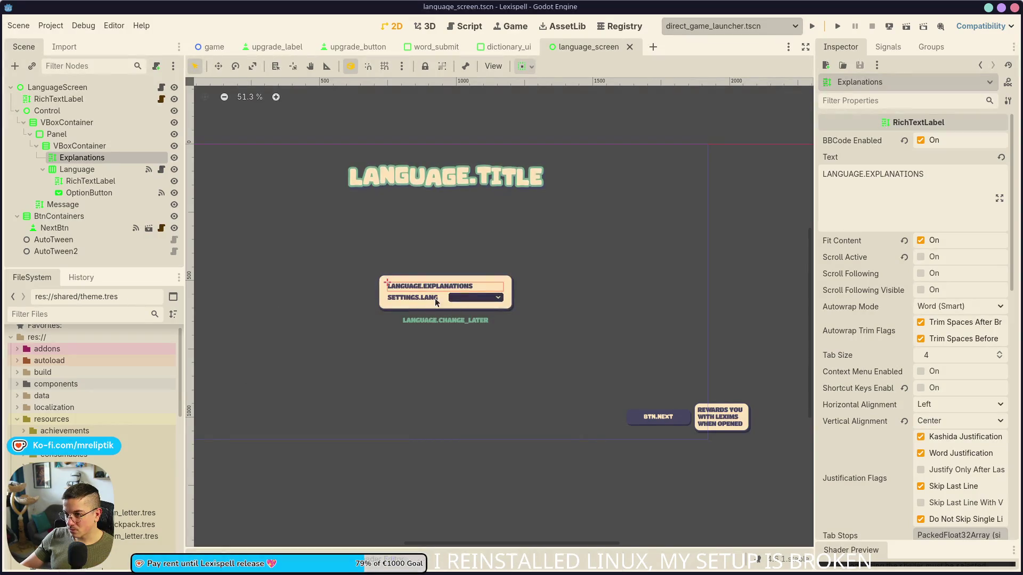
Preview the canvas with the English [en] translation.
left_click(493, 66)
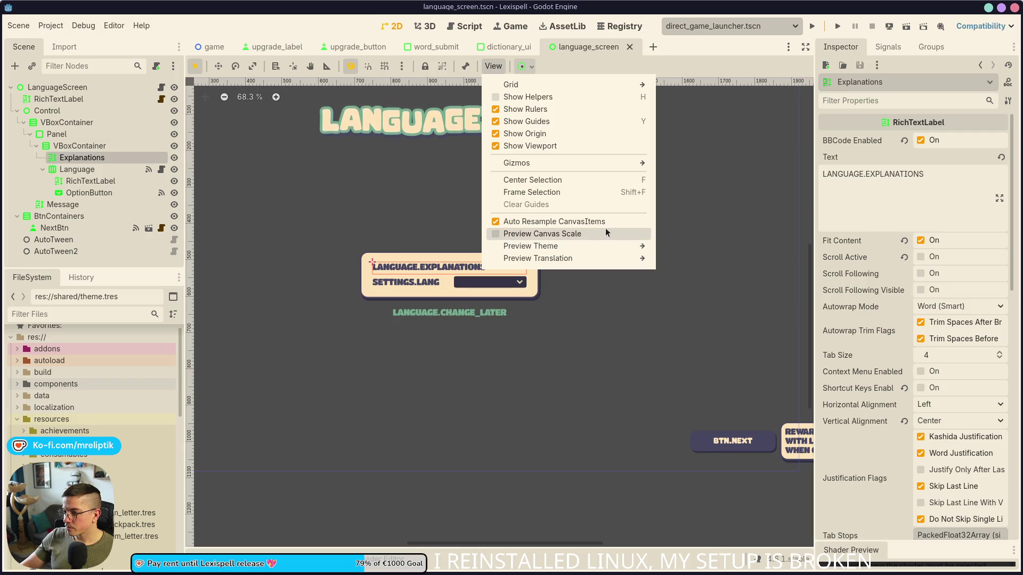
mouse_move(577, 259)
left_click(696, 275)
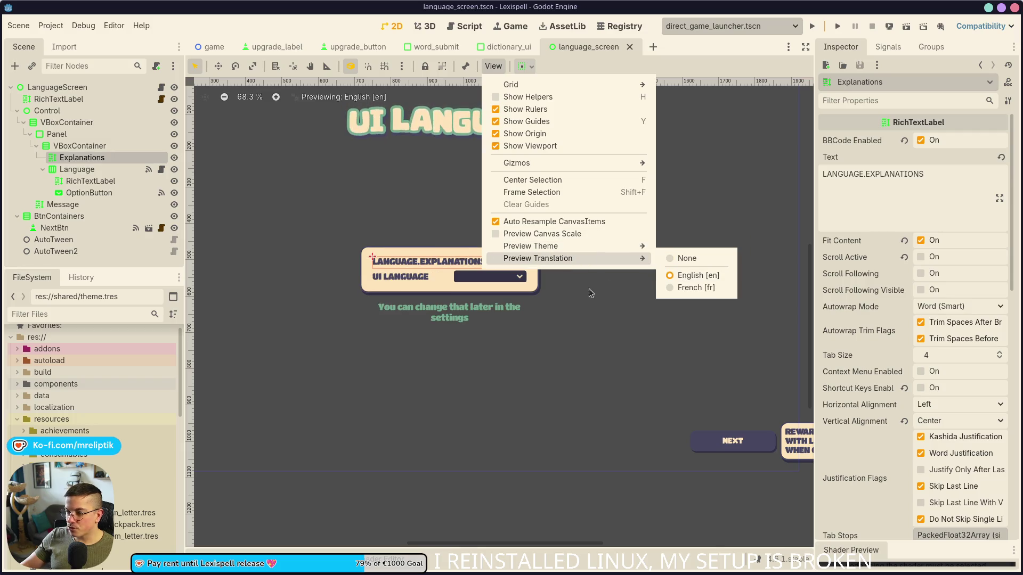
left_click(551, 324)
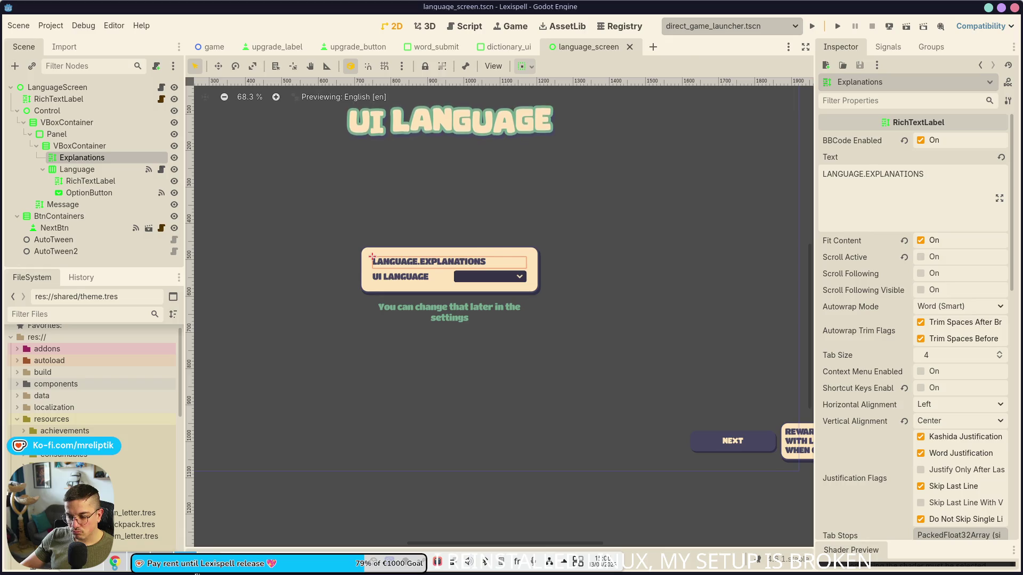
Set the Explanations label's Text to the LANGUAGE.EXPLANATIONS key from the sheet and save the scene.
key("alt+Tab")
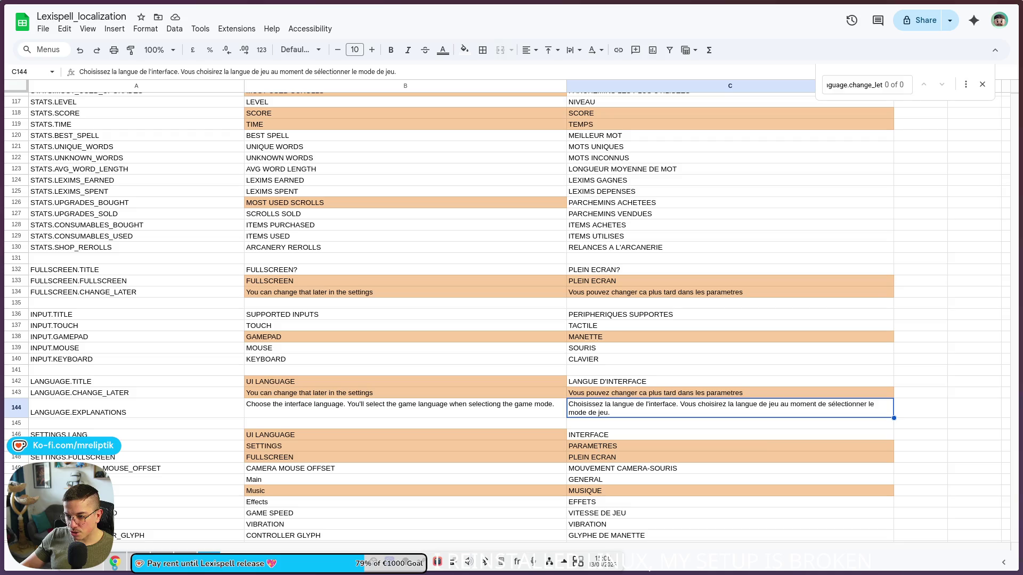
key("alt+Tab")
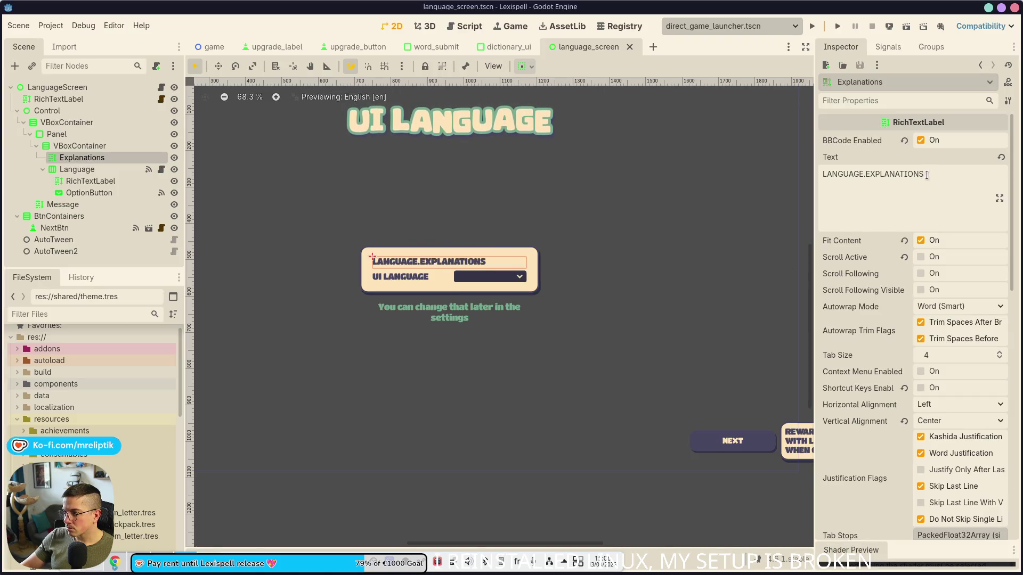
left_click(951, 175)
key("alt+Tab")
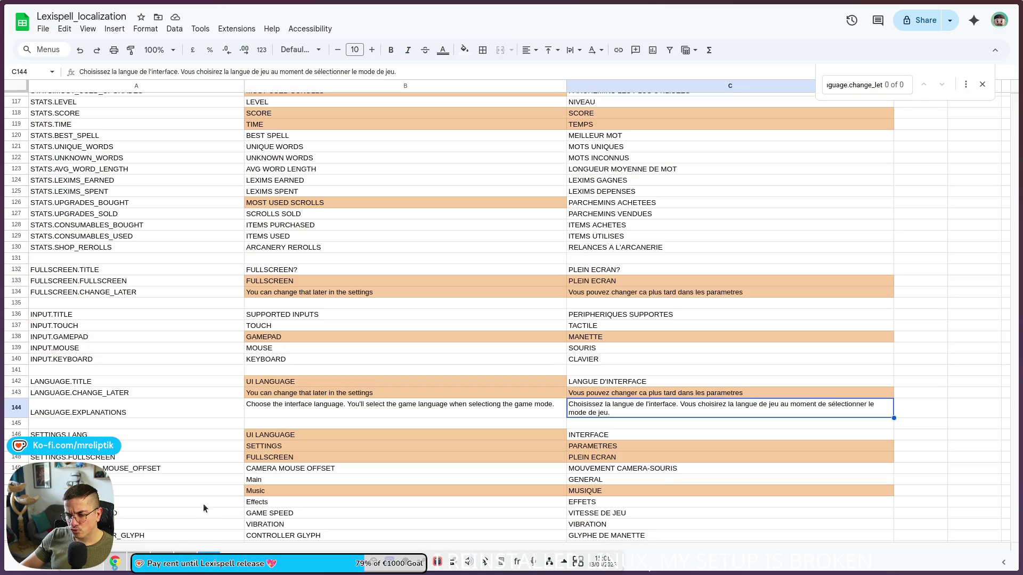
left_click(139, 403)
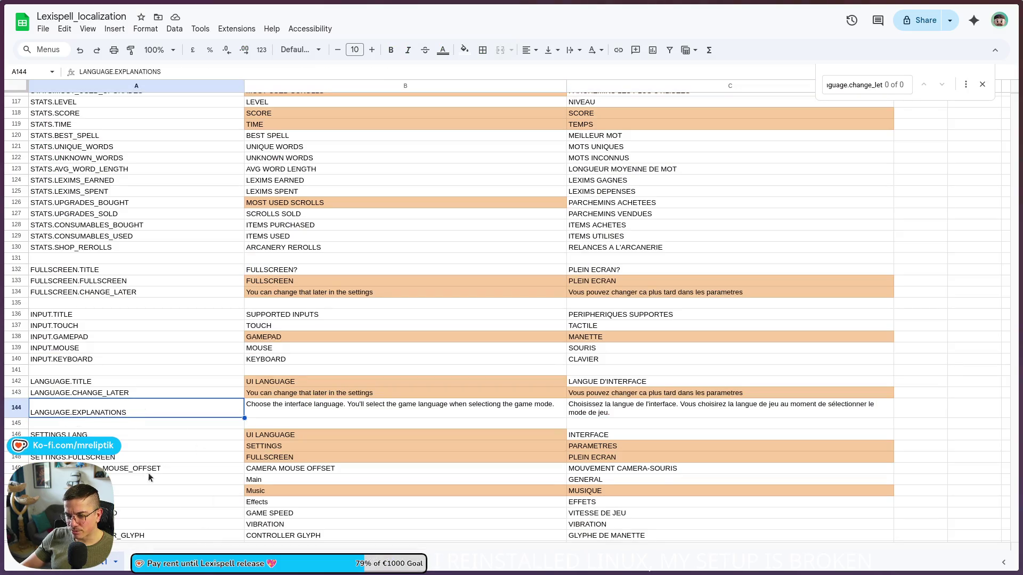
mouse_move(175, 574)
key("alt+Tab")
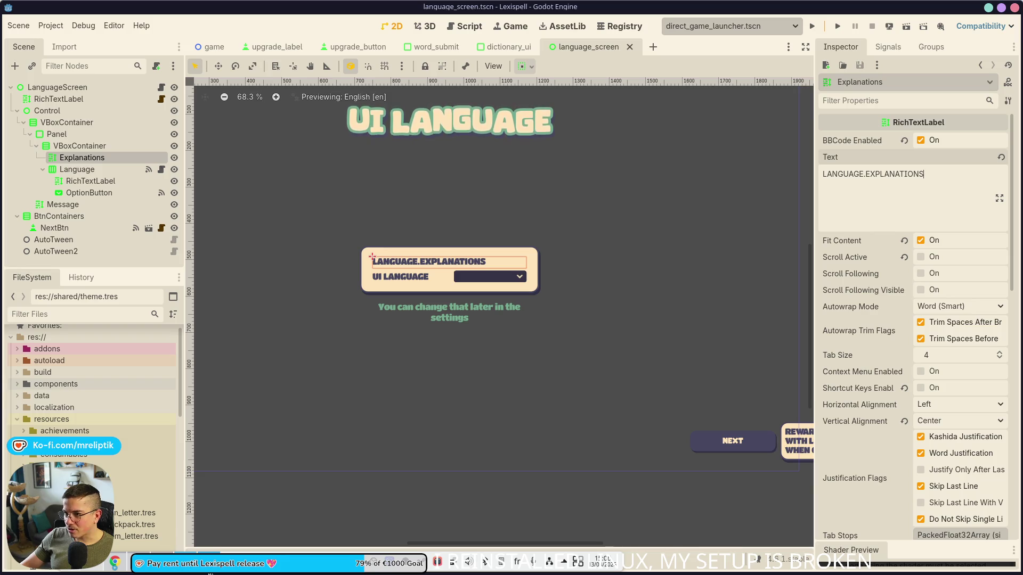
key("alt+Tab")
key("alt+Tab")
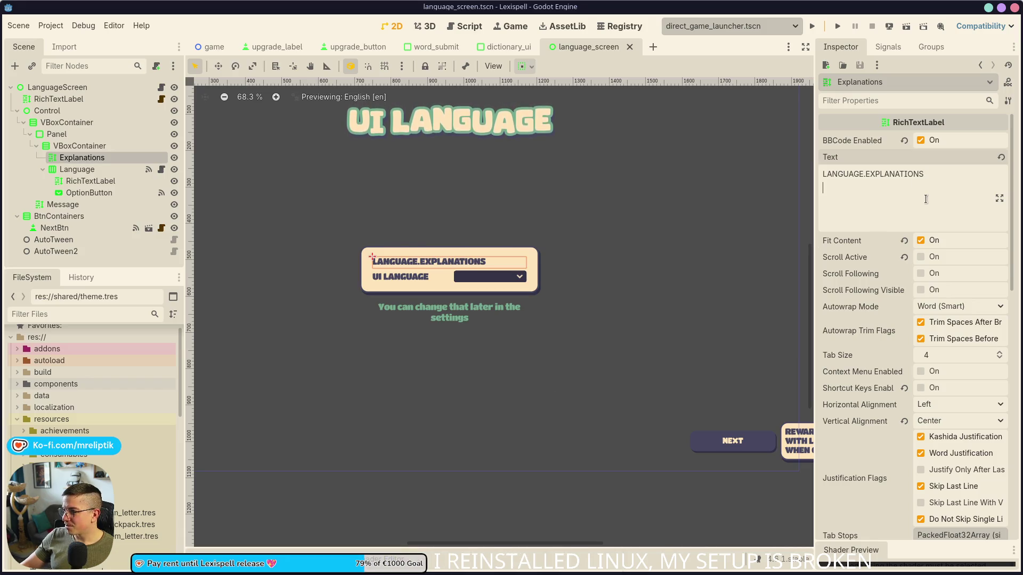
key("ctrl+s")
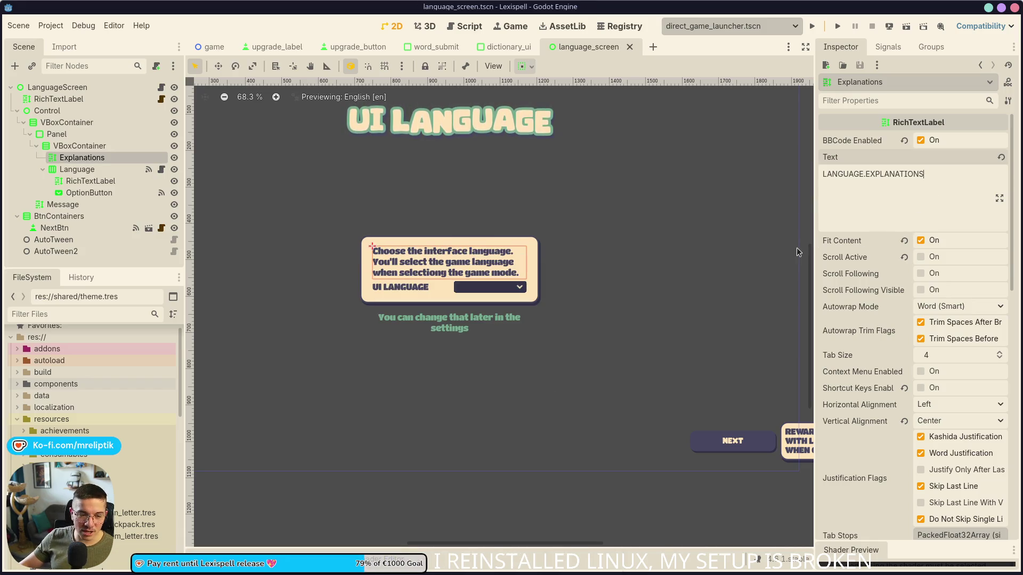
Set the VBoxContainer's Separation to 15 and save the scene.
left_click(556, 291)
scroll(342, 291, "down", 3)
scroll(365, 289, "up", 4)
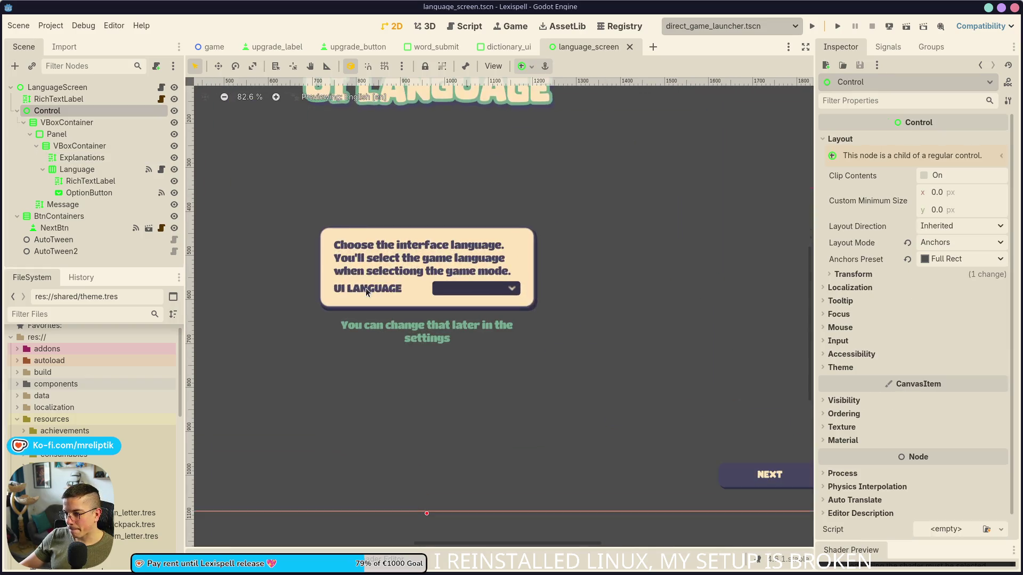
left_click(396, 270)
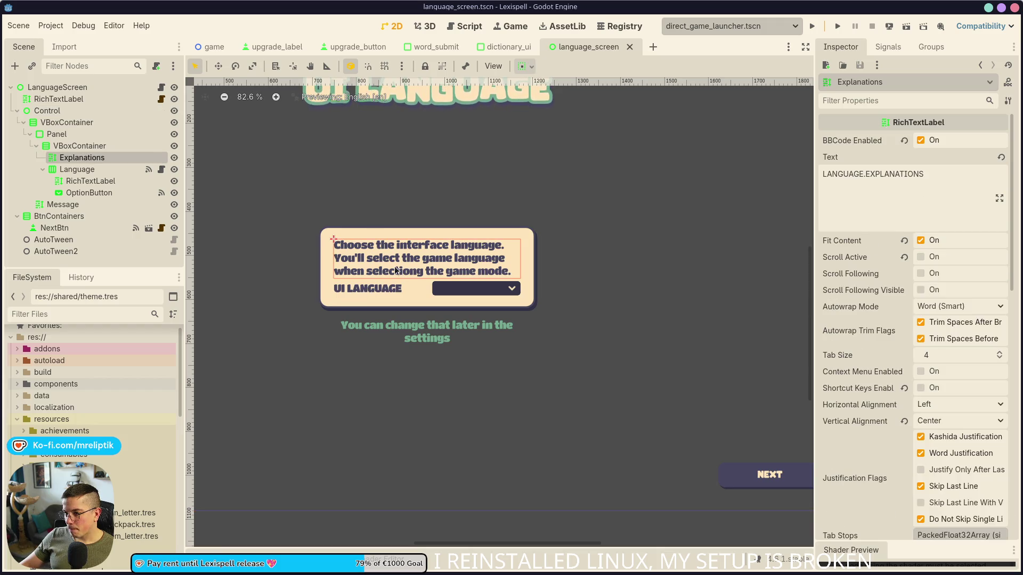
left_click(79, 146)
left_click(962, 304)
type("10")
key("Return")
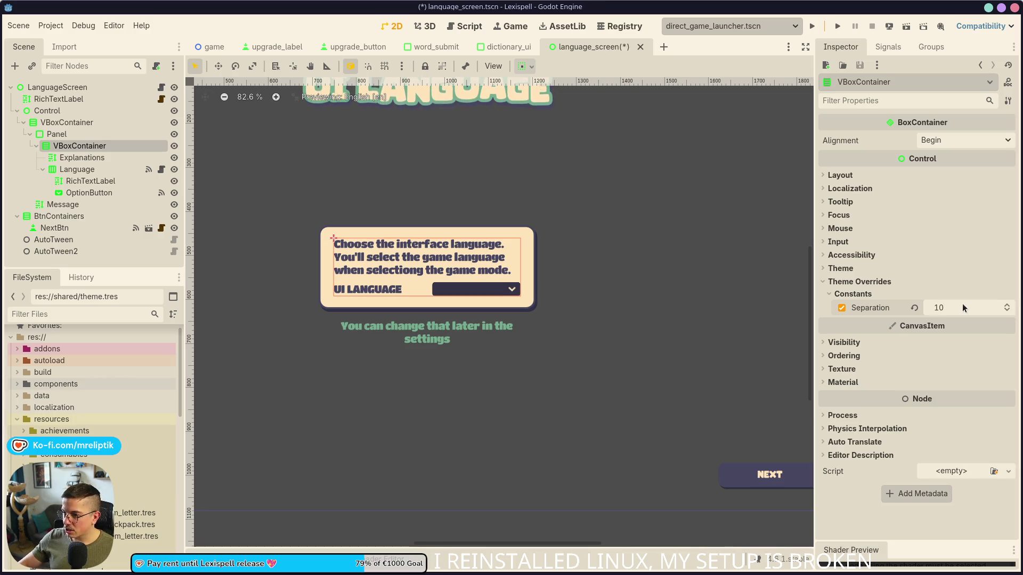
left_click(962, 303)
type("15")
key("Return")
key("ctrl+s")
Widen the language panel by dragging the outer VBoxContainer's edge.
scroll(323, 250, "down", 5)
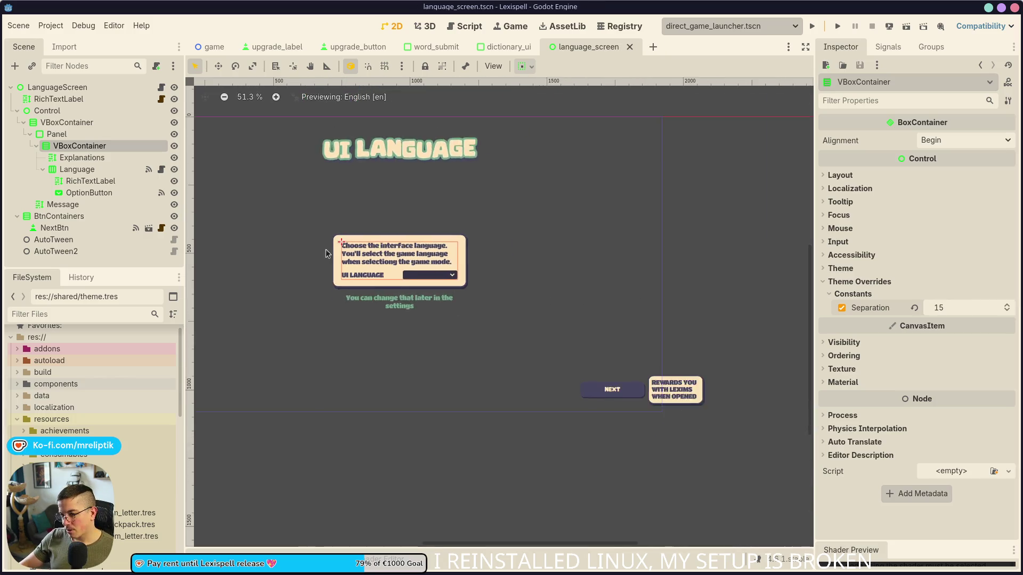
left_click(324, 251)
scroll(521, 362, "up", 1)
left_click(362, 240)
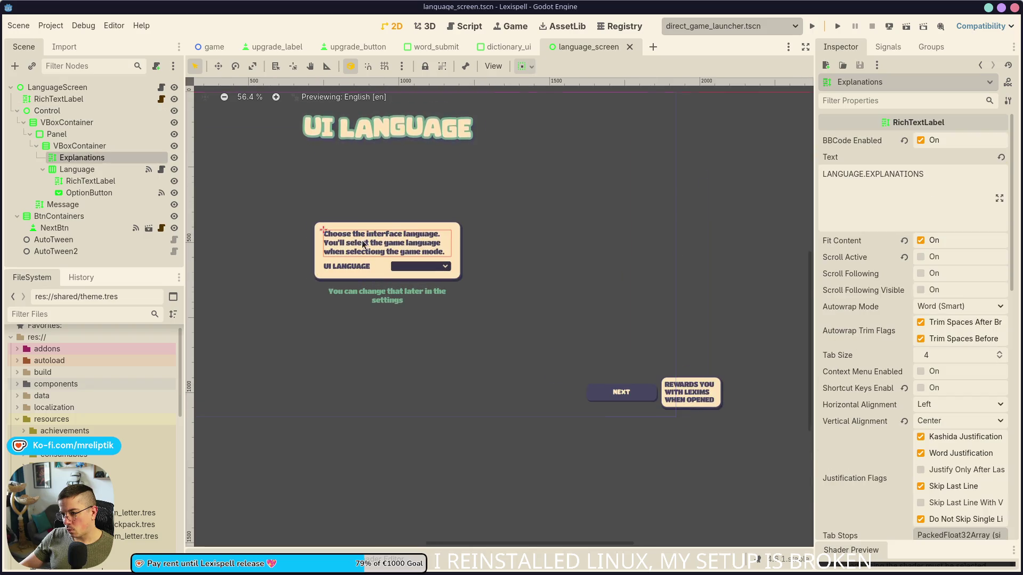
scroll(363, 241, "up", 6)
left_click(66, 122)
mouse_move(525, 288)
left_mouse_down()
mouse_move(569, 290)
mouse_move(554, 289)
left_mouse_up()
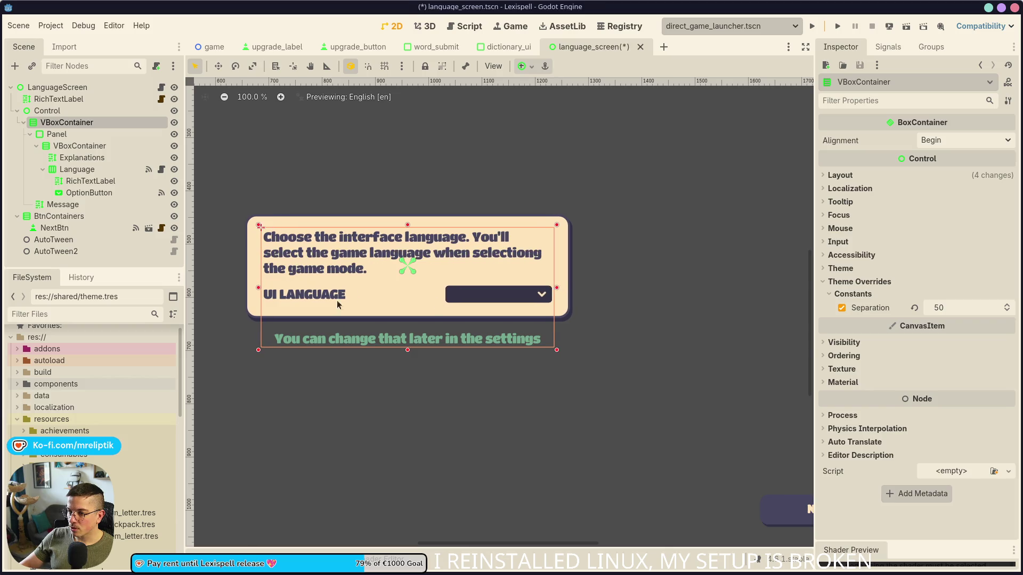
Give the Language row Center alignment and Shrink Center horizontal sizing, then save.
left_click(88, 181)
left_click(82, 170)
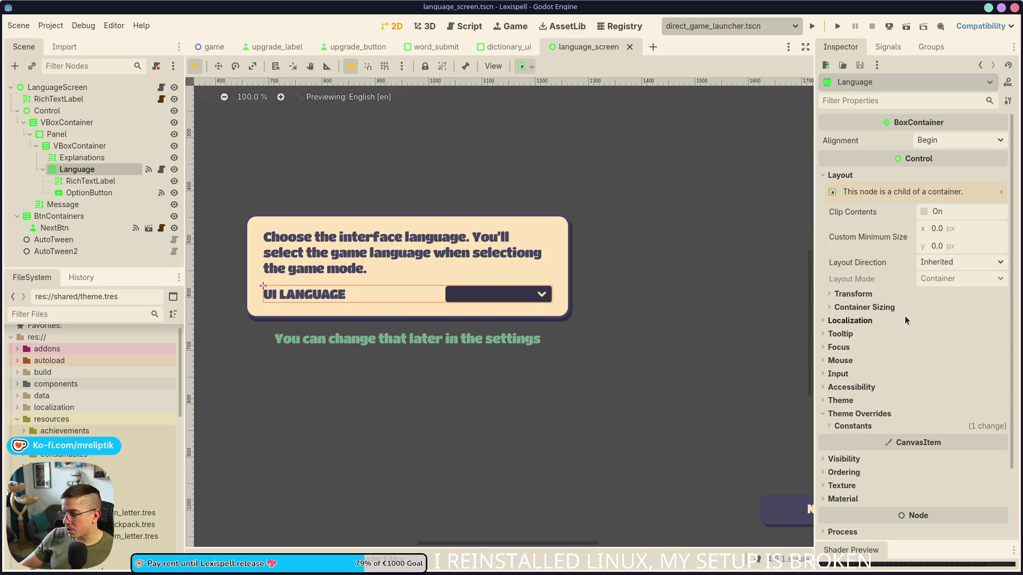
left_click(945, 140)
left_click(945, 171)
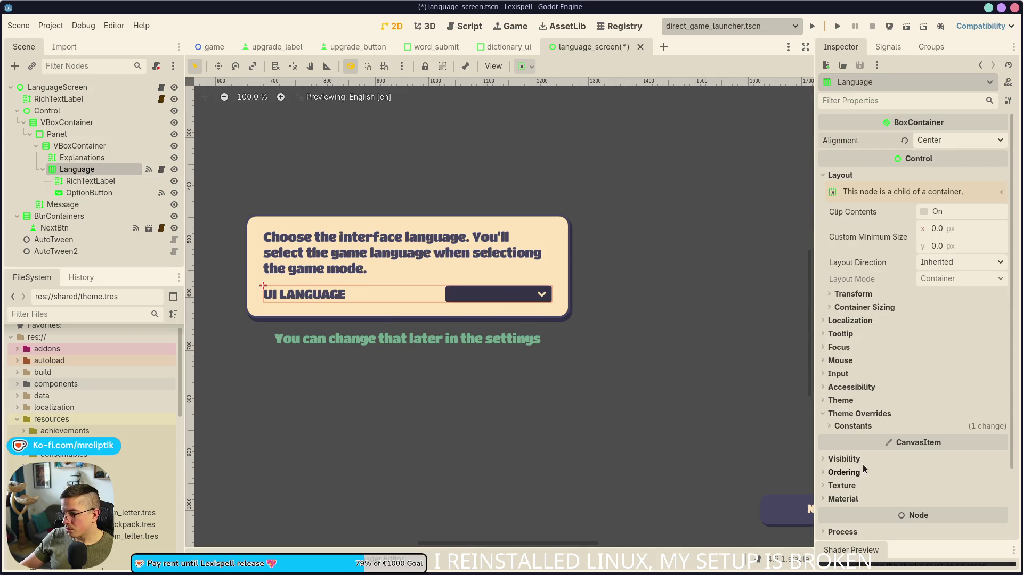
left_click(879, 307)
left_click(951, 319)
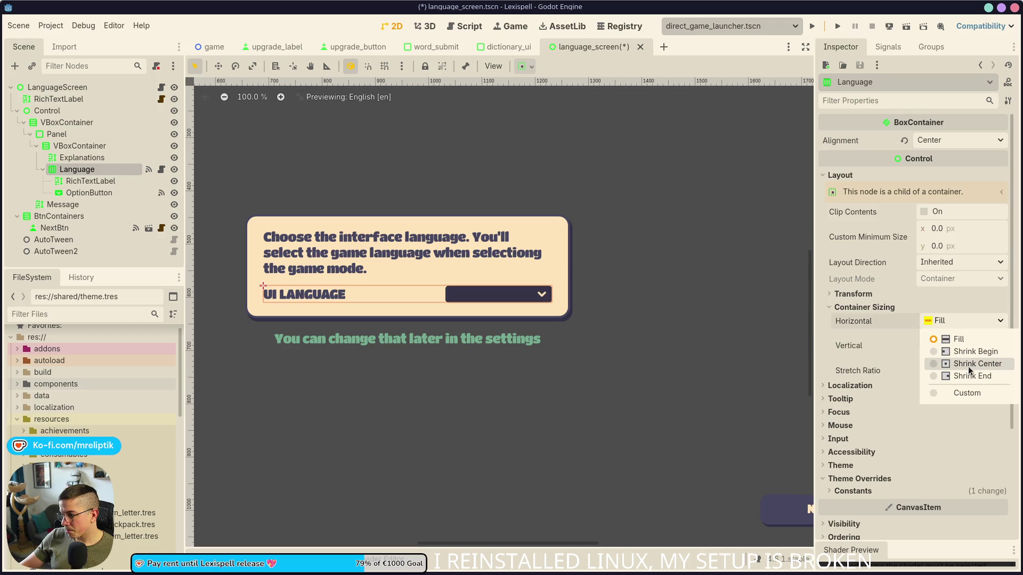
left_click(967, 347)
left_click(593, 344)
key("ctrl+s")
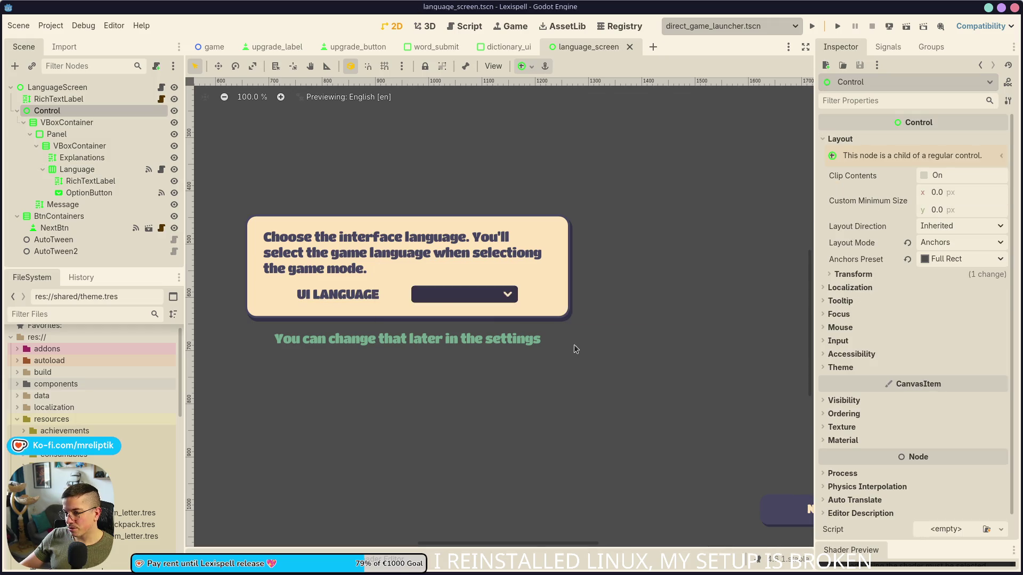
Frame the language_screen scene and recheck the Explanations label before returning to the sheet.
key("shift+f")
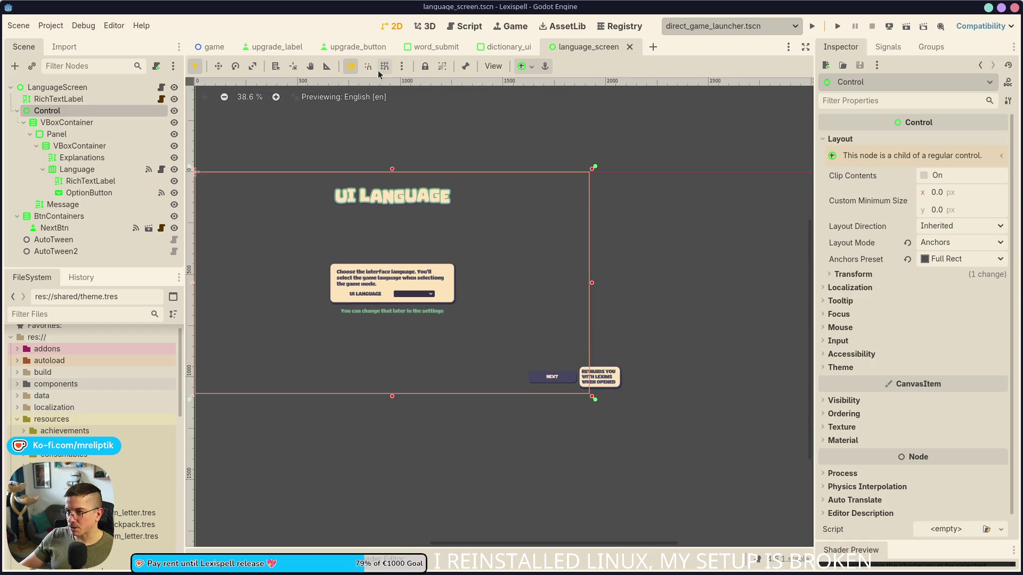
left_click(533, 52)
left_click(589, 46)
scroll(403, 315, "up", 2)
scroll(405, 315, "down", 2)
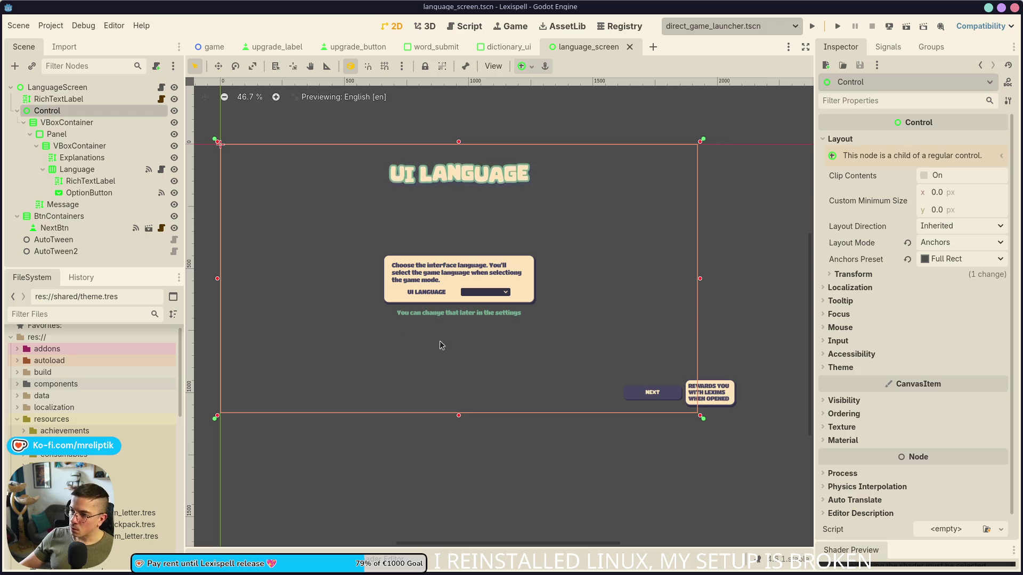
scroll(434, 319, "up", 3)
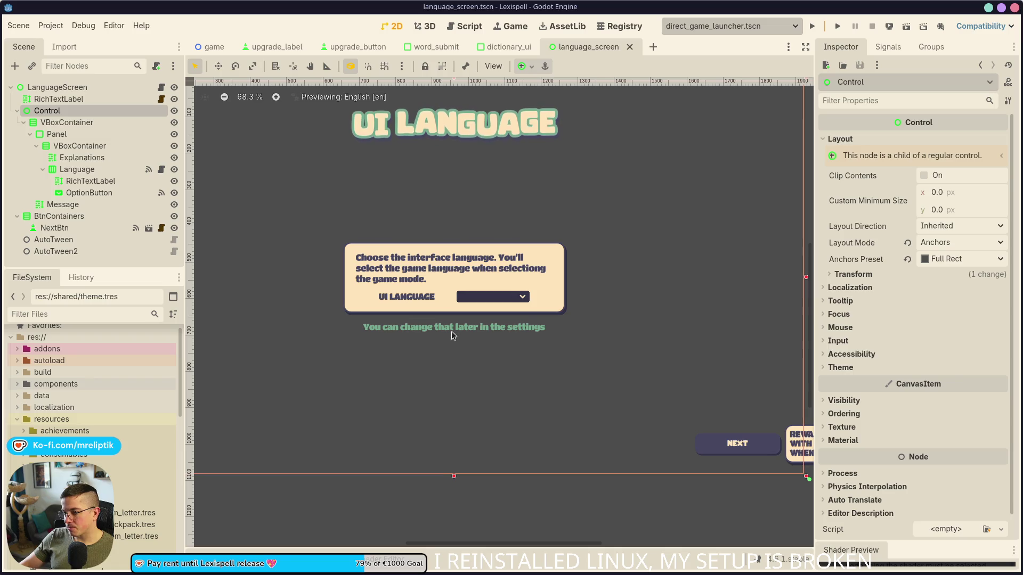
scroll(447, 252, "up", 7)
scroll(340, 286, "down", 1)
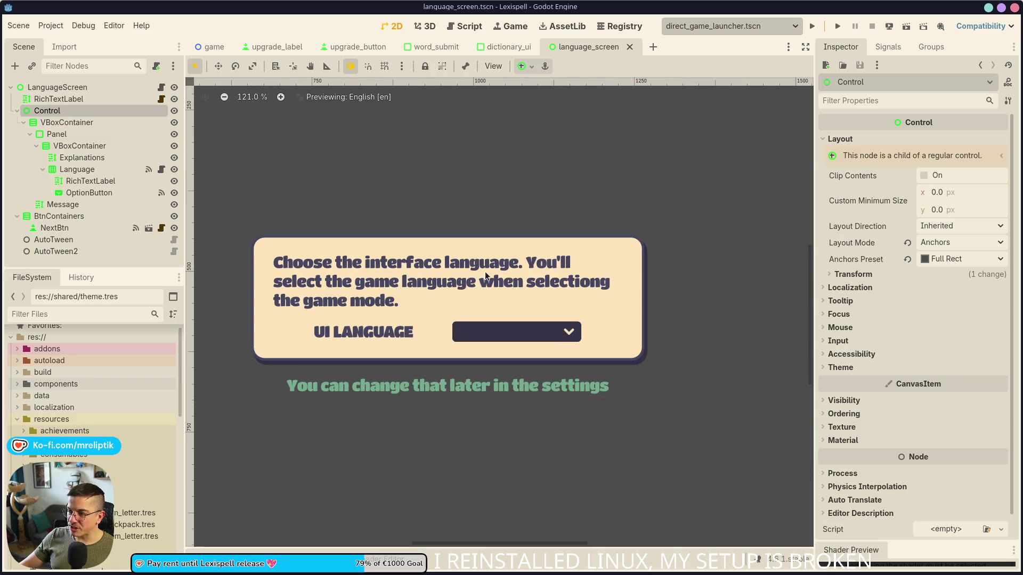
left_click(518, 265)
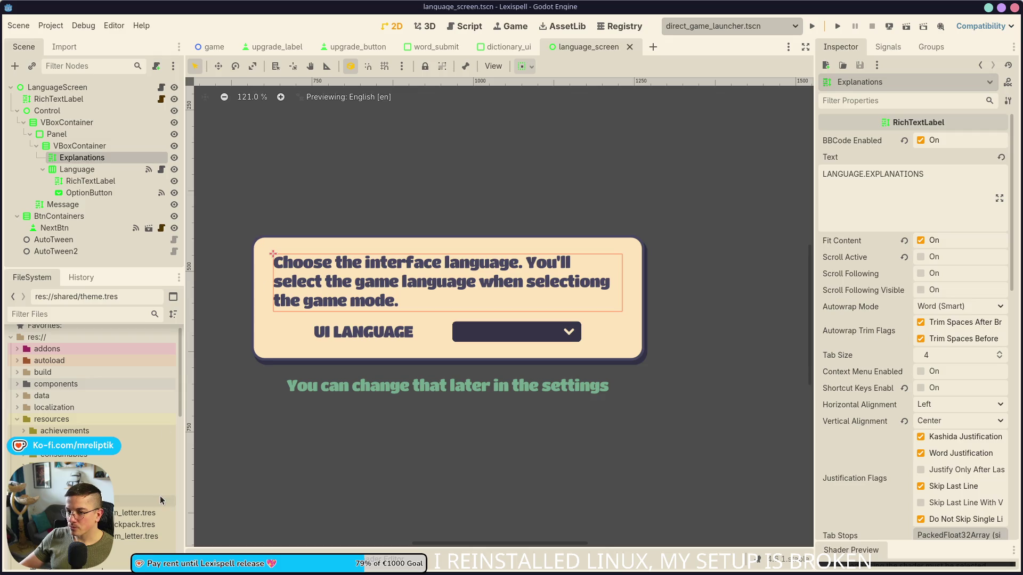
left_click(213, 570)
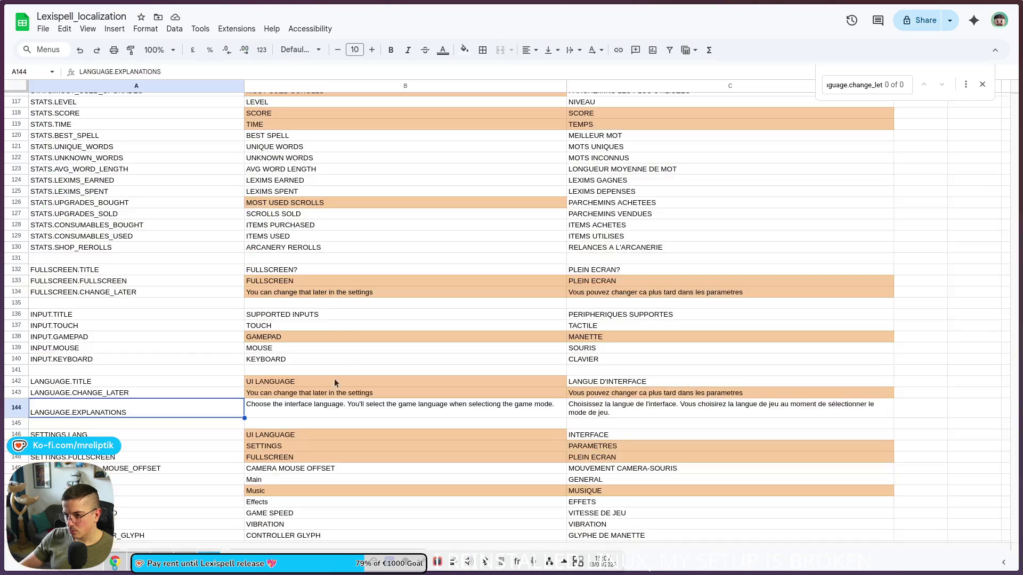
Insert a \n break after the first sentence in both the B144 and C144 explanations.
left_click(347, 408)
key("BackSpace")
left_click(678, 407)
key("Return")
key("BackSpace")
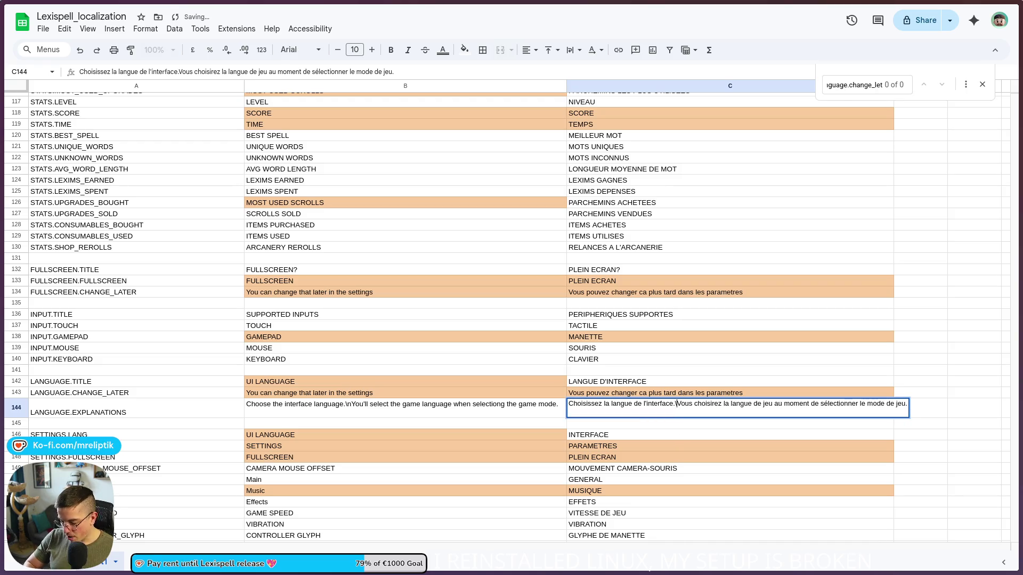
key("Return")
key("alt+Tab")
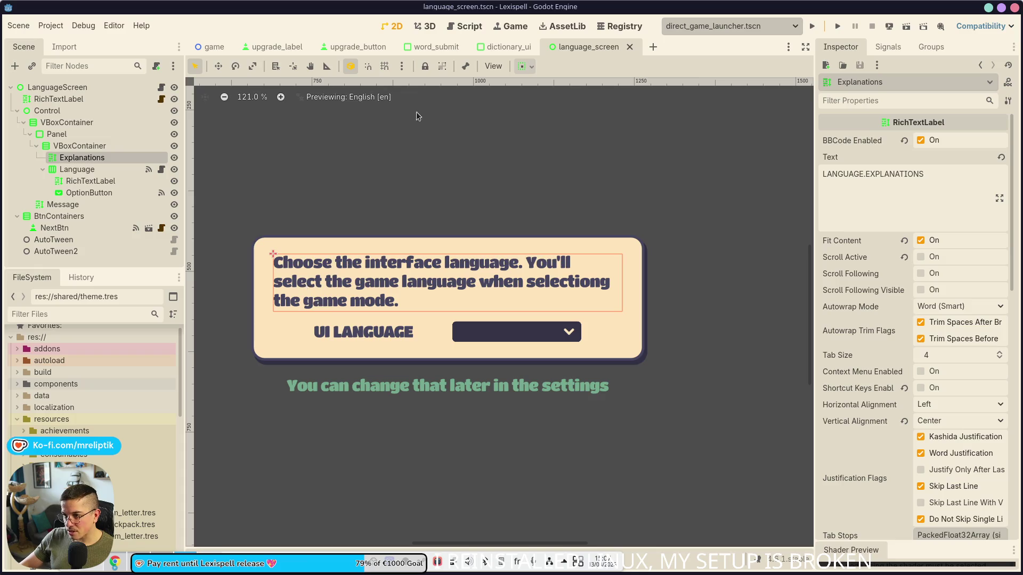
left_click(492, 66)
Preview the language screen with the French translation.
mouse_move(543, 260)
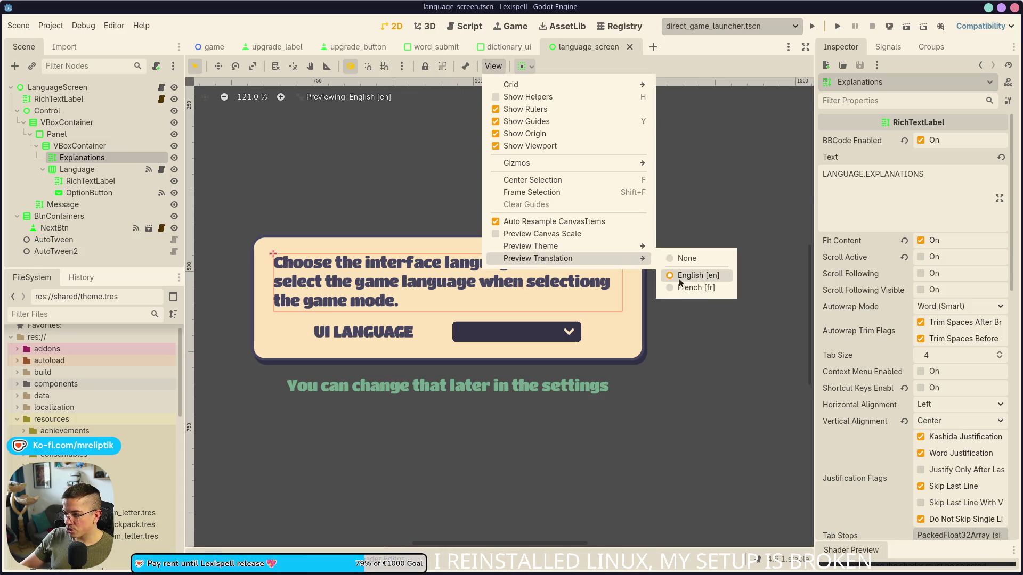
left_click(696, 288)
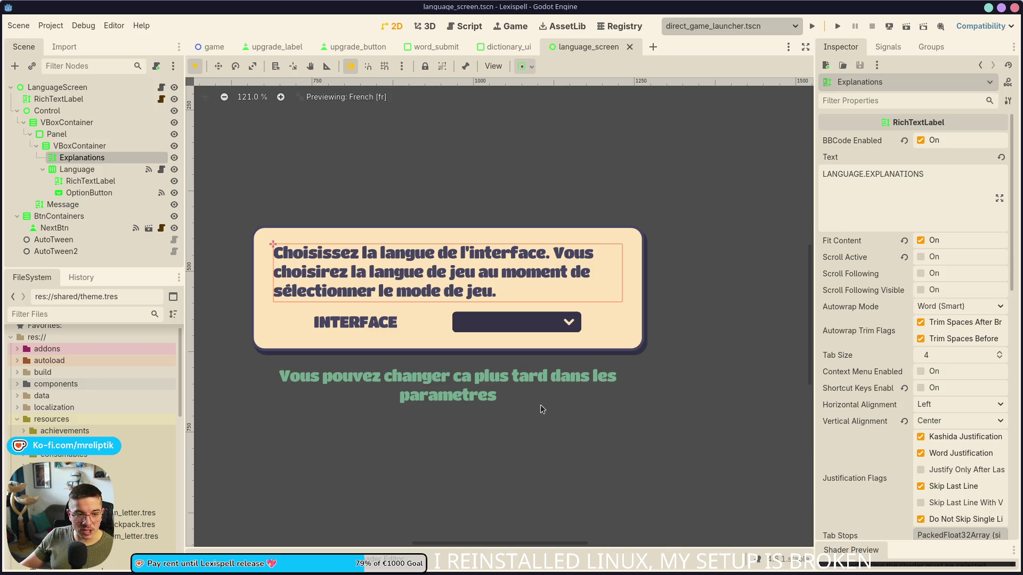
left_click(525, 66)
left_click(495, 66)
left_click(501, 68)
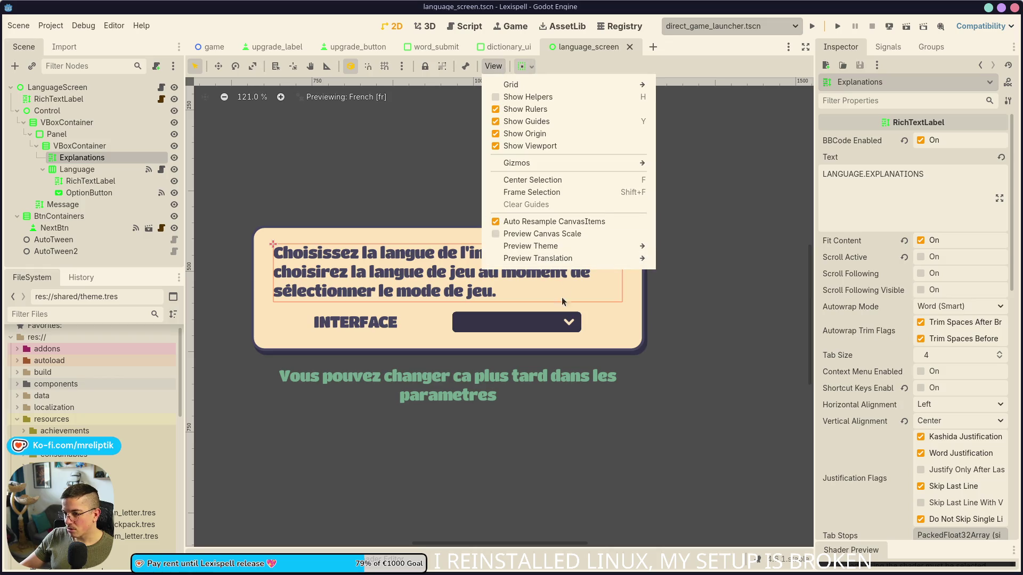
left_click(541, 499)
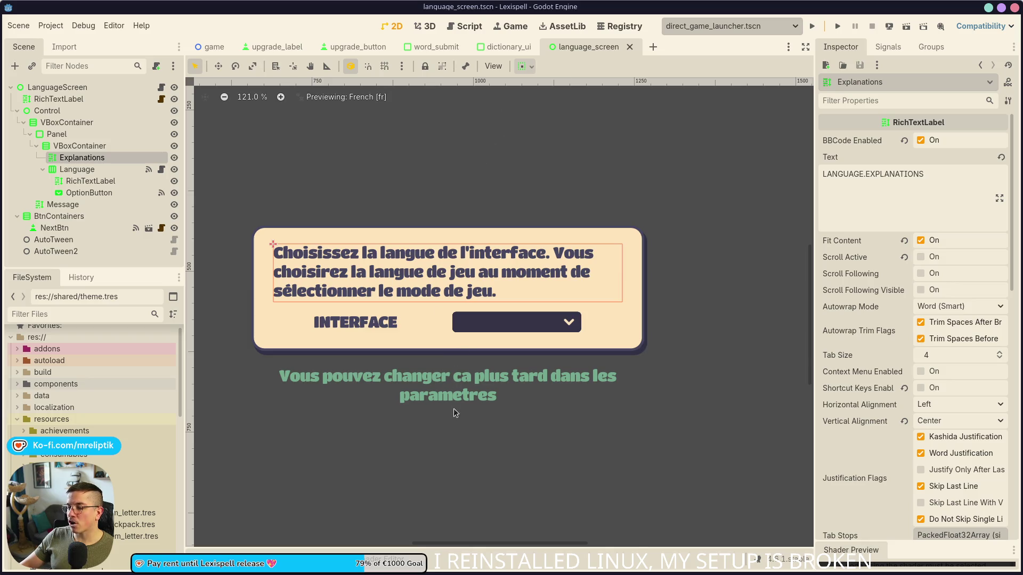
Set the Message label's Horizontal Alignment to Left and save the scene.
left_click(439, 382)
scroll(394, 396, "down", 2)
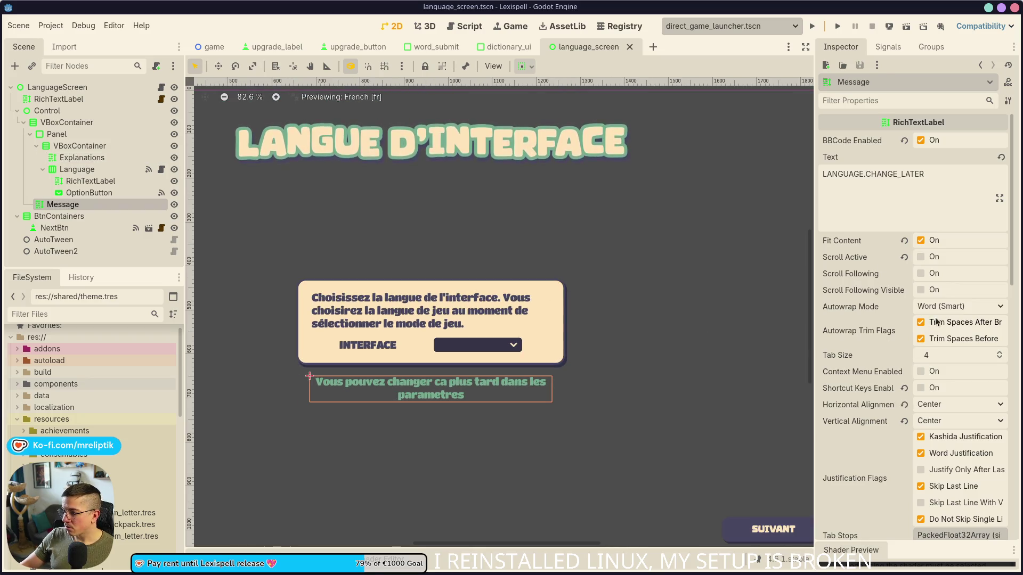
left_click(940, 404)
left_click(947, 435)
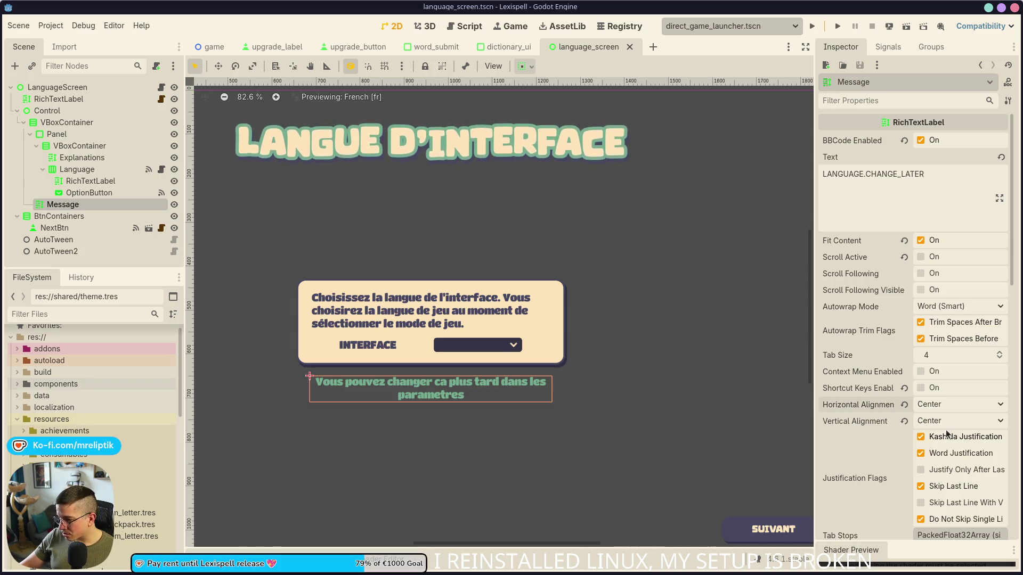
left_click(941, 404)
left_click(942, 420)
left_click(605, 392)
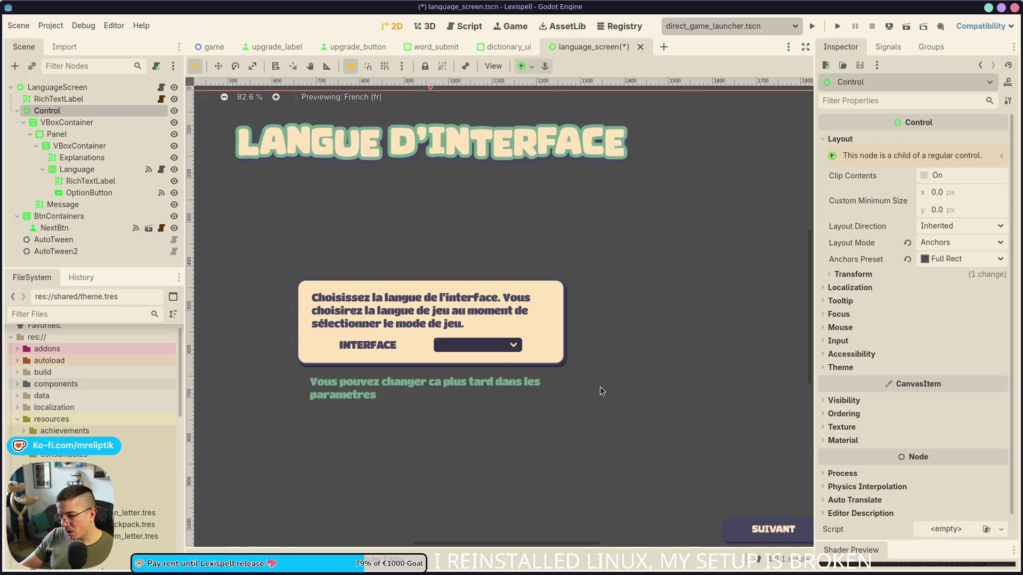
scroll(533, 373, "down", 2)
scroll(362, 325, "up", 5)
key("ctrl+s")
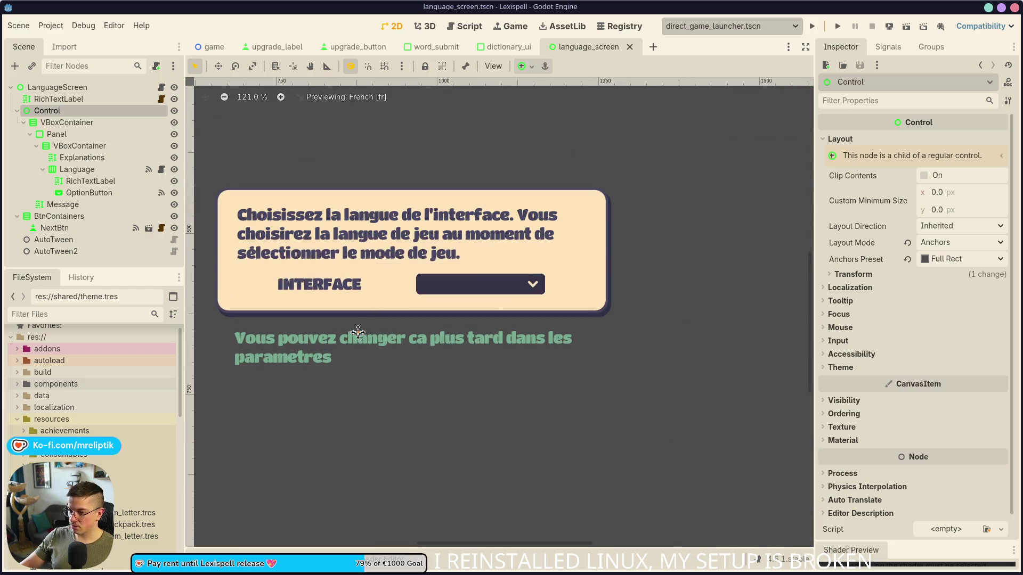
Lower the Message label's Normal Font Size override to 18 px and save.
scroll(358, 332, "down", 2)
left_click(349, 397)
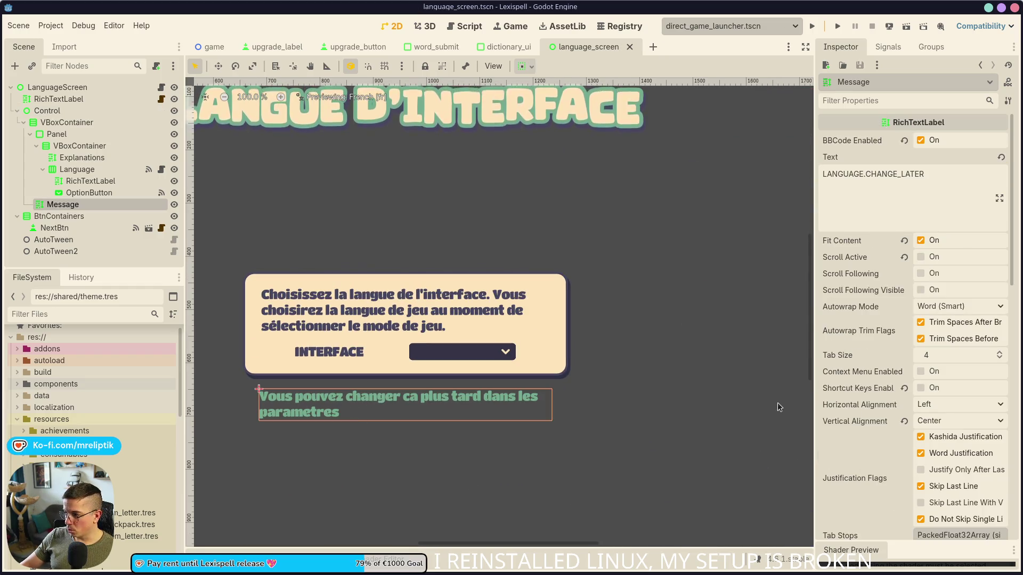
scroll(860, 389, "down", 10)
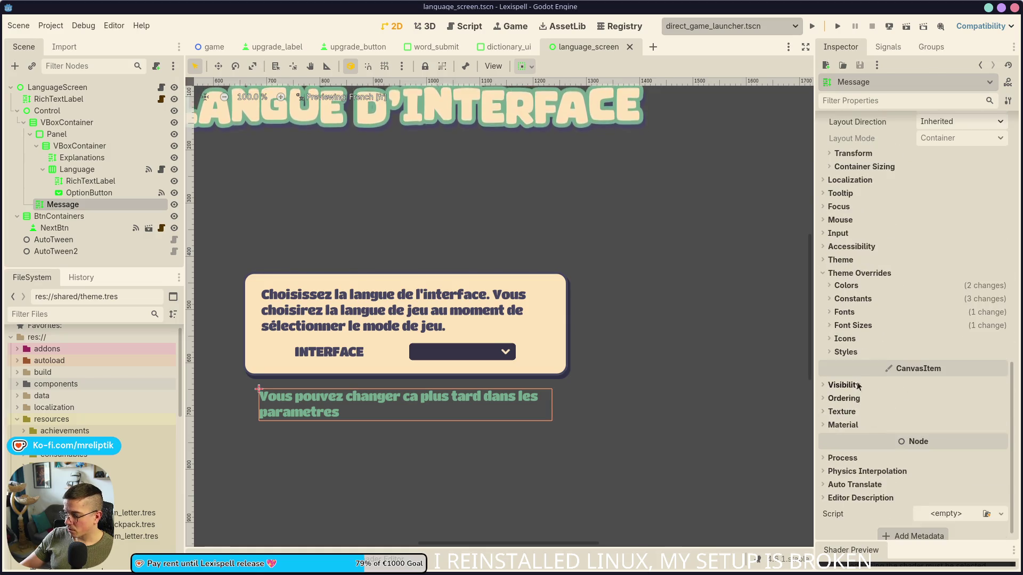
left_click(853, 326)
left_click(999, 343)
left_click(999, 342)
left_click(999, 342)
key("ctrl+s")
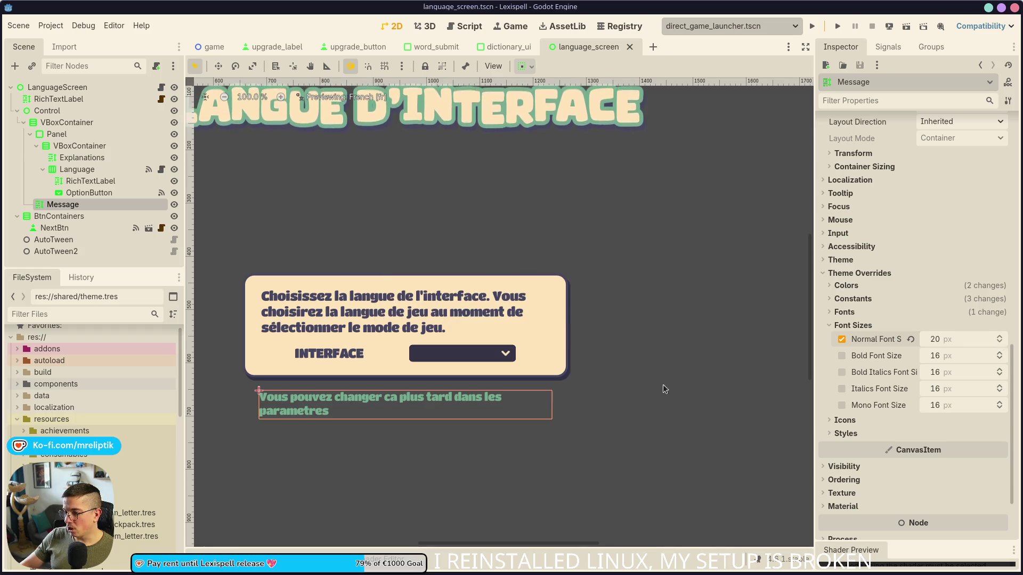
left_click(1000, 343)
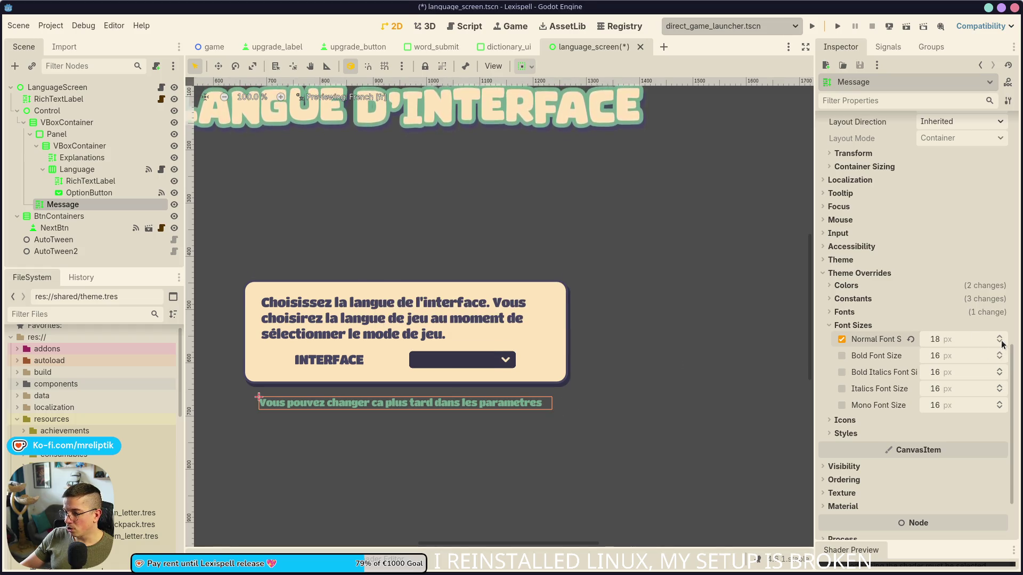
left_click(693, 332)
key("ctrl+s")
scroll(305, 354, "down", 4)
scroll(305, 354, "down", 3)
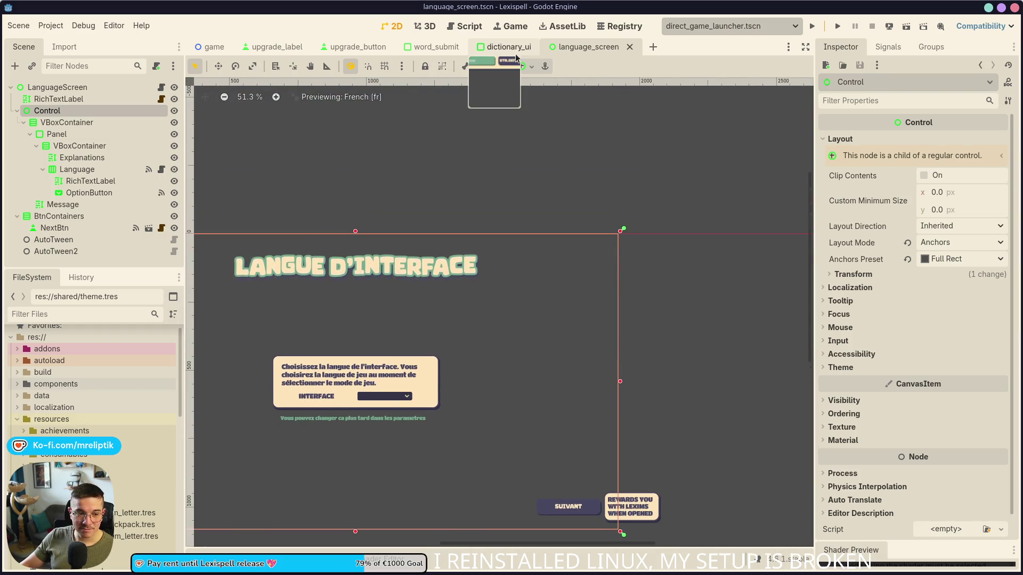
Switch the canvas translation preview back to English.
left_click(493, 67)
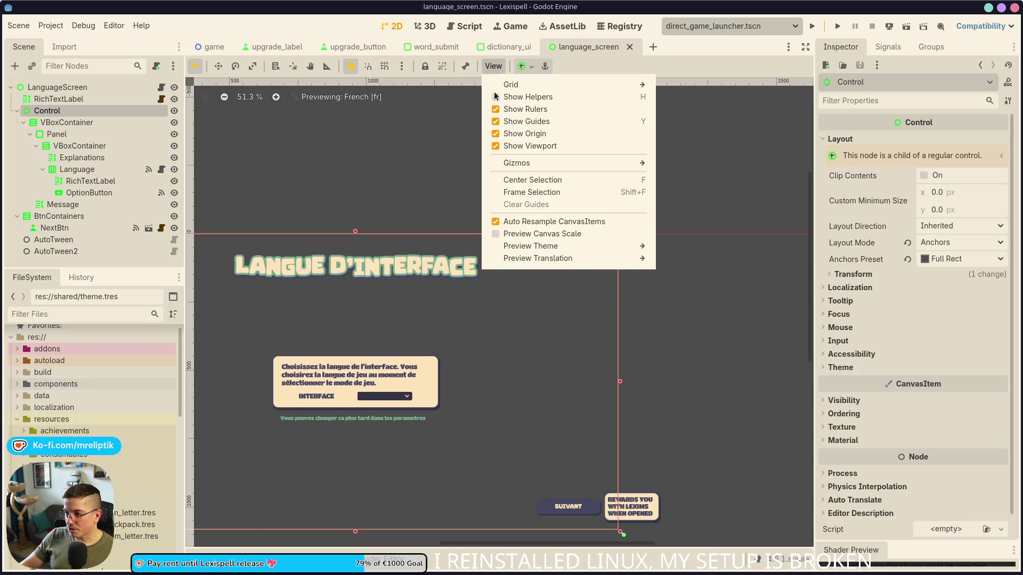
mouse_move(538, 258)
left_click(698, 275)
scroll(323, 367, "up", 7)
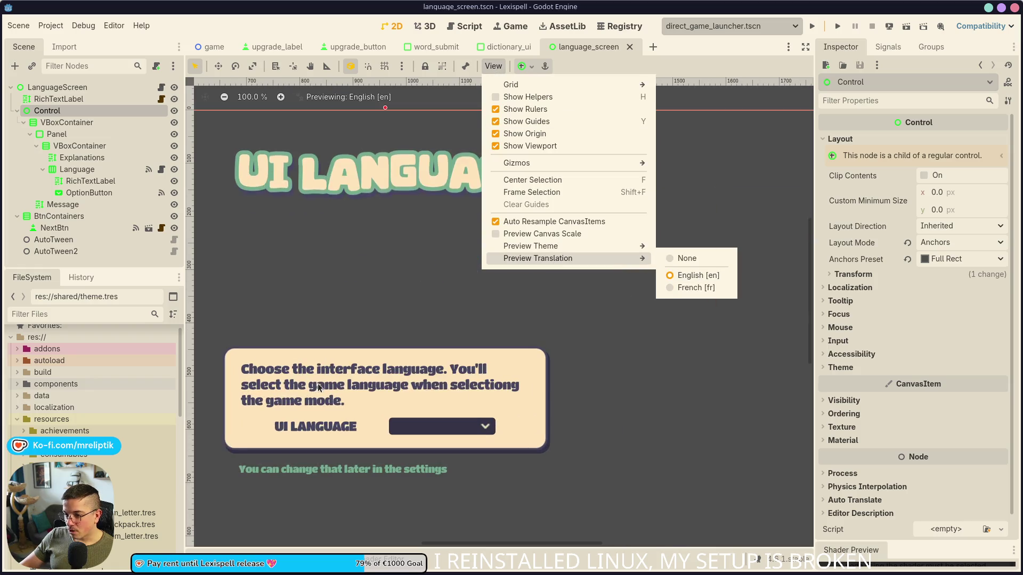
left_click(315, 417)
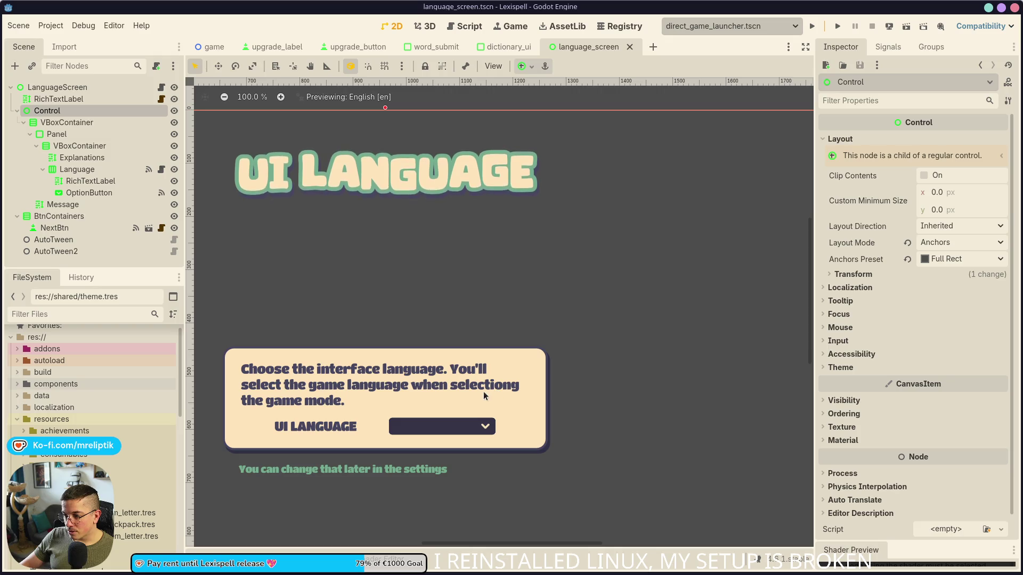
Zoom in to check the 'selectiong' typo, then start editing B144 in the spreadsheet.
scroll(498, 391, "up", 5)
scroll(586, 326, "up", 17)
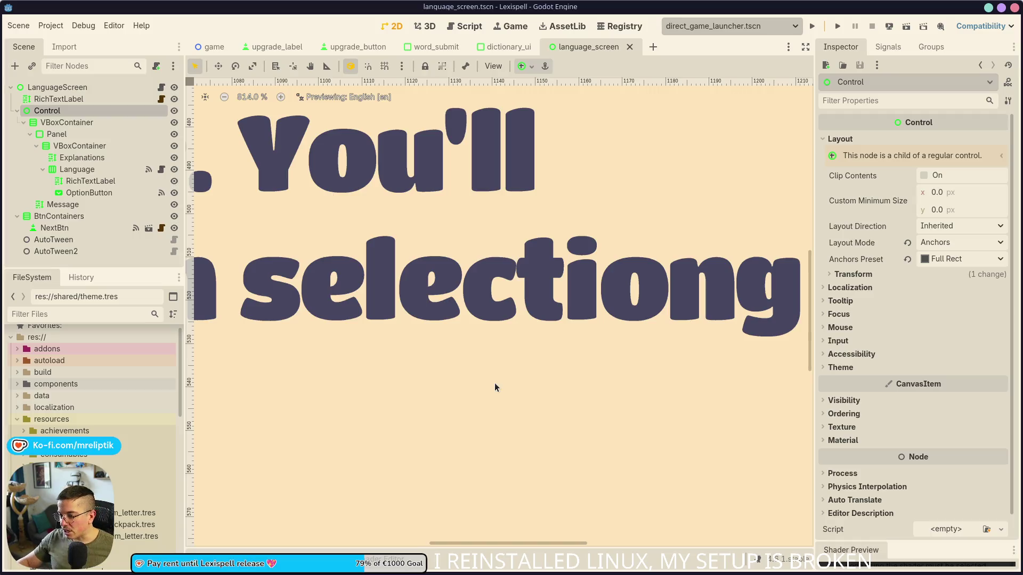
scroll(427, 196, "down", 4)
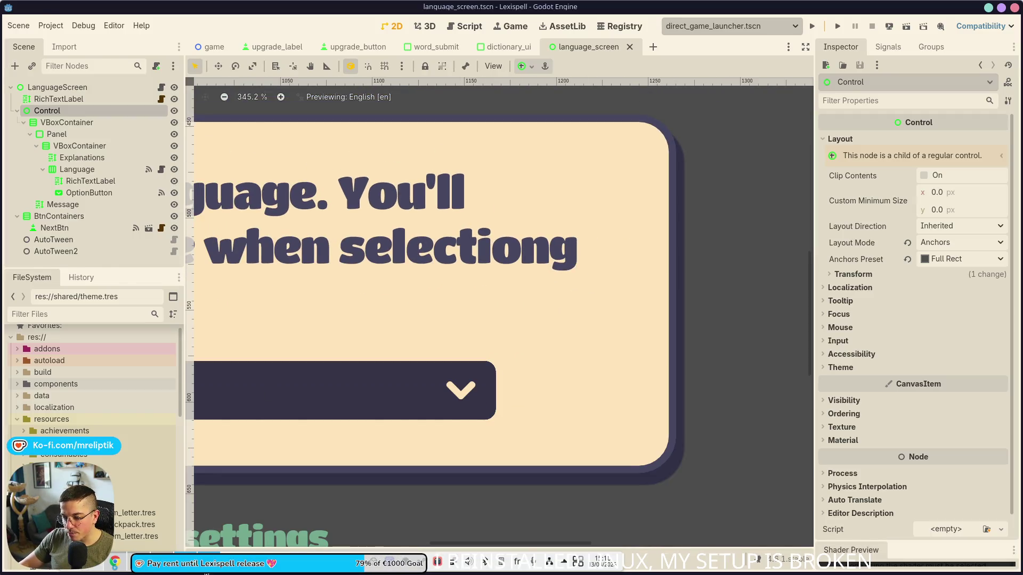
key("alt+Tab")
double_click(489, 405)
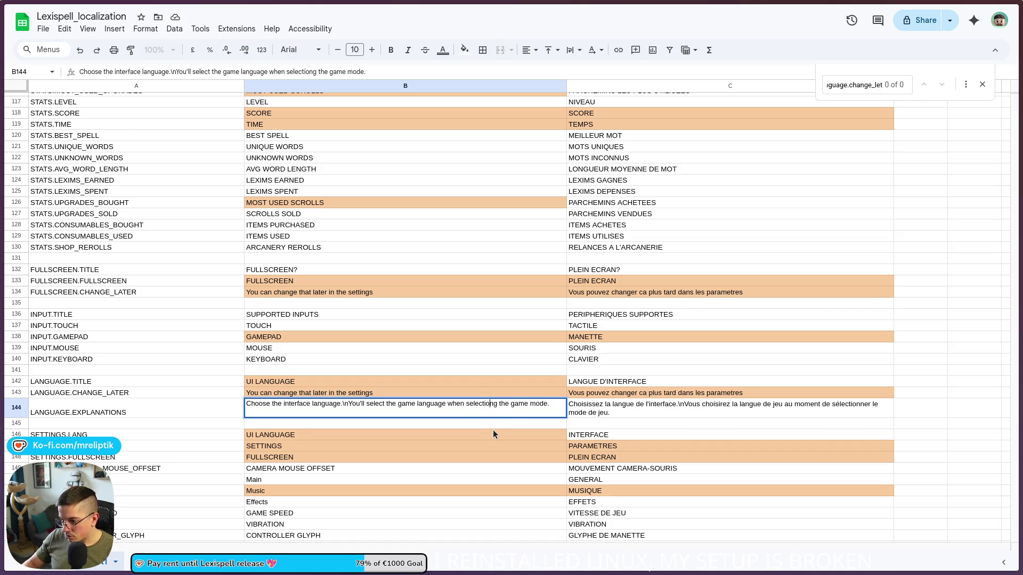
Correct B144 to 'selecting' and C134's French text to 'ça' and 'paramètres'.
key("BackSpace")
left_click(470, 436)
double_click(609, 293)
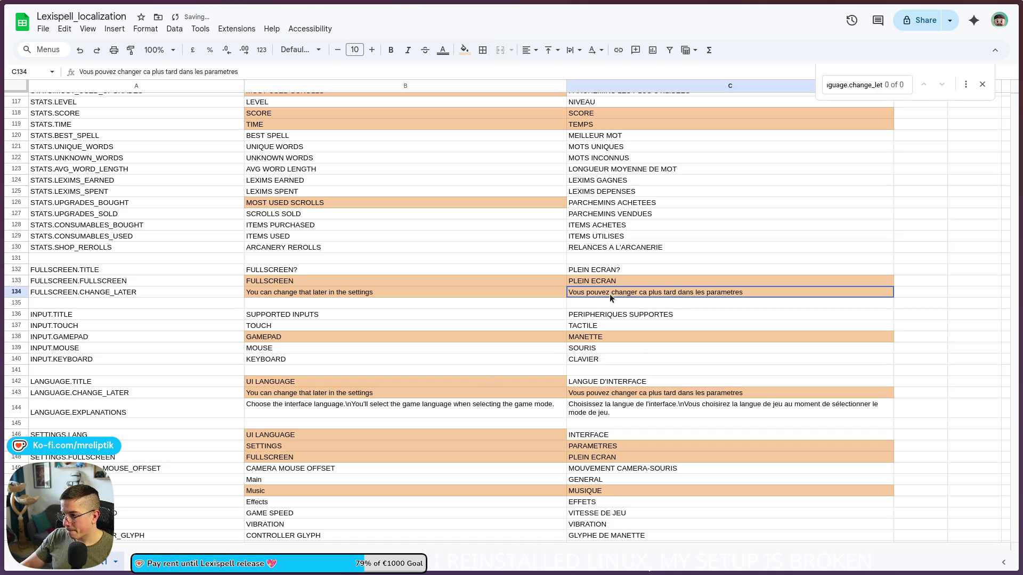
left_click(729, 296)
key("BackSpace")
type("è")
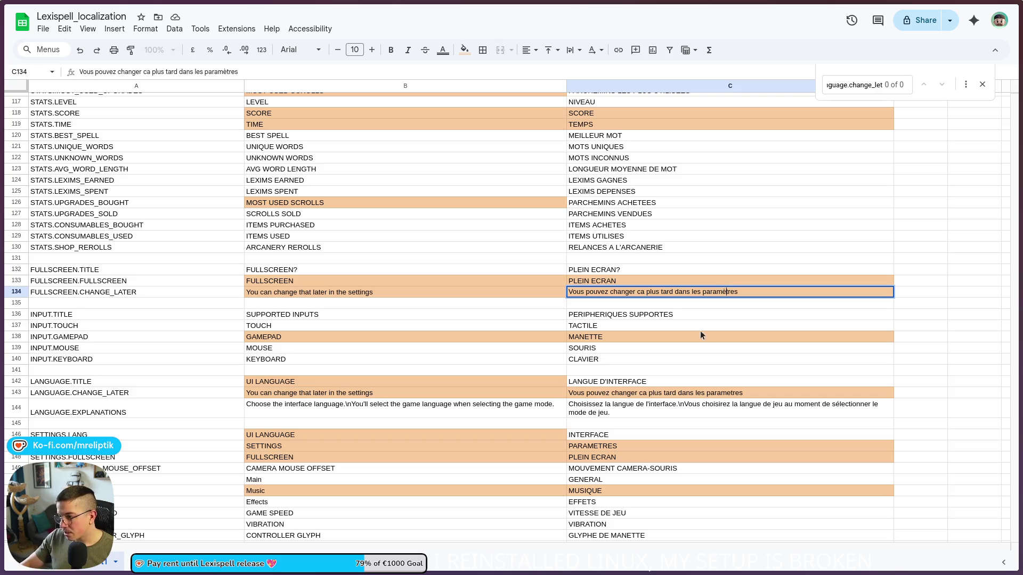
left_click(641, 291)
key("BackSpace")
type("ç")
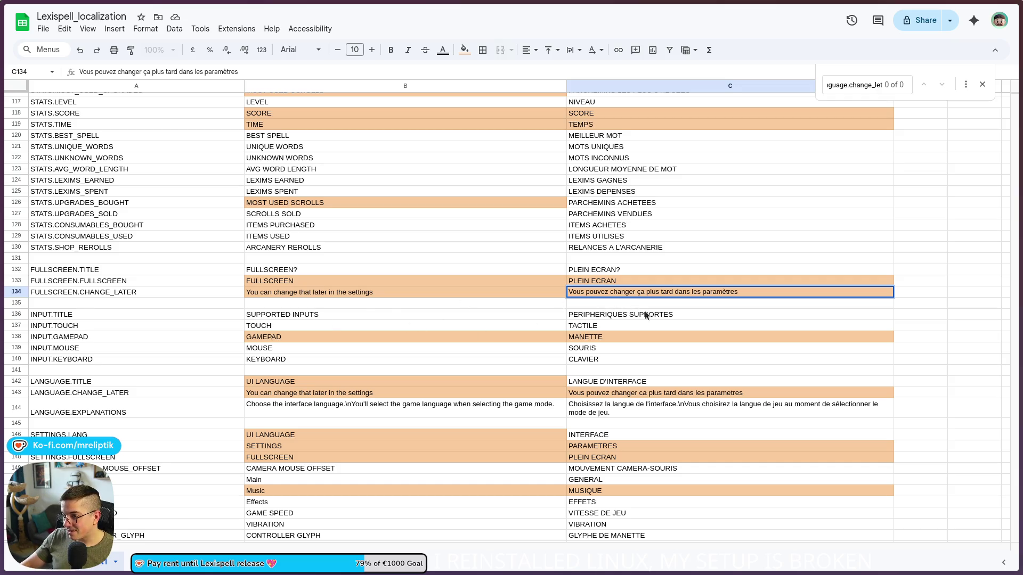
key("Return")
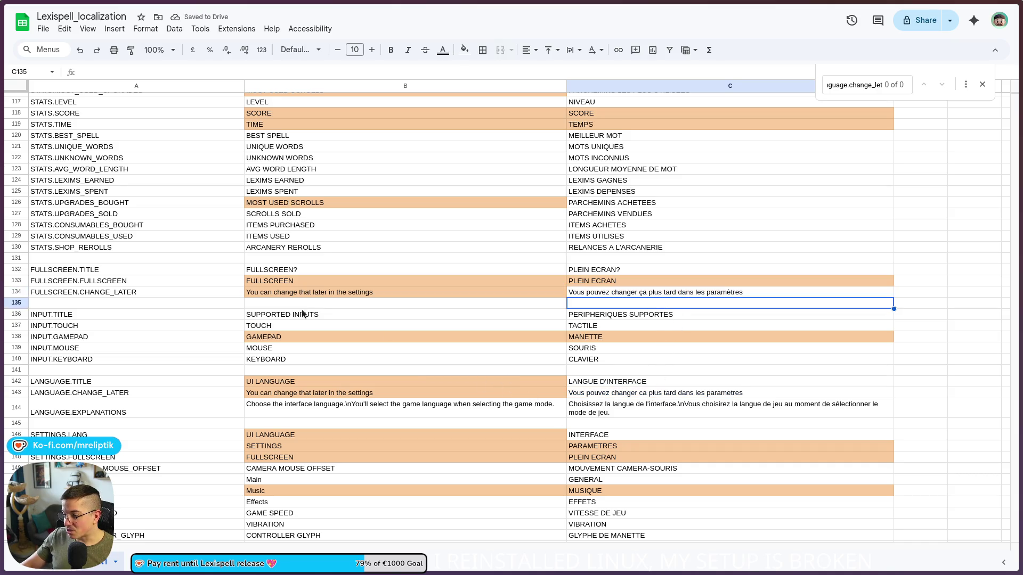
Copy the corrected French text from C134 into C143.
left_click(716, 293)
key("ctrl+c")
left_click(600, 394)
key("ctrl+v")
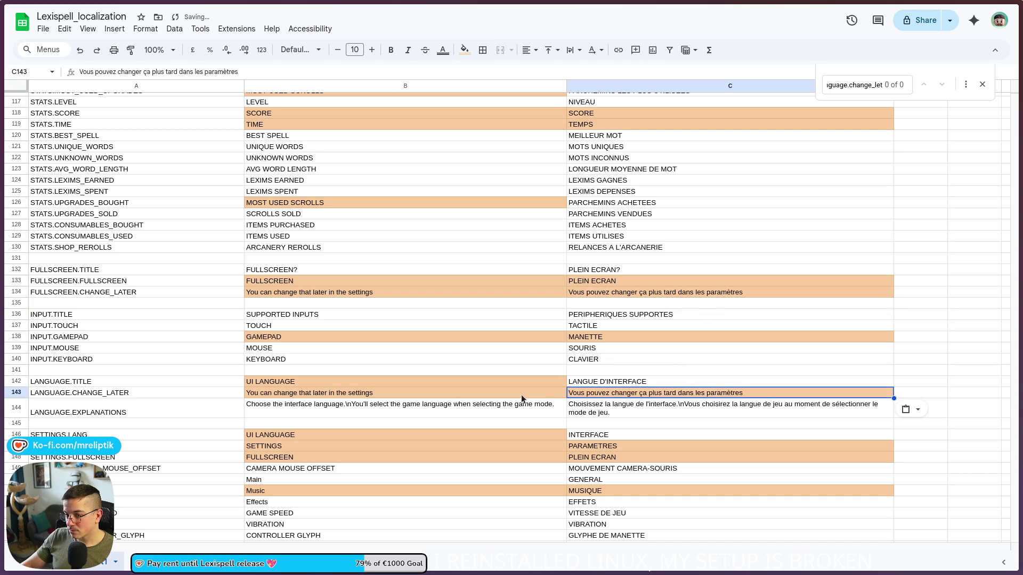
Copy the FULLSCREEN.CHANGE_LATER key from cell A134.
left_click(88, 296)
left_click(118, 359)
left_click(124, 294)
key("ctrl+c")
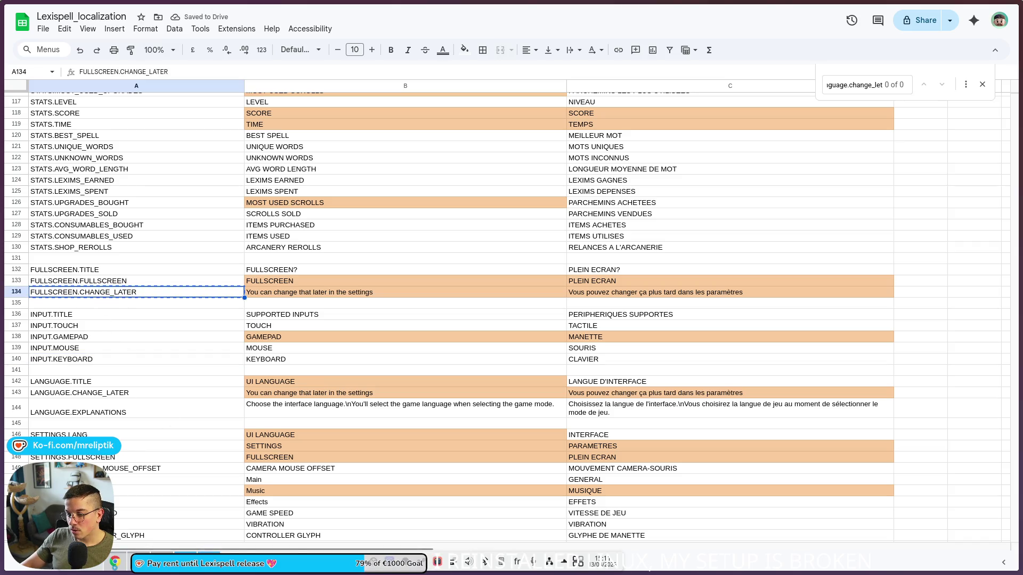
left_click(183, 560)
scroll(558, 309, "down", 6)
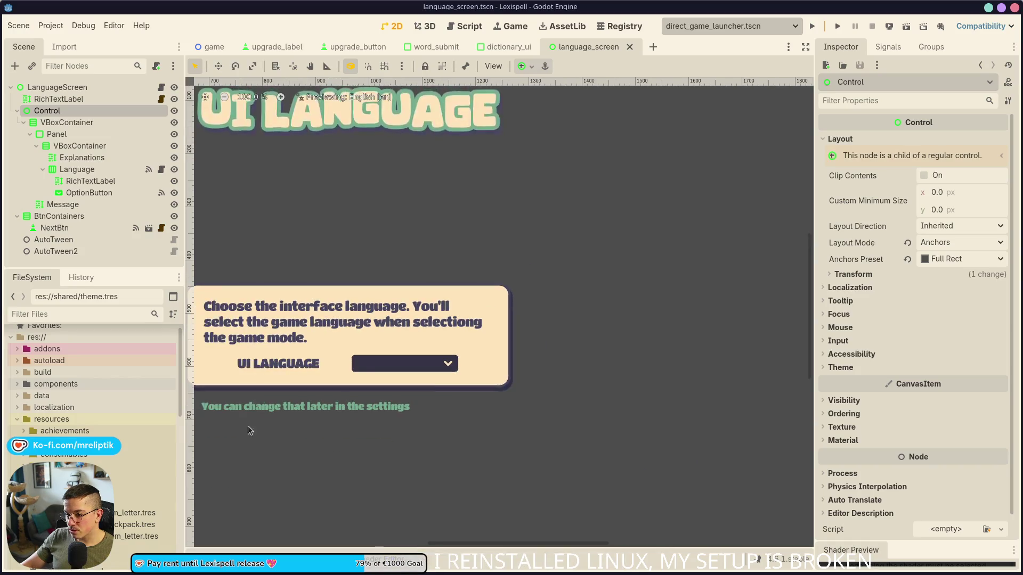
Set the canvas translation preview to None to show raw translation keys.
left_click(345, 378)
left_click(493, 66)
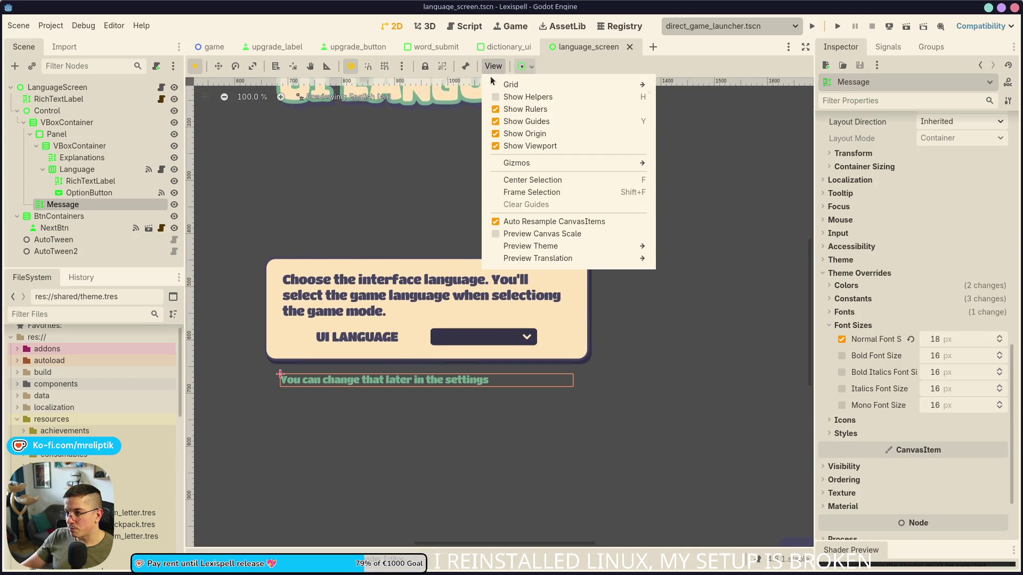
mouse_move(629, 258)
left_click(685, 259)
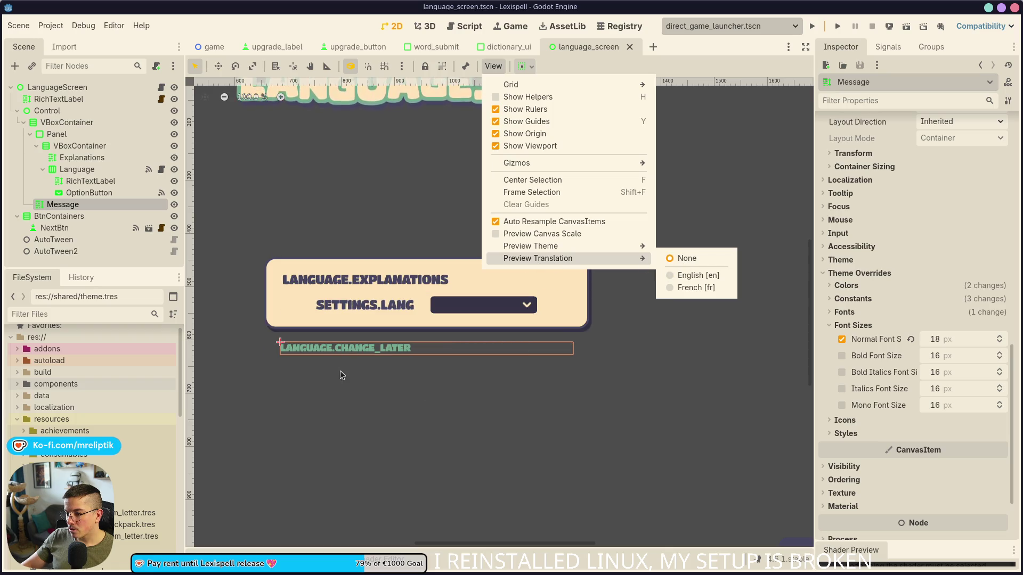
left_click(479, 107)
Open the fullscreen_screen scene via quick open, then save and close it.
key("ctrl+shift+o")
type("full")
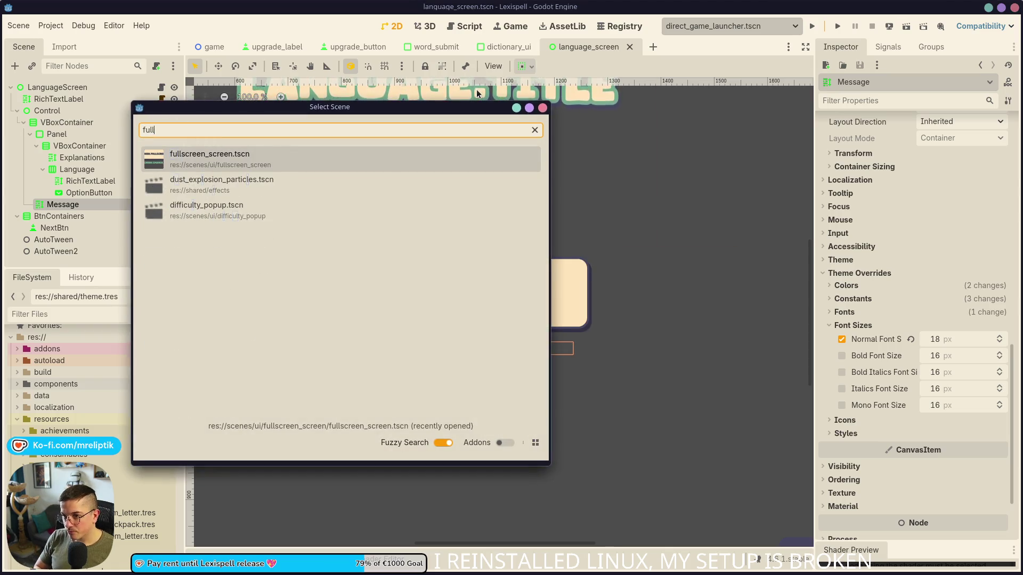
key("Return")
scroll(346, 223, "down", 2)
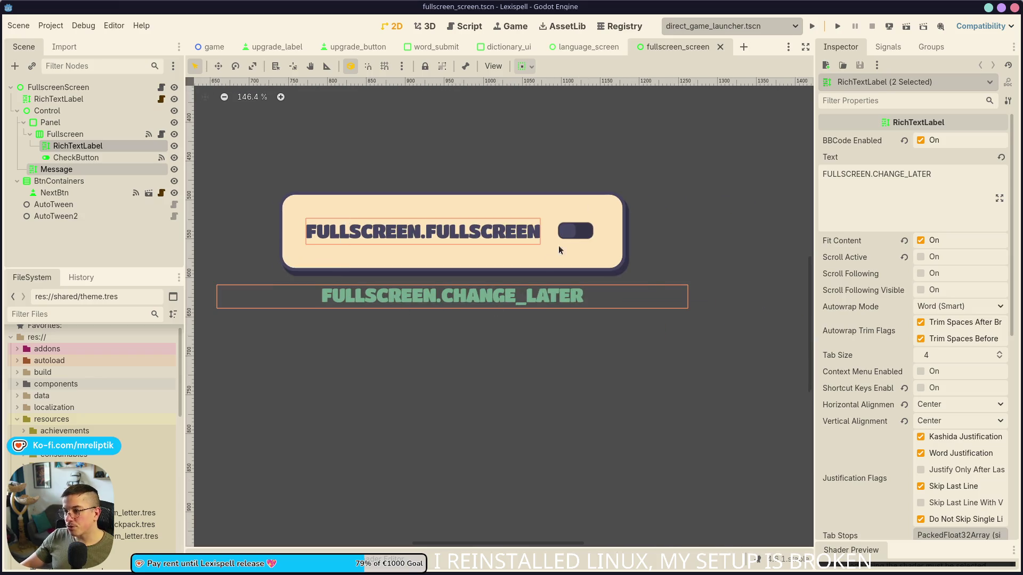
mouse_move(594, 53)
scroll(366, 337, "down", 5)
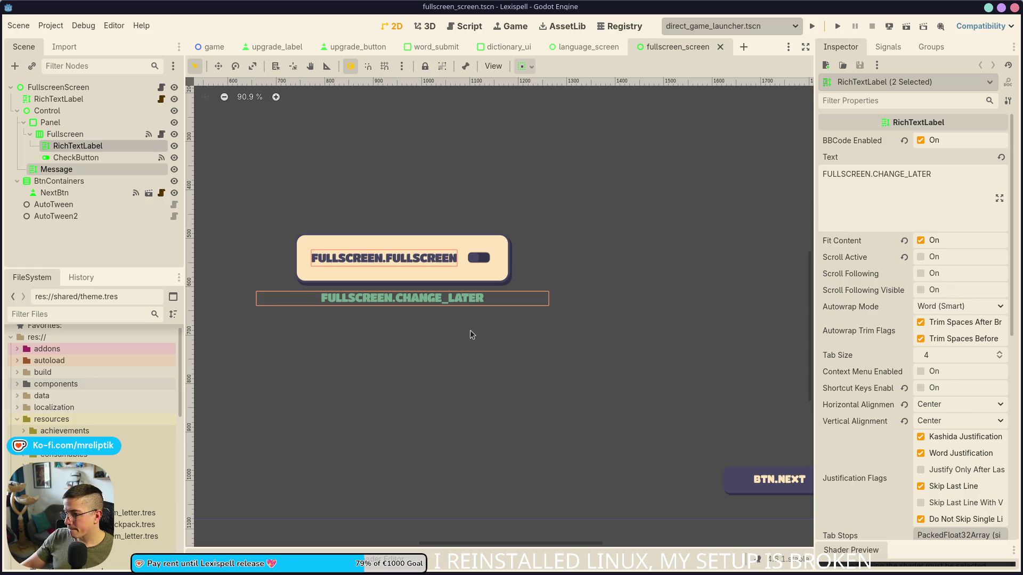
left_click(586, 46)
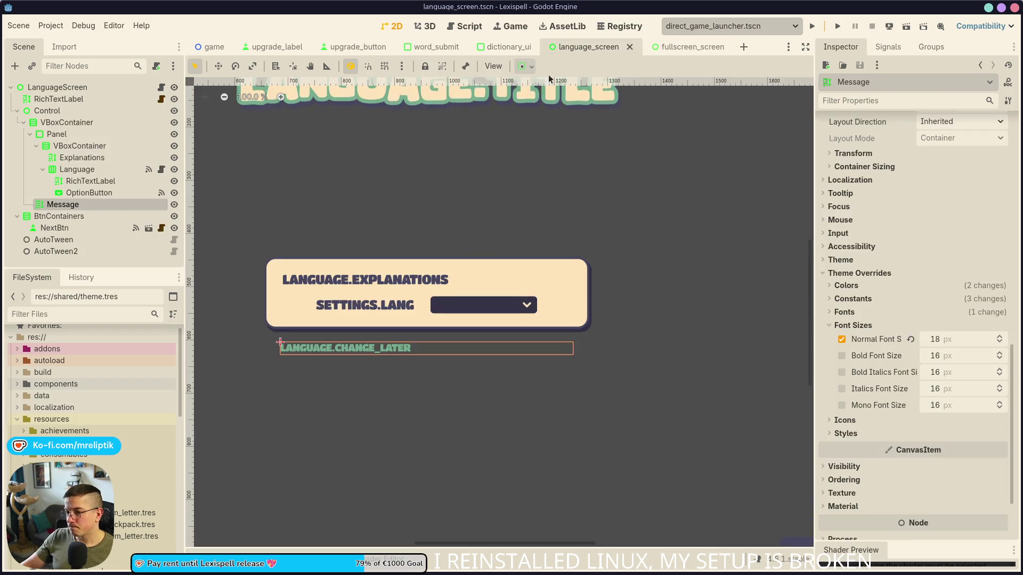
scroll(347, 324, "down", 3)
left_click(672, 48)
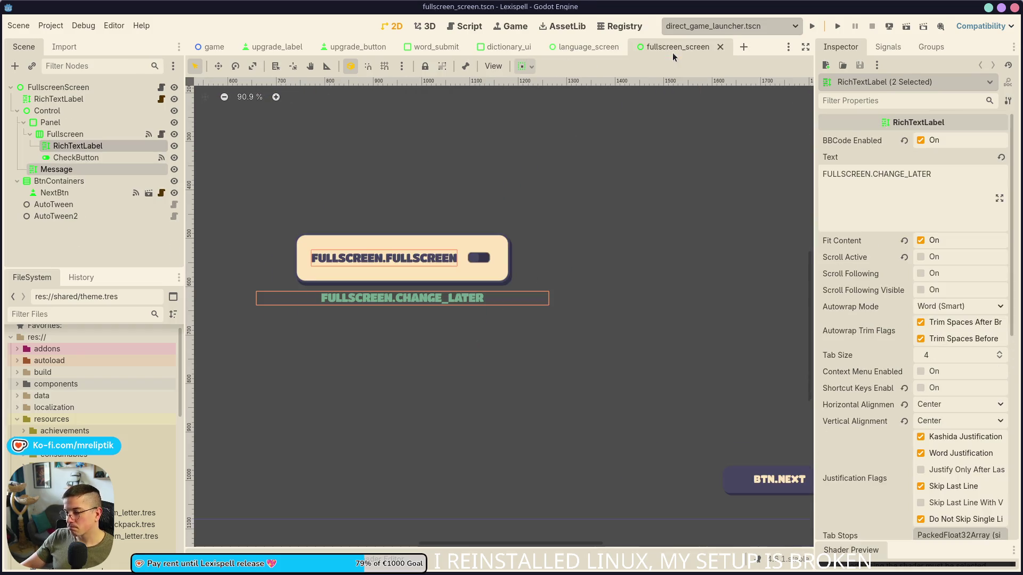
key("ctrl+s")
middle_click(664, 47)
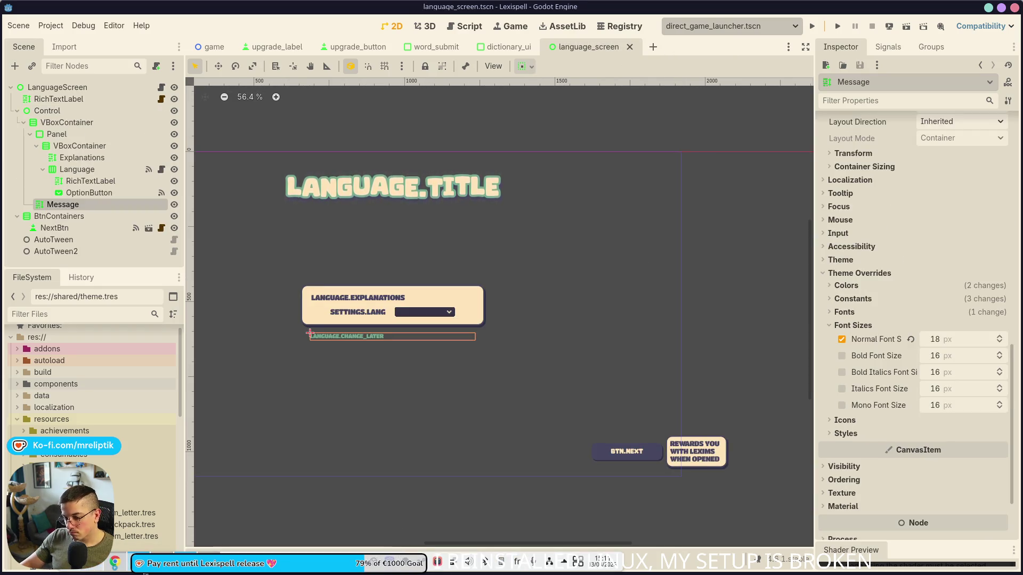
Download the localization sheet from Google Sheets as a CSV file.
key("alt+Tab")
left_click(43, 28)
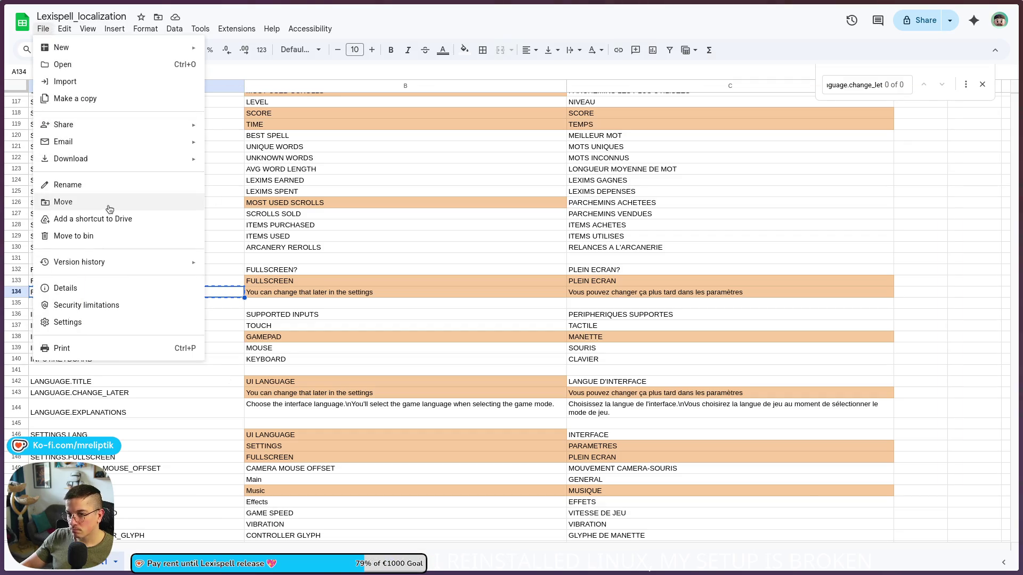
mouse_move(107, 158)
left_click(267, 230)
key("alt+Tab")
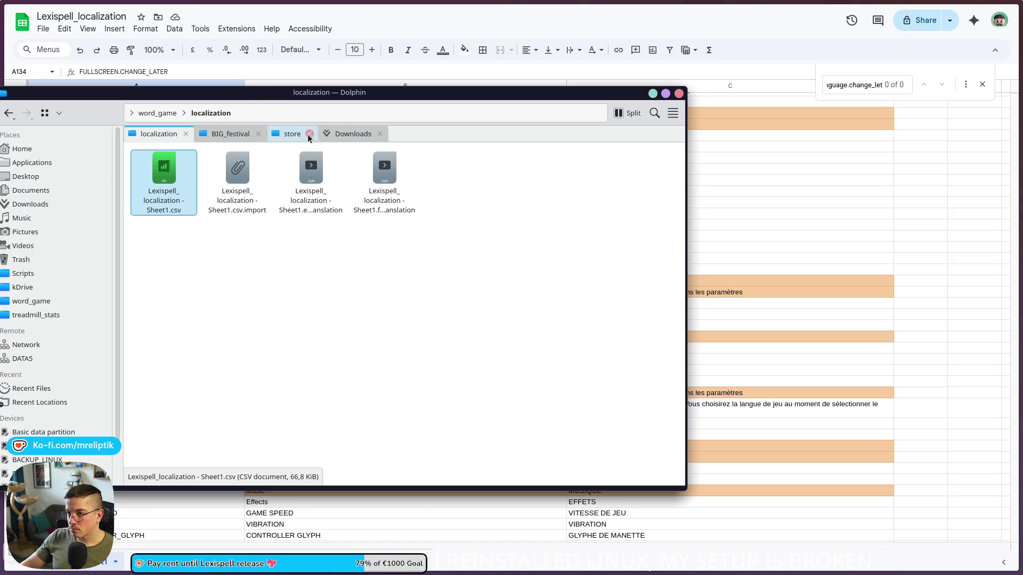
Move the downloaded 'Lexispell_localization - Sheet1.csv' into word_game/localization, overwriting the old copy.
left_click(346, 133)
mouse_move(385, 192)
left_mouse_down()
mouse_move(146, 132)
mouse_move(217, 325)
left_mouse_up()
left_click(234, 329)
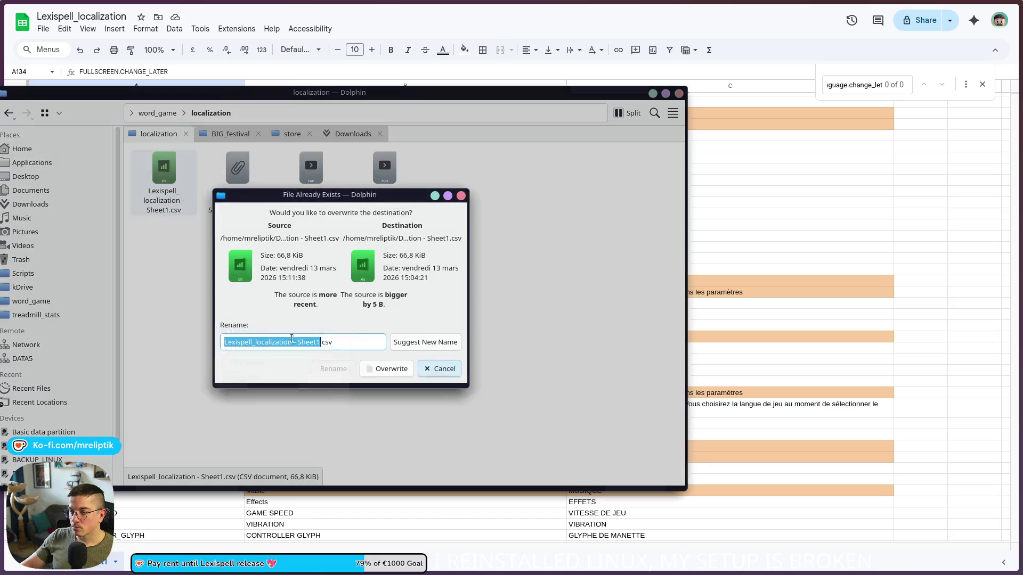
left_click(386, 369)
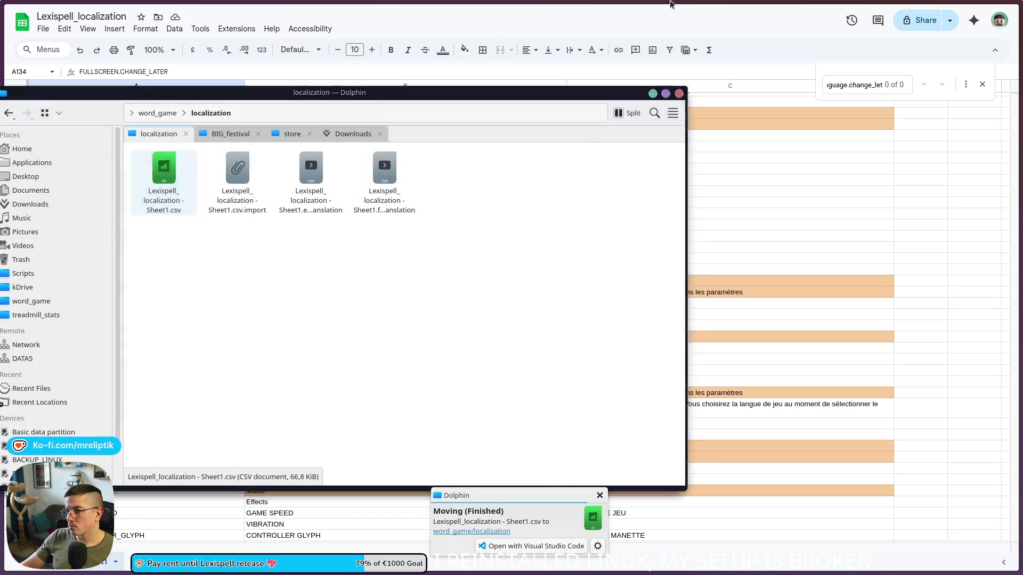
key("alt+Tab")
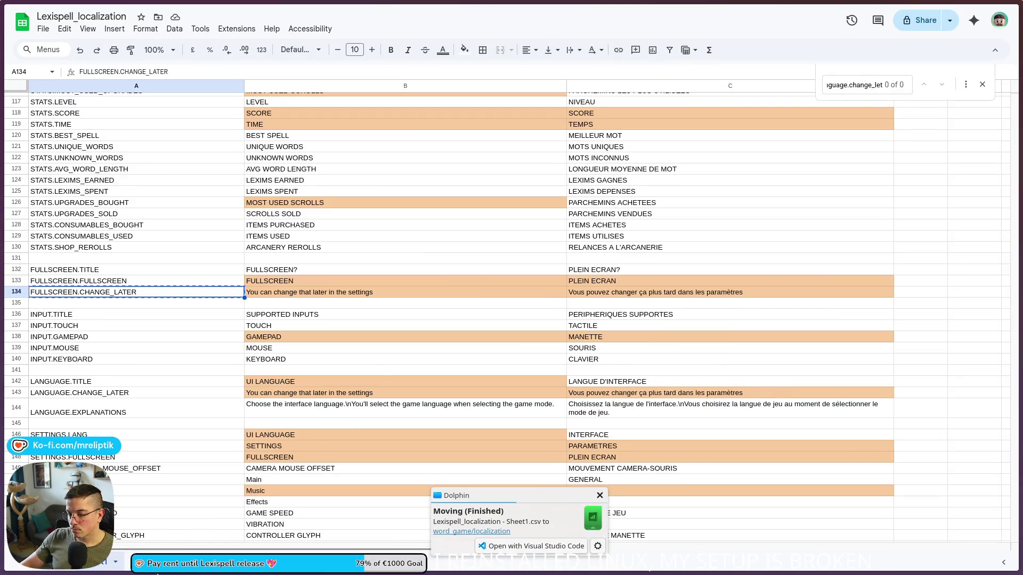
Select the root Control node and run the language_screen scene.
left_click(185, 562)
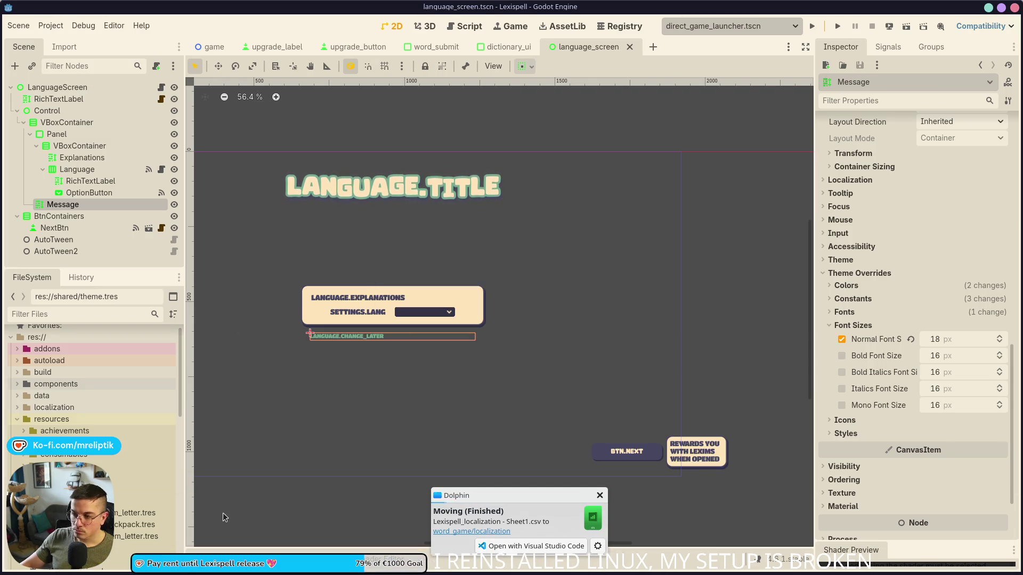
left_click(366, 376)
scroll(366, 376, "up", 8)
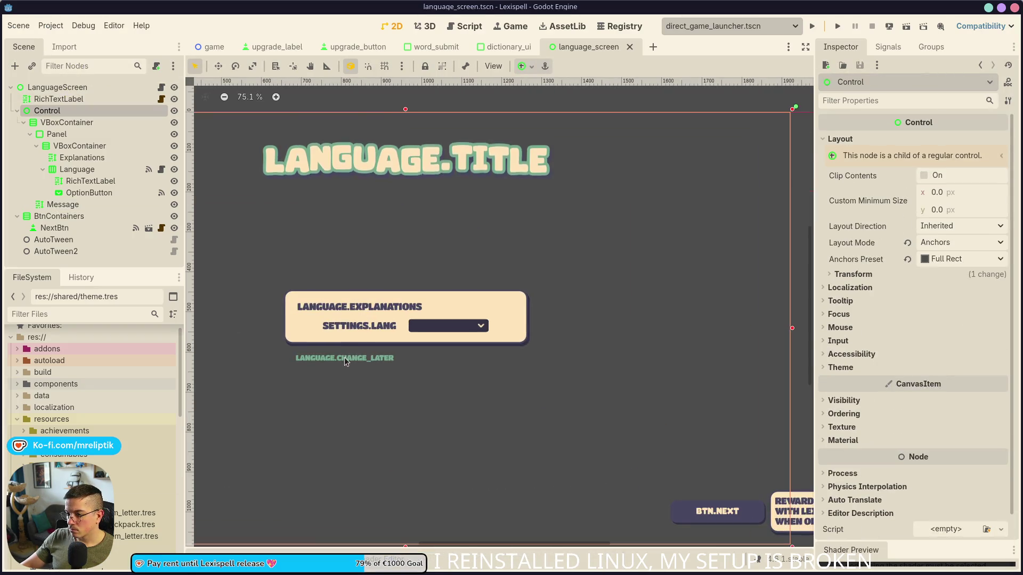
scroll(343, 359, "down", 2)
scroll(424, 360, "right", 2)
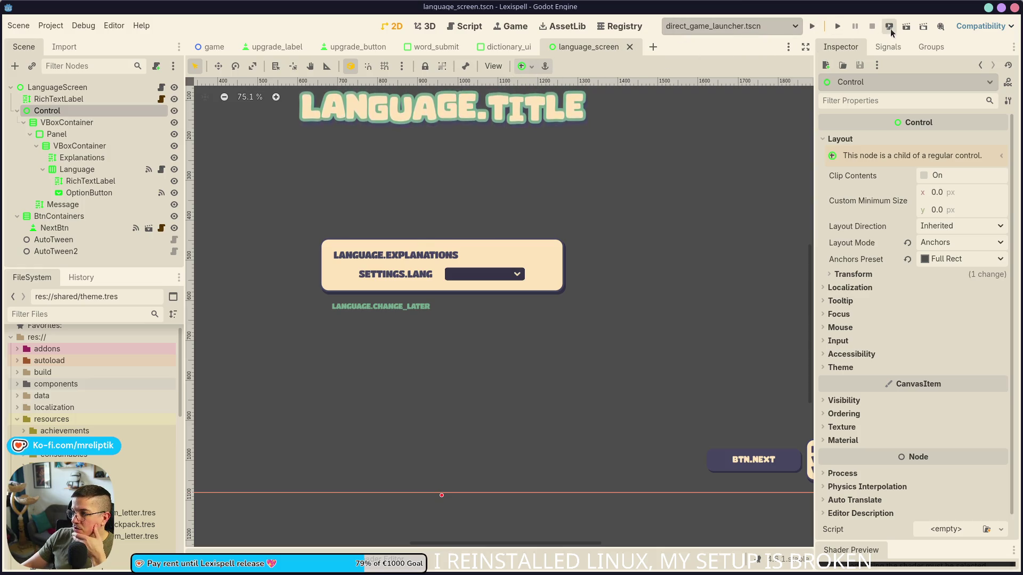
left_click(909, 27)
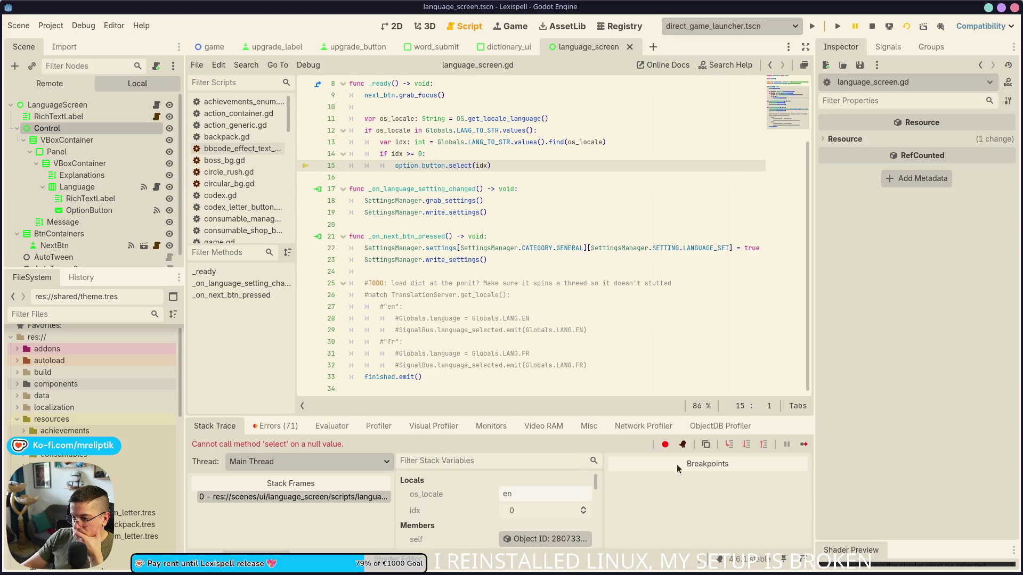
Replace line 5's outdated OptionButton path with the dragged-in node path, save, and rerun the scene.
left_click(872, 26)
scroll(453, 224, "up", 3)
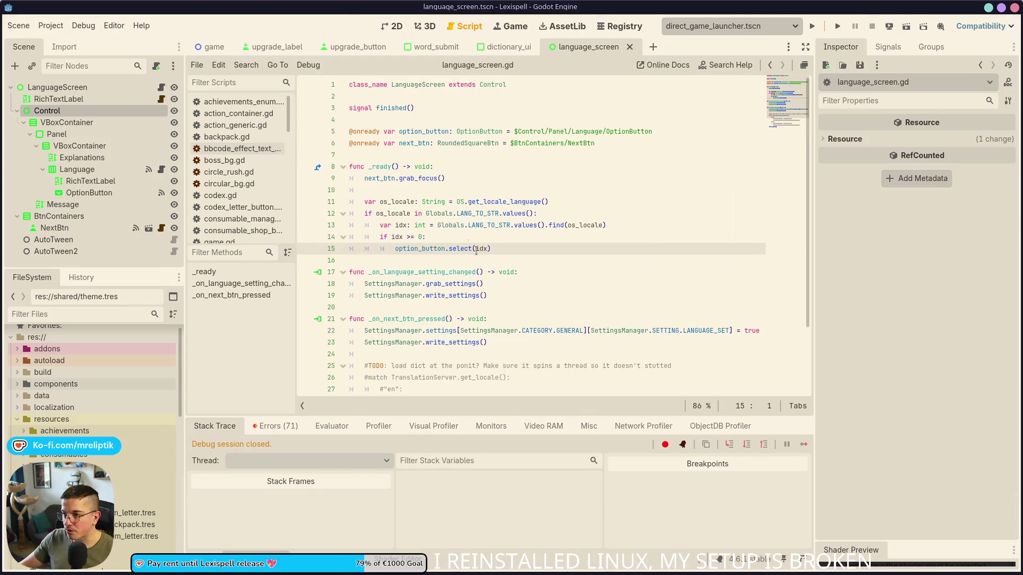
left_click(468, 143)
left_click_drag(515, 131, 652, 131)
key("BackSpace")
left_click(89, 193)
mouse_move(93, 197)
left_mouse_down()
mouse_move(527, 135)
mouse_move(520, 139)
left_mouse_up()
key("ctrl+s")
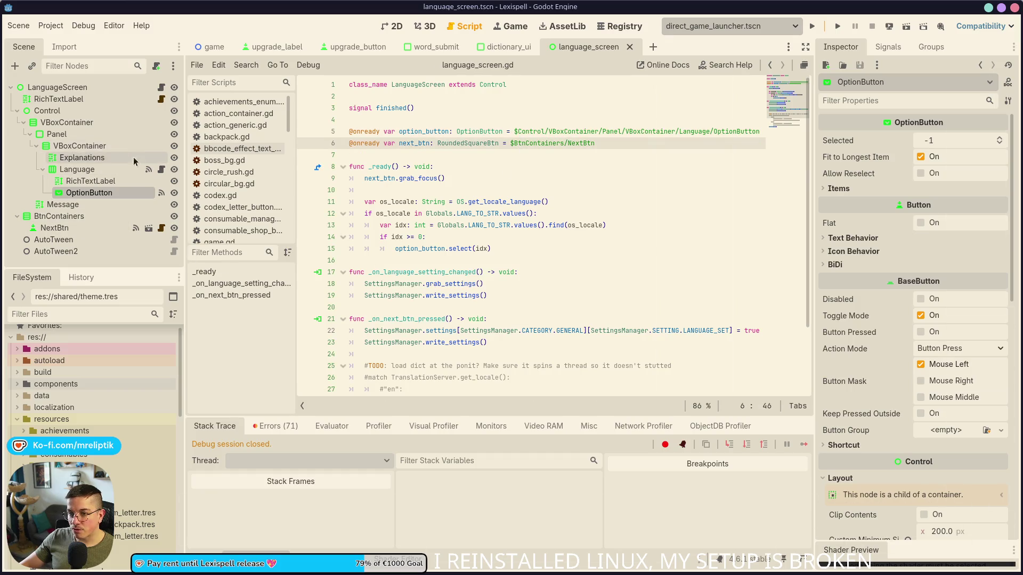
left_click(886, 28)
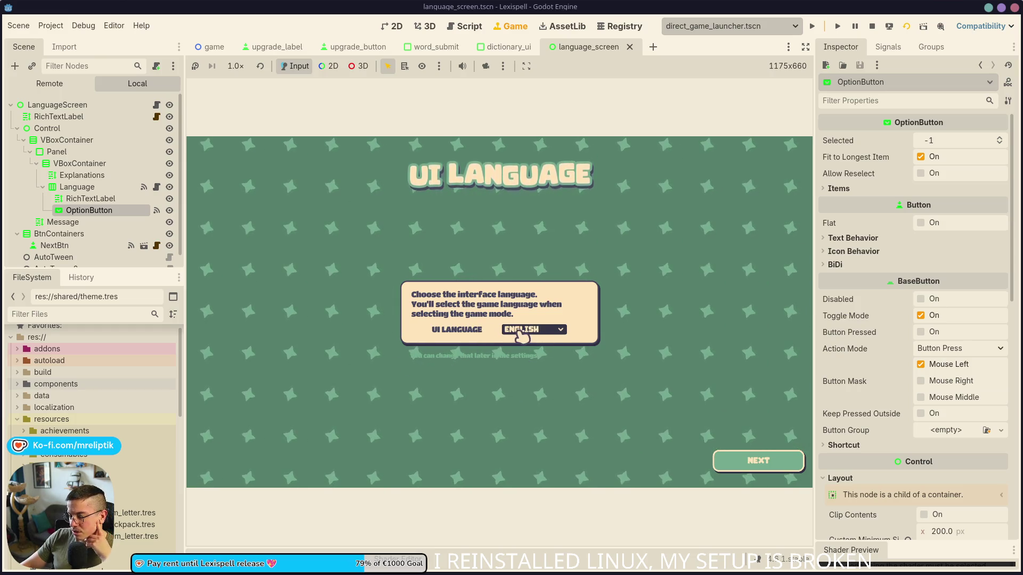
Check that the in-game language dropdown keeps ENGLISH, then view language_screen.gd in the Script workspace.
left_click(524, 333)
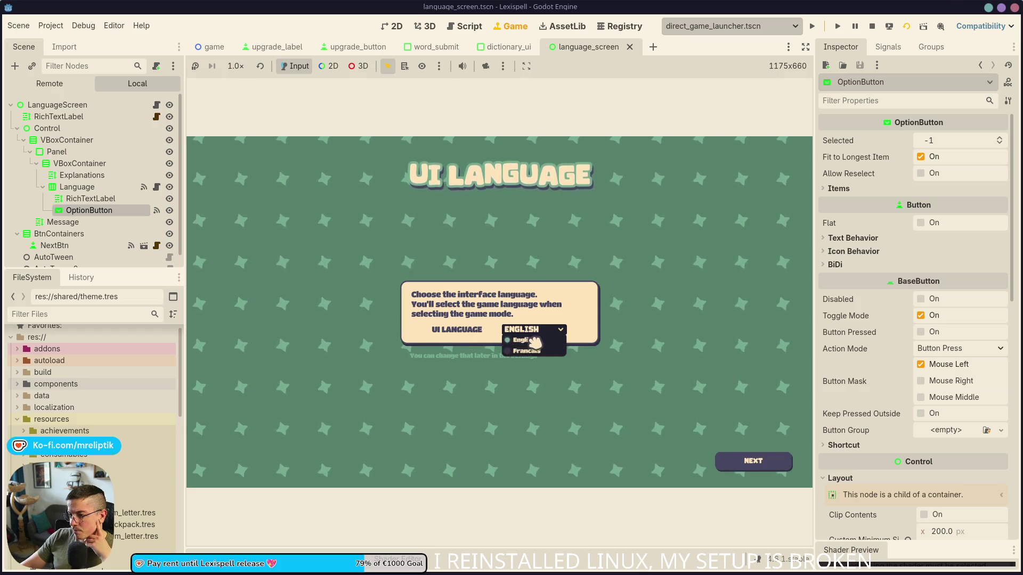
left_click(532, 340)
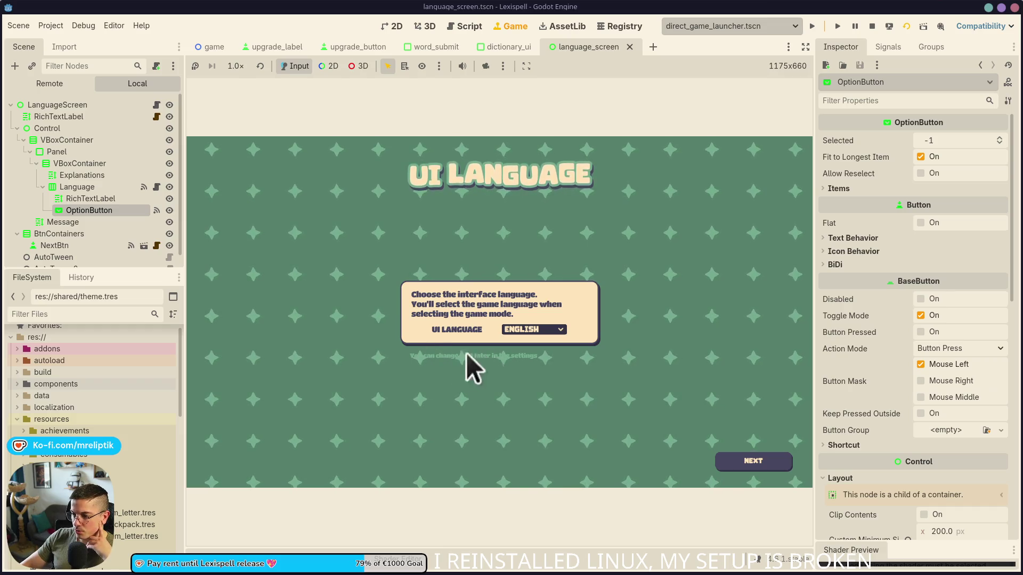
left_click(464, 25)
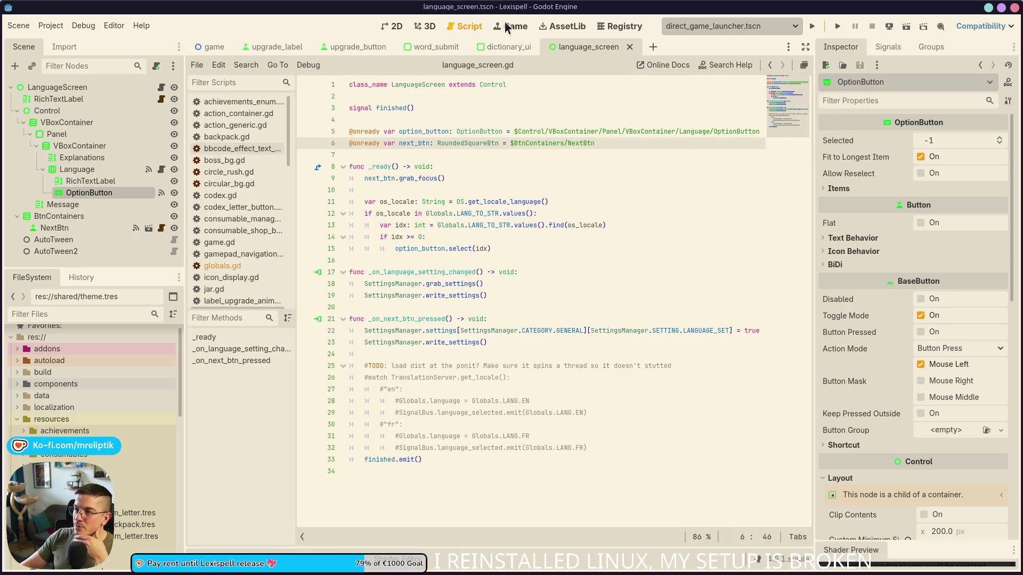
Set the Message label's Horizontal Alignment to Center in the Inspector.
left_click(392, 26)
left_click(373, 310)
scroll(895, 373, "up", 10)
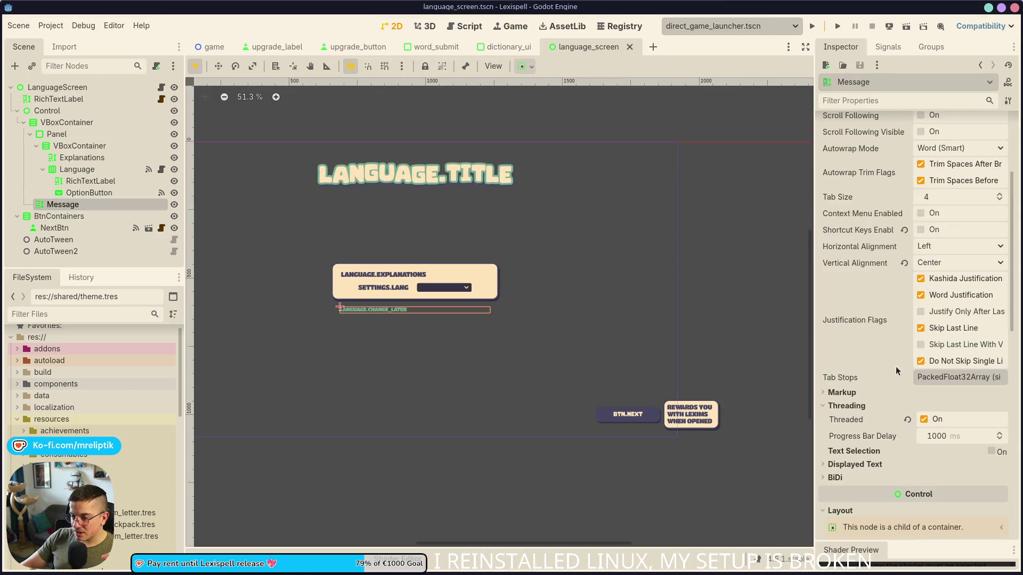
scroll(949, 197, "up", 3)
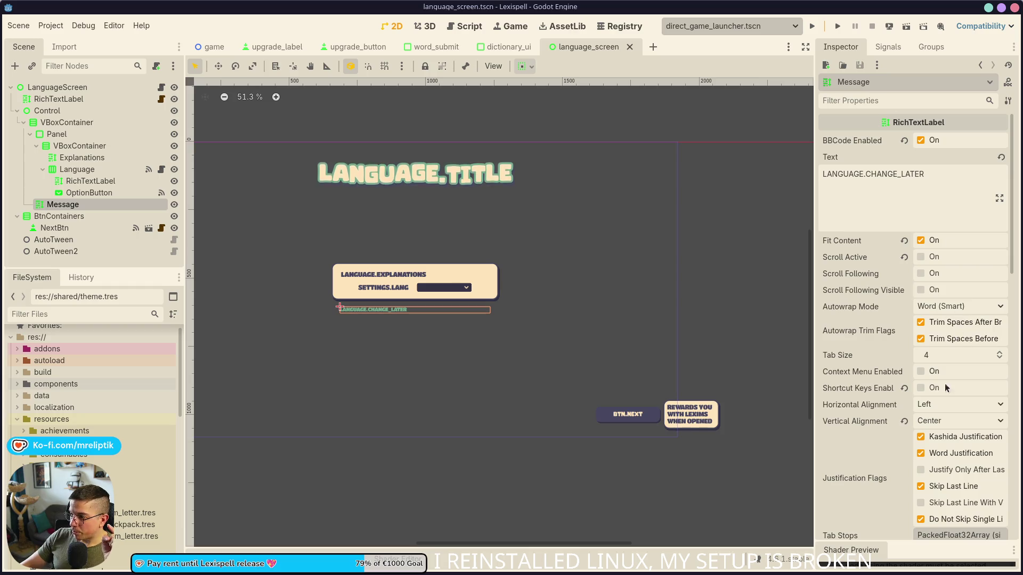
scroll(510, 370, "down", 3)
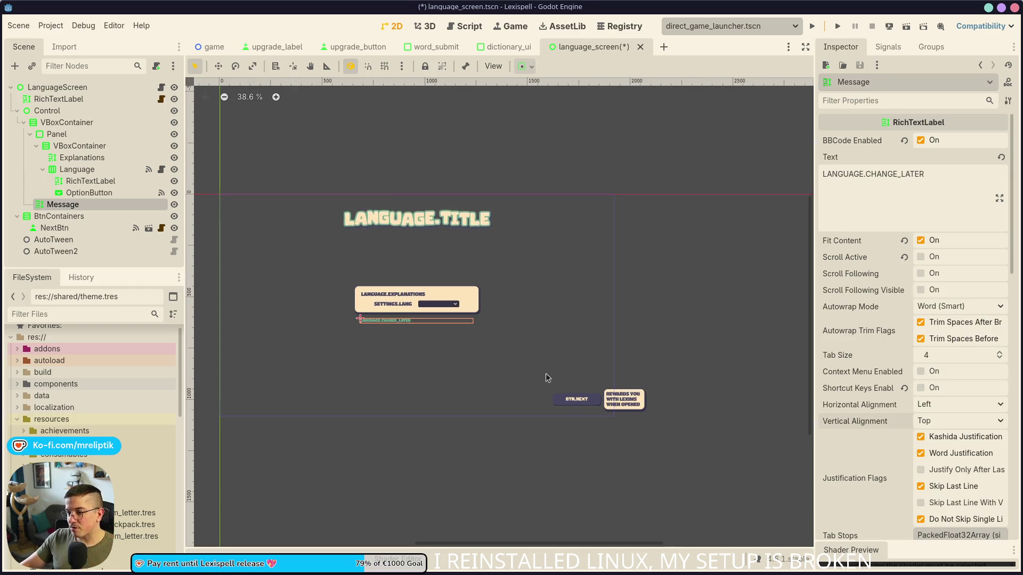
left_click(938, 404)
left_click(936, 434)
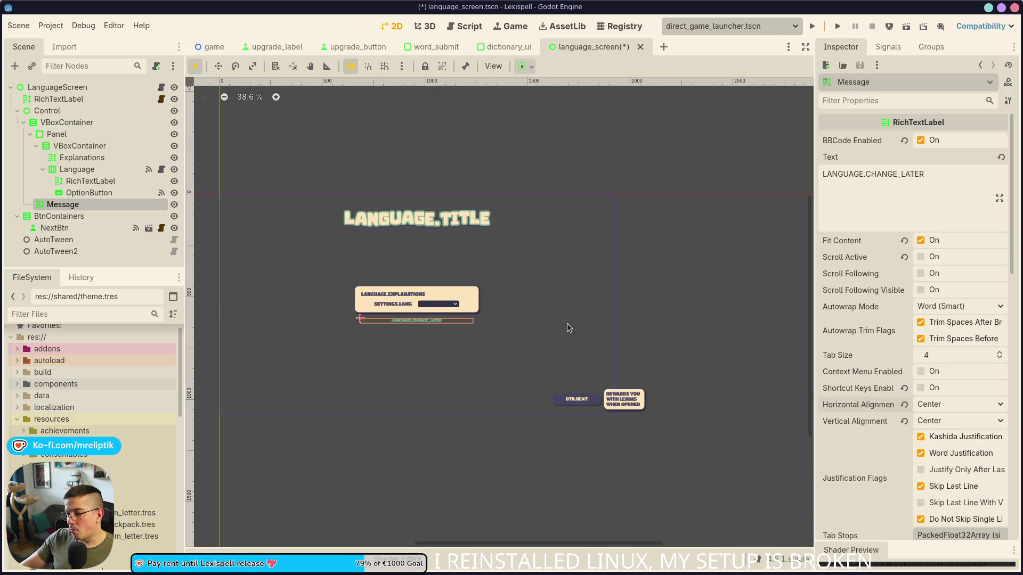
Select the Control container and switch to the dictionary_ui scene.
left_click(405, 338)
scroll(405, 339, "up", 10)
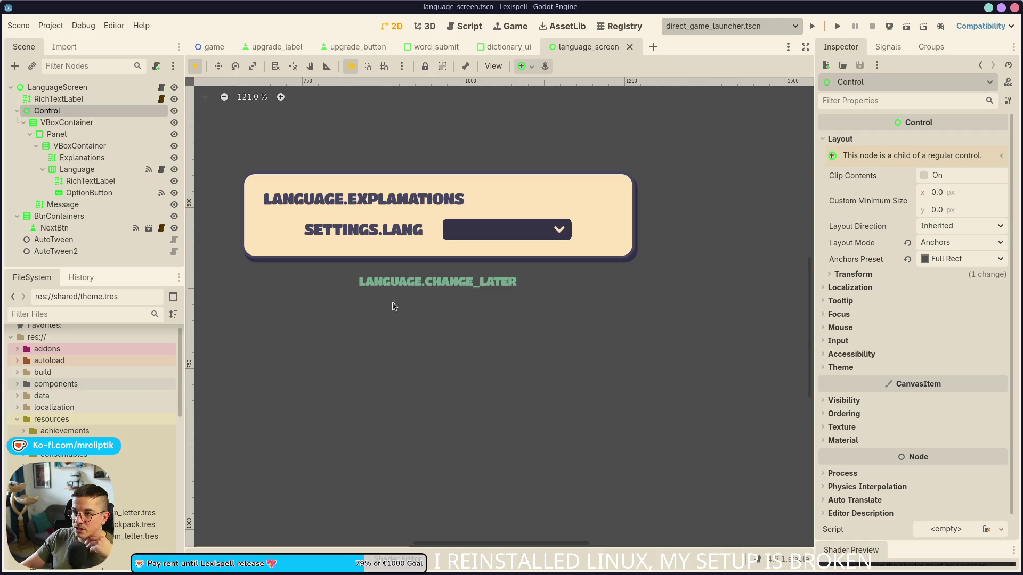
scroll(420, 291, "down", 5)
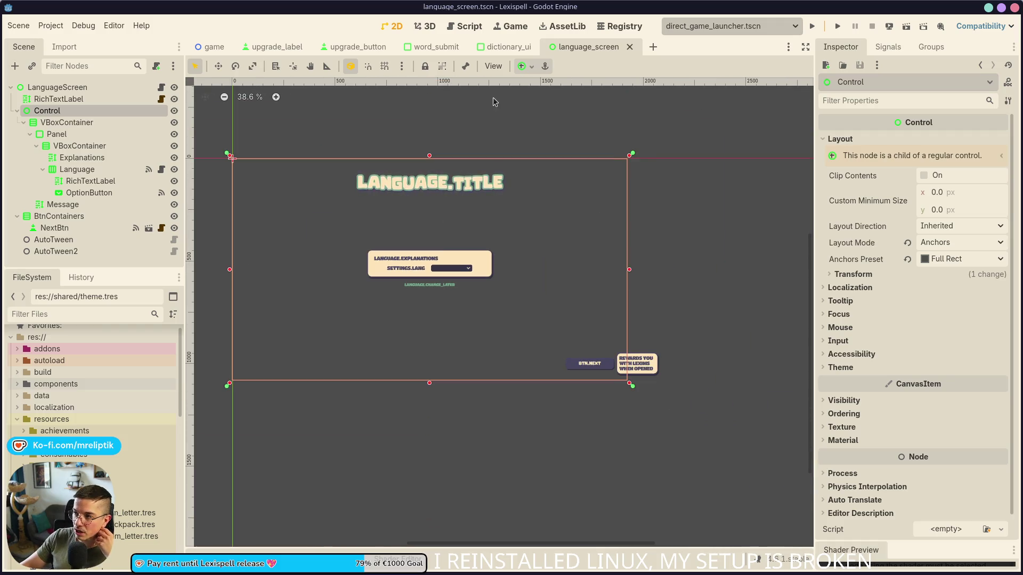
left_click(504, 48)
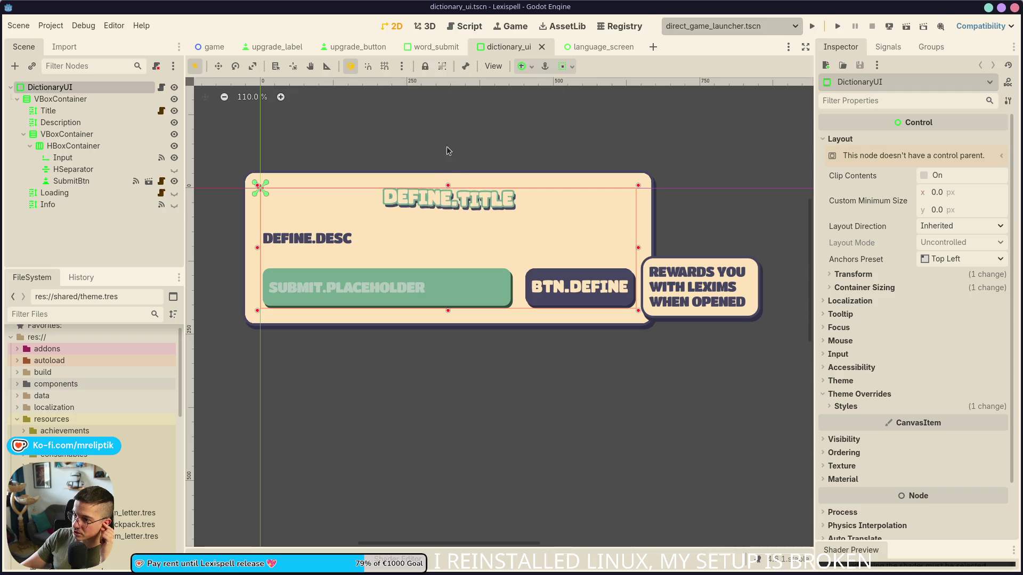
Close the language_screen scene tab and switch to the VS Code window.
middle_click(602, 49)
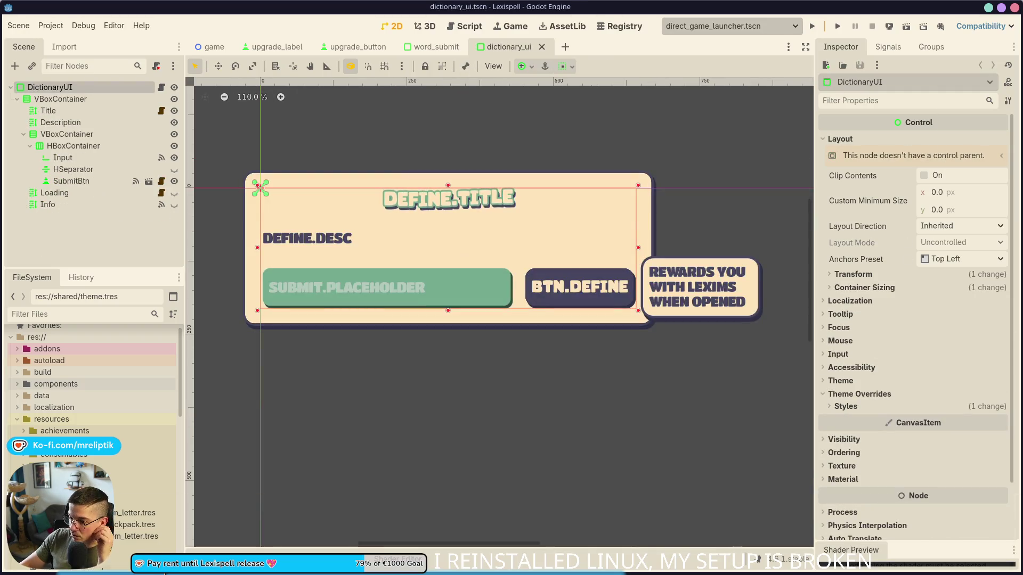
key("alt+Tab")
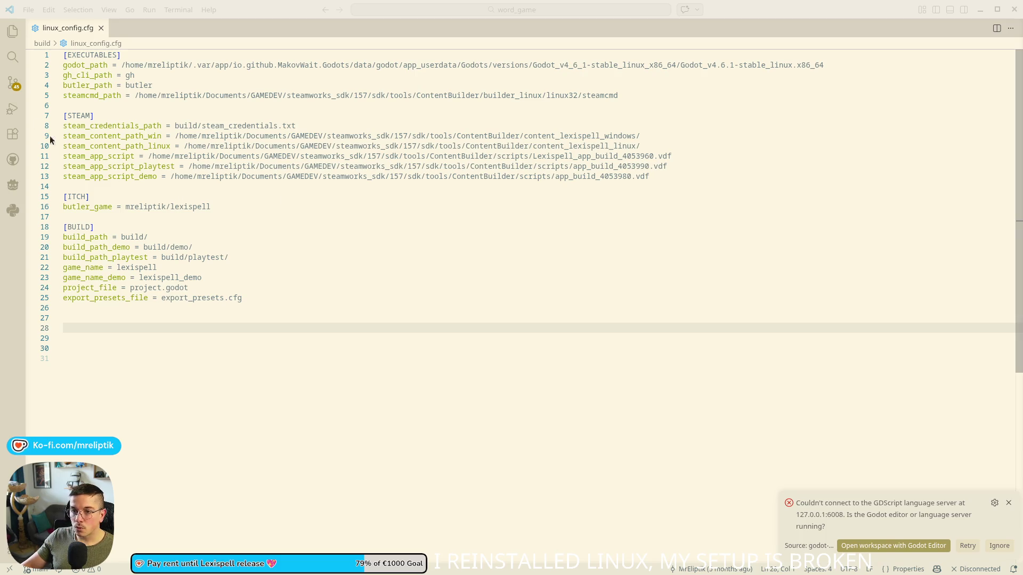
Review the globals.gd, localization sheet and language_screen diffs, then stage both language_screen files.
left_click(13, 83)
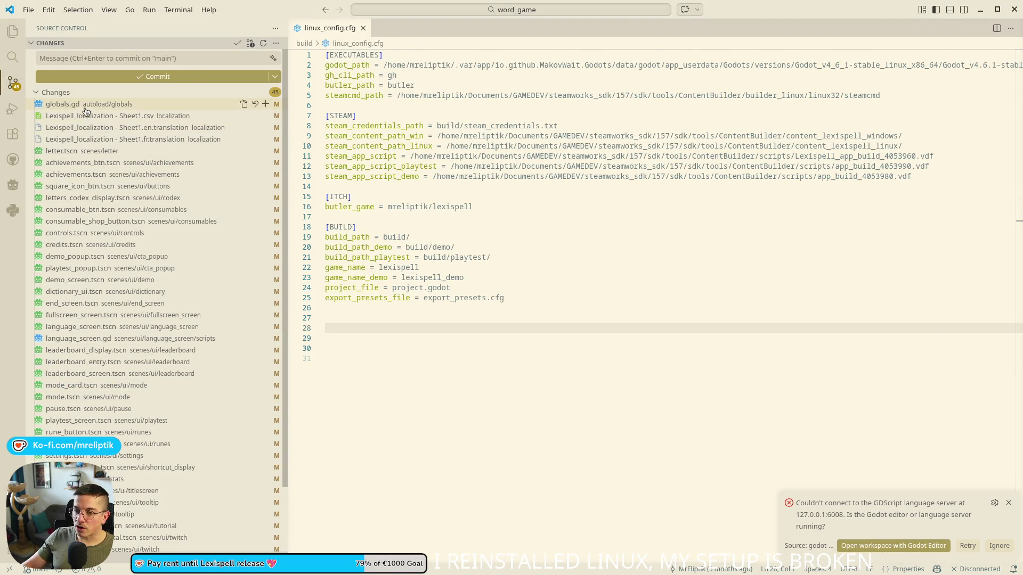
left_click(91, 105)
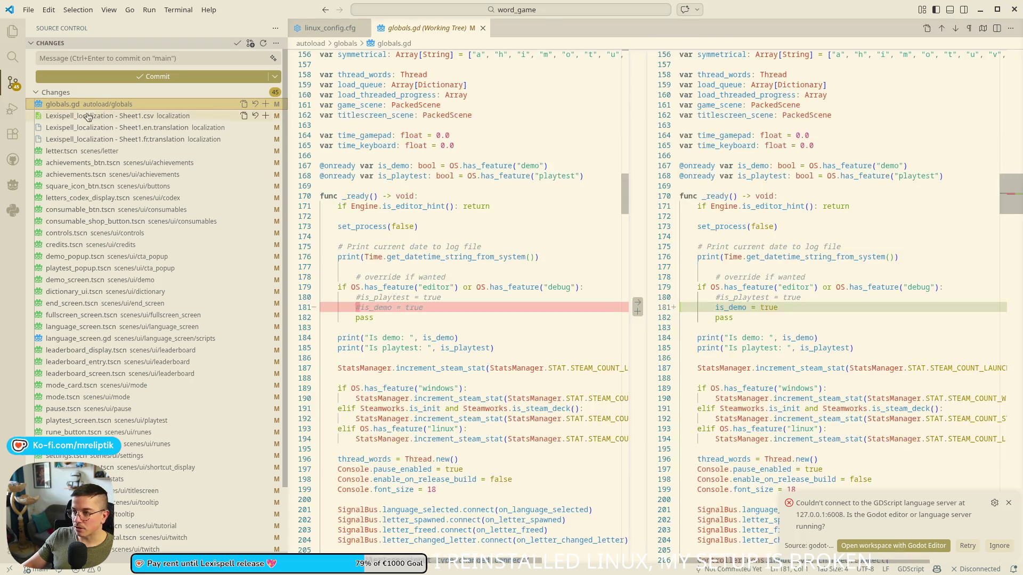
left_click(64, 123)
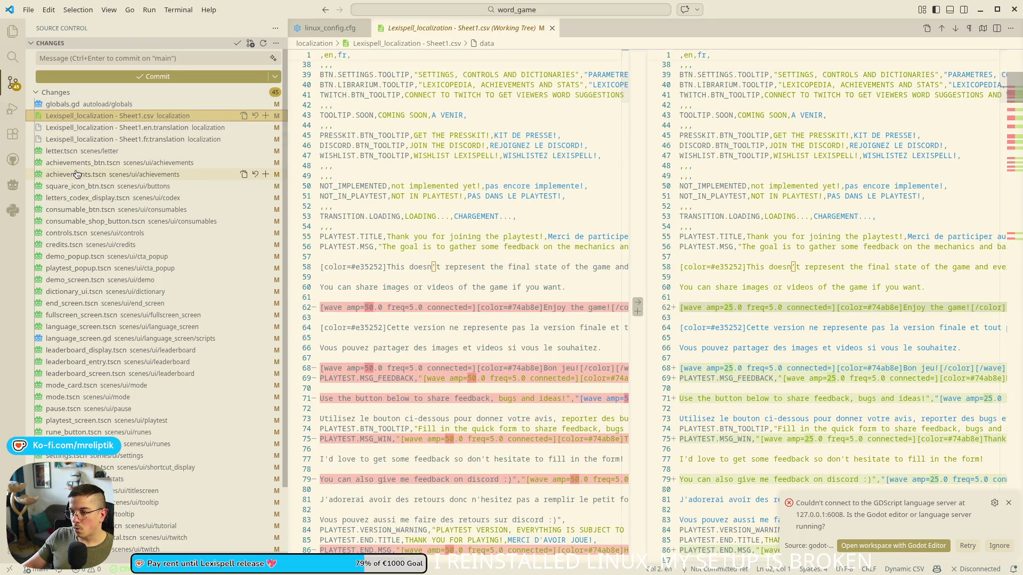
scroll(91, 152, "down", 3)
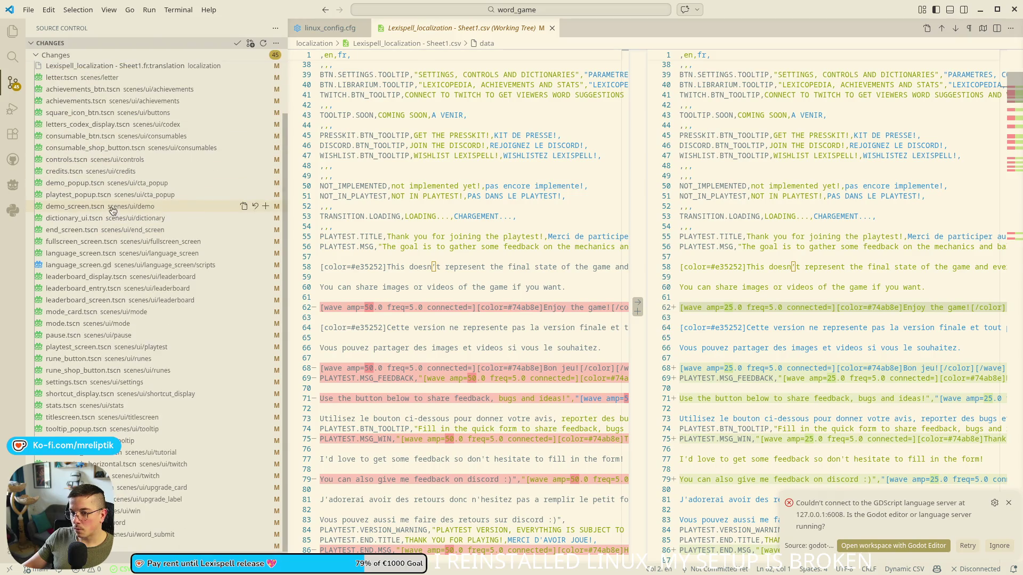
left_click(93, 264)
left_click(94, 254)
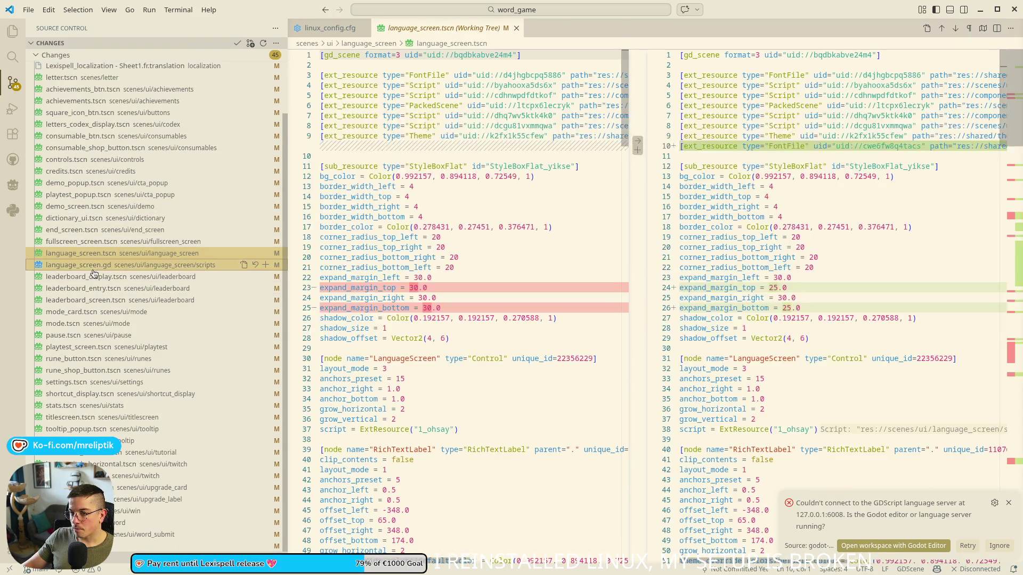
left_click(267, 254)
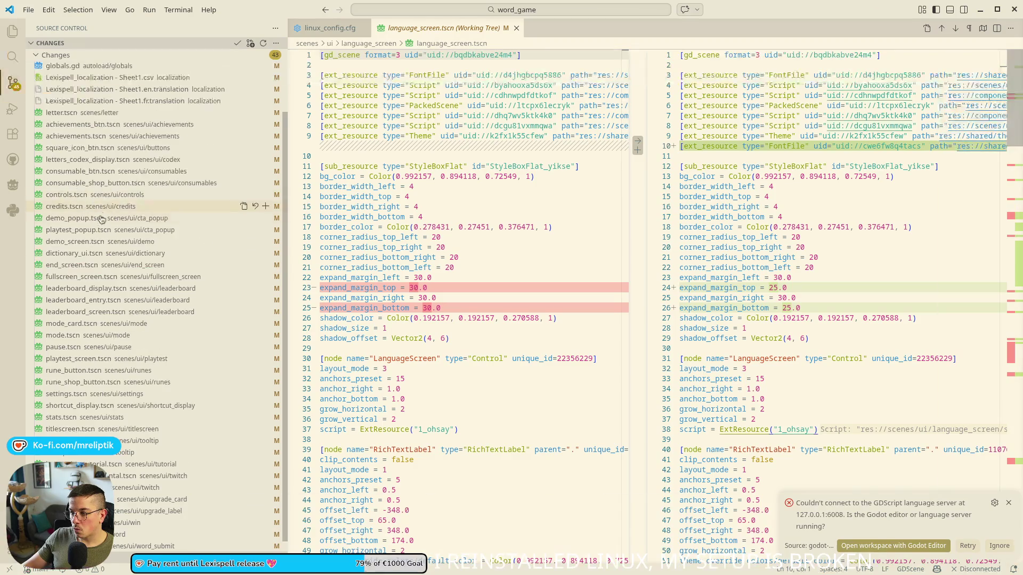
left_click(105, 59)
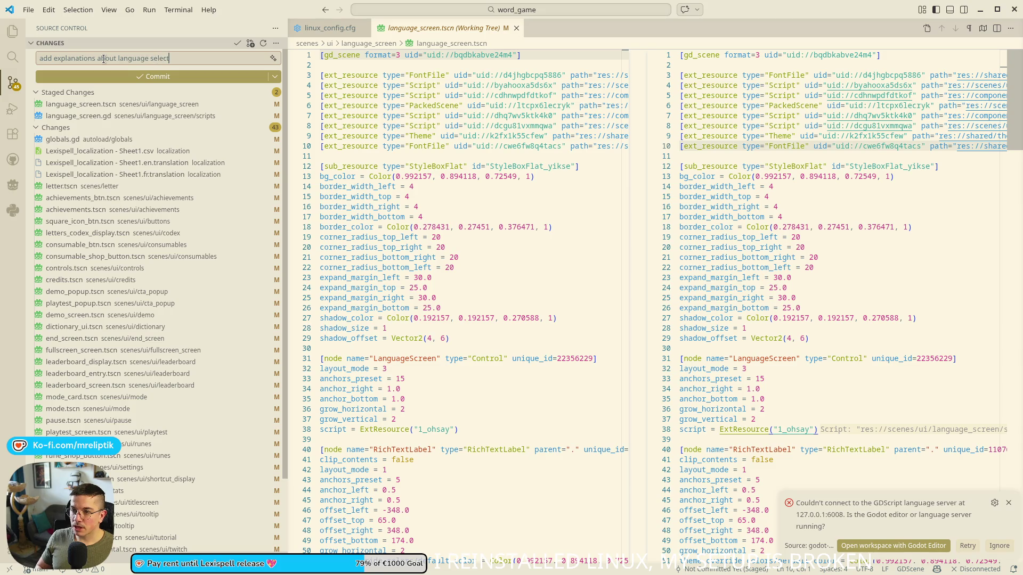
Commit the two staged language screen files.
key("ctrl+Return")
left_click(101, 105)
scroll(181, 405, "down", 2)
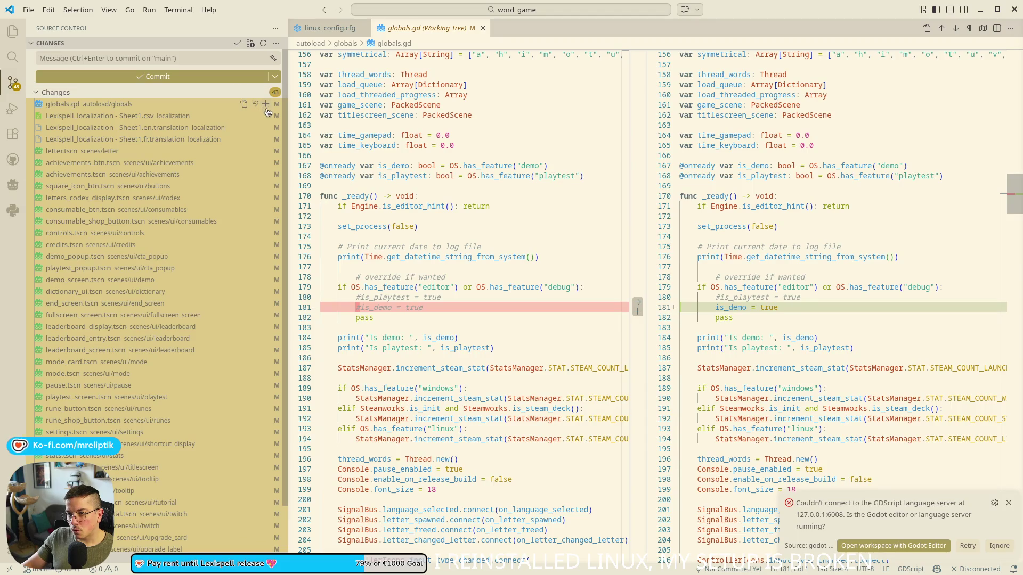
Stage all remaining changes and commit them as 'update UI'.
left_click(266, 105)
left_click(109, 56)
type("pdate")
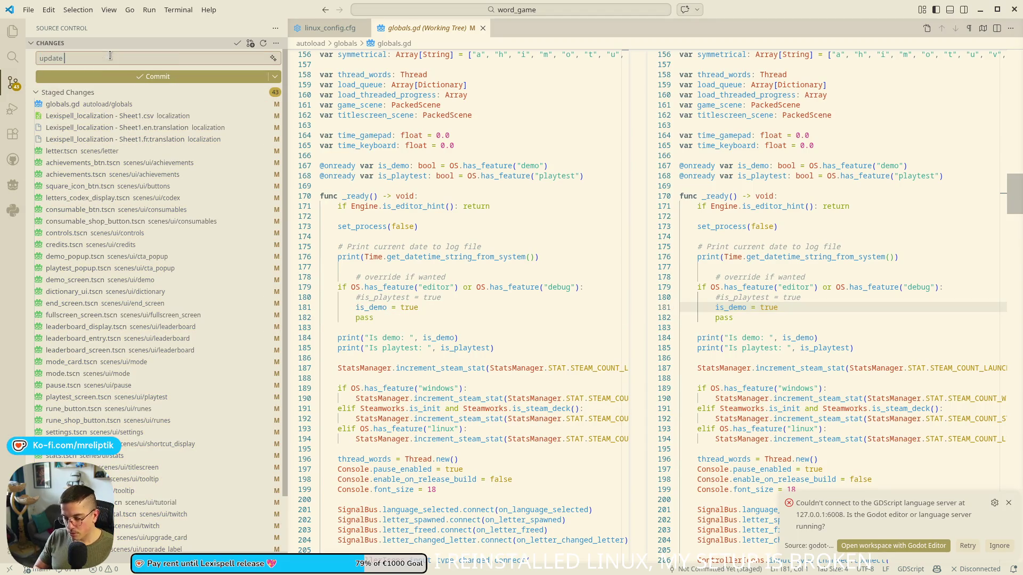
key("ctrl+Return")
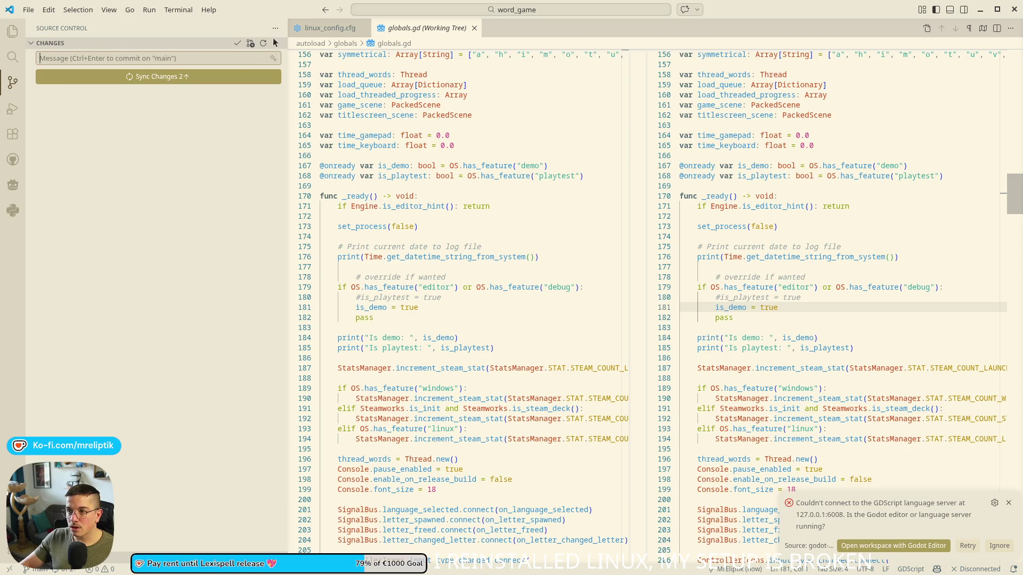
Undo the last commit and recommit the changes as 'update UI font'.
left_click(276, 42)
mouse_move(321, 166)
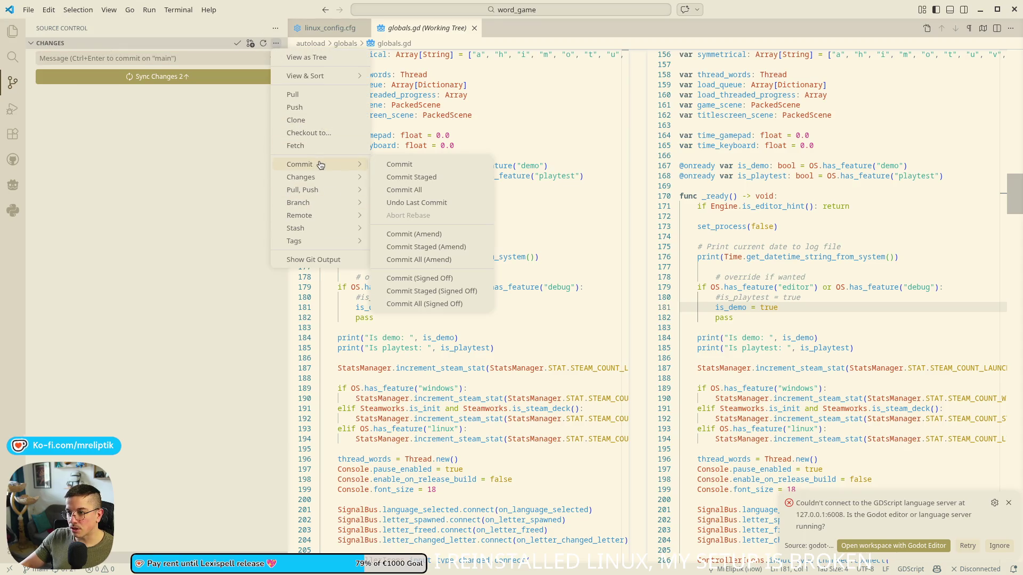
left_click(450, 201)
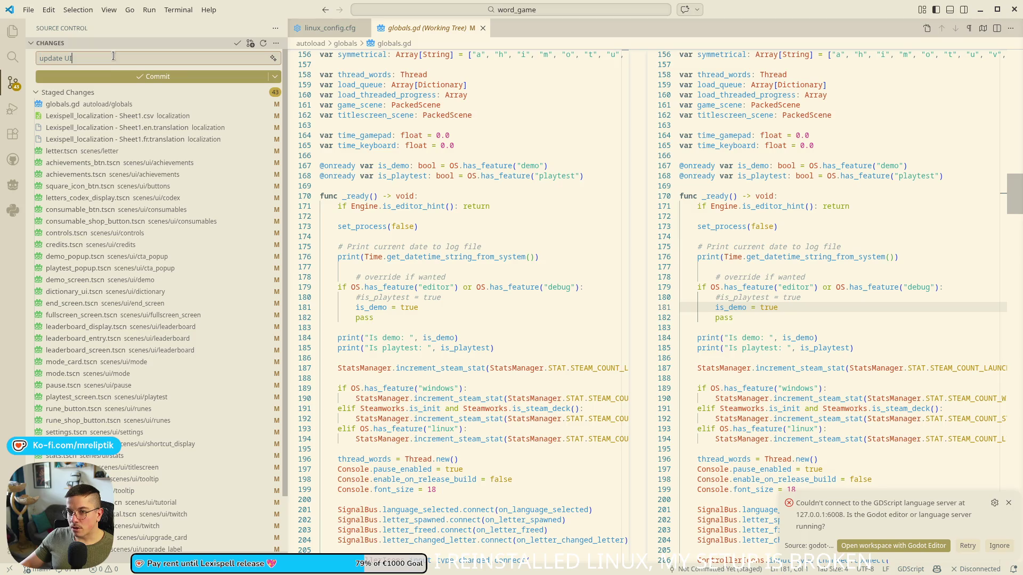
key("ctrl+Return")
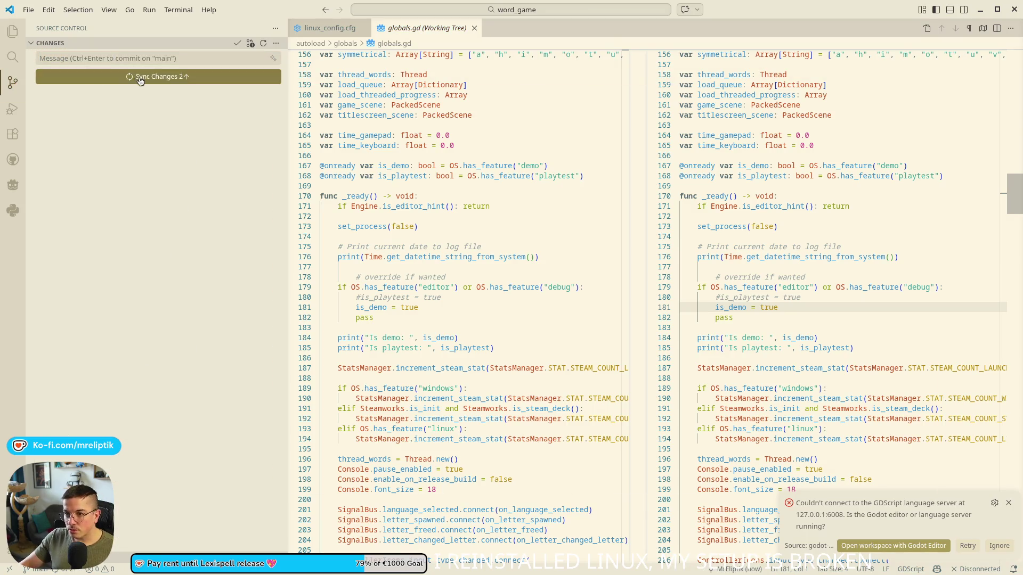
key("alt+Tab")
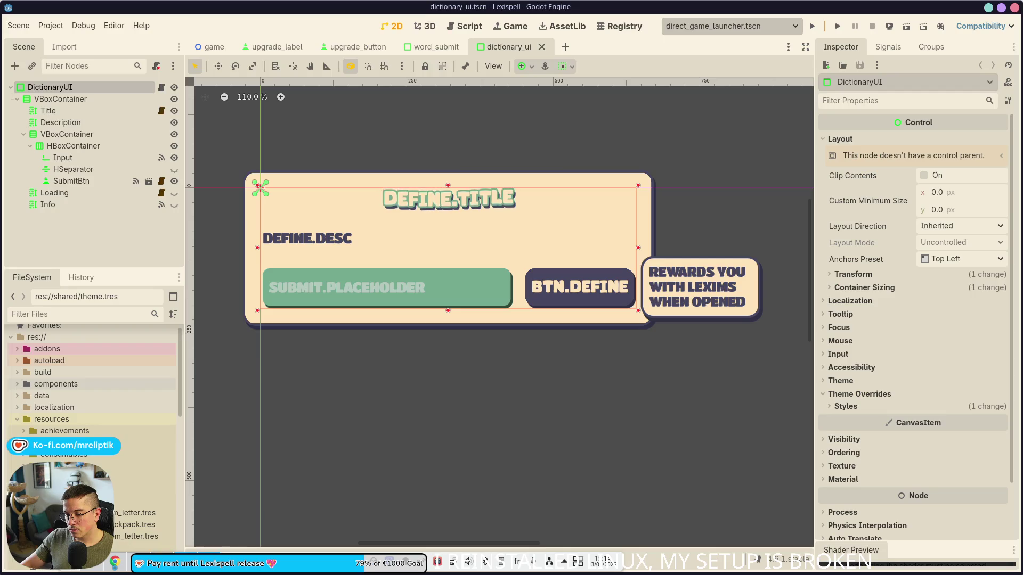
Compare the word_submit and dictionary_ui scenes, then select the Loading label to show its RichTextLabel properties.
left_click(126, 241)
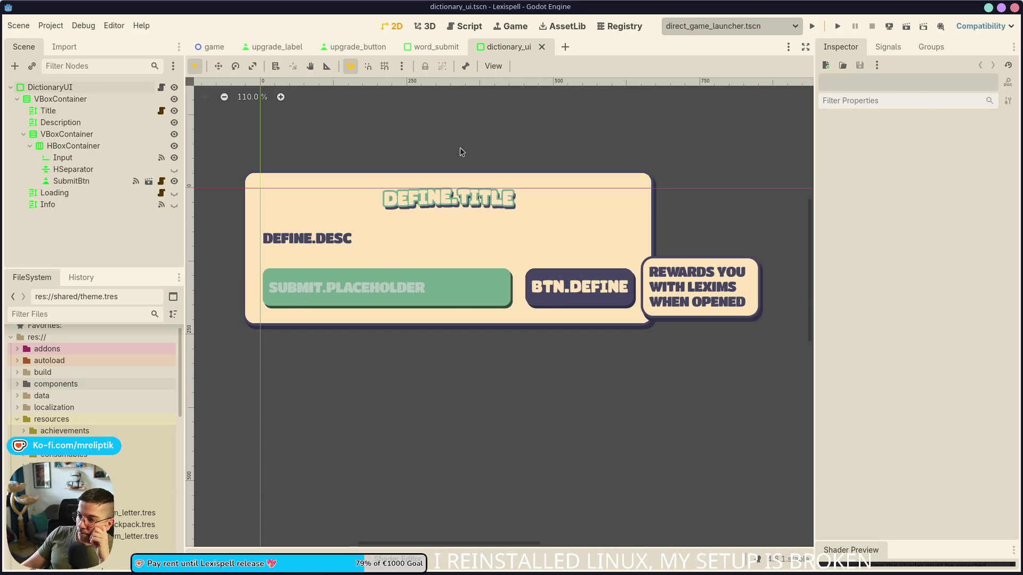
left_click(434, 47)
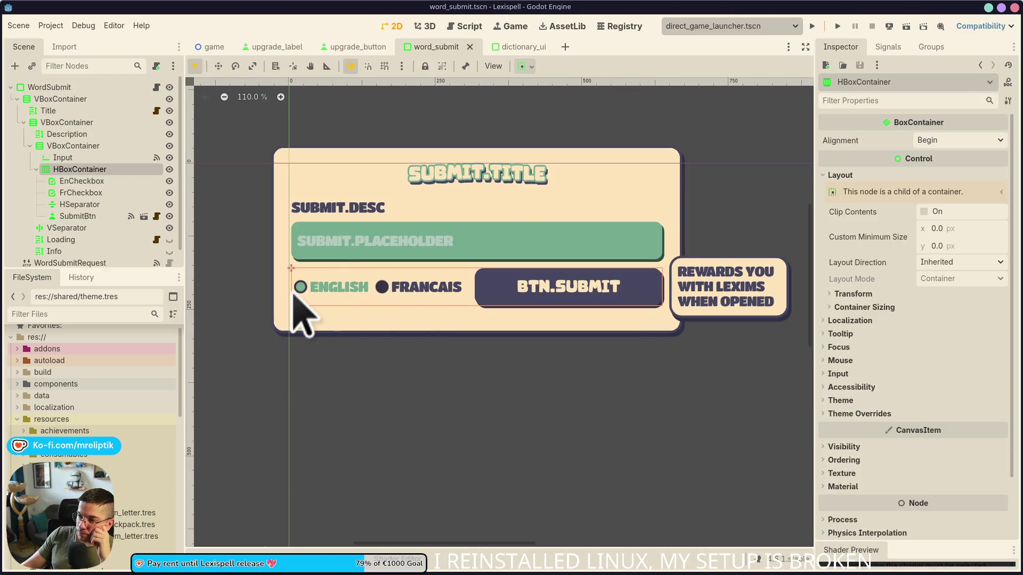
left_click(516, 47)
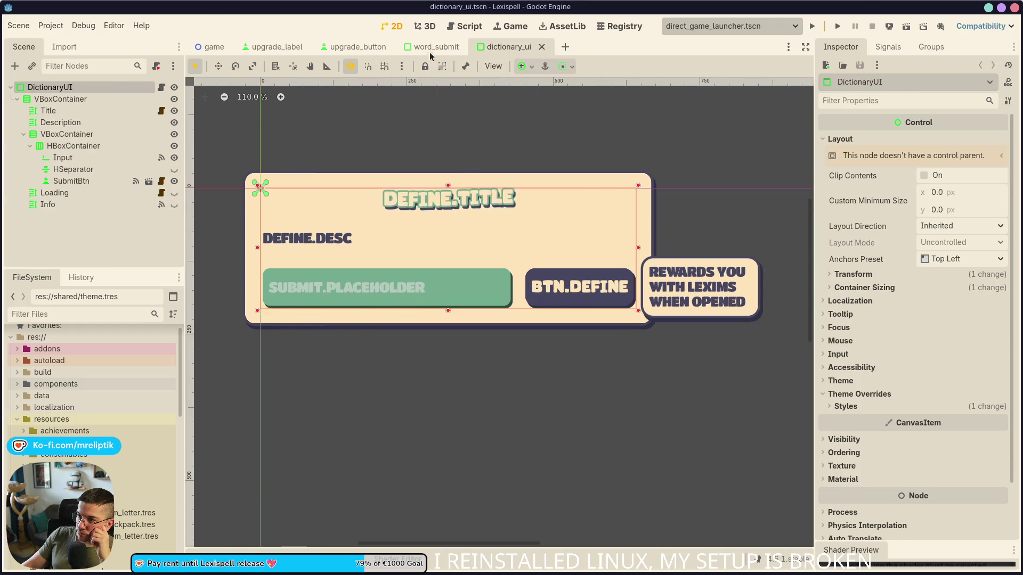
left_click(430, 50)
left_click(505, 52)
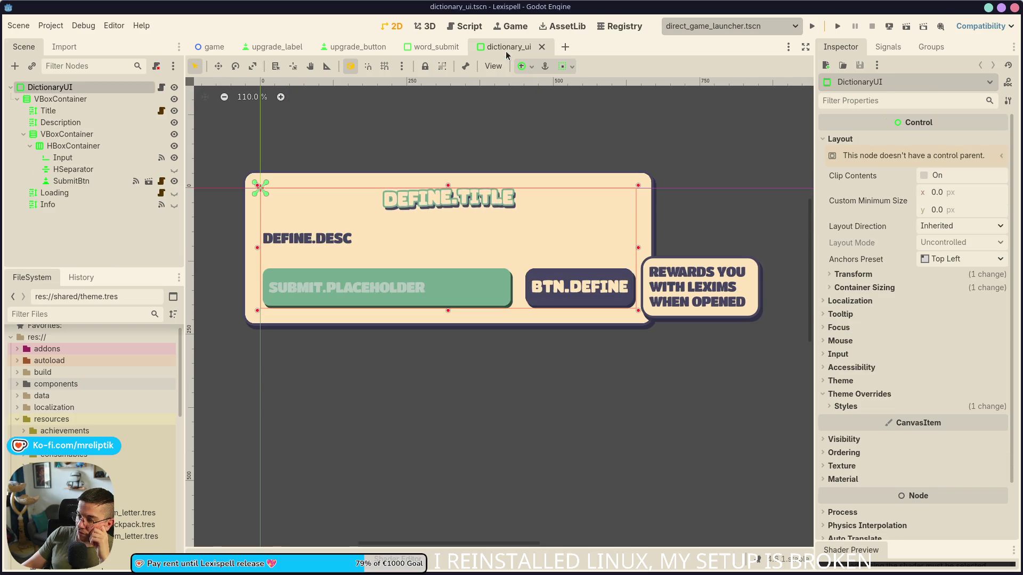
left_click(455, 47)
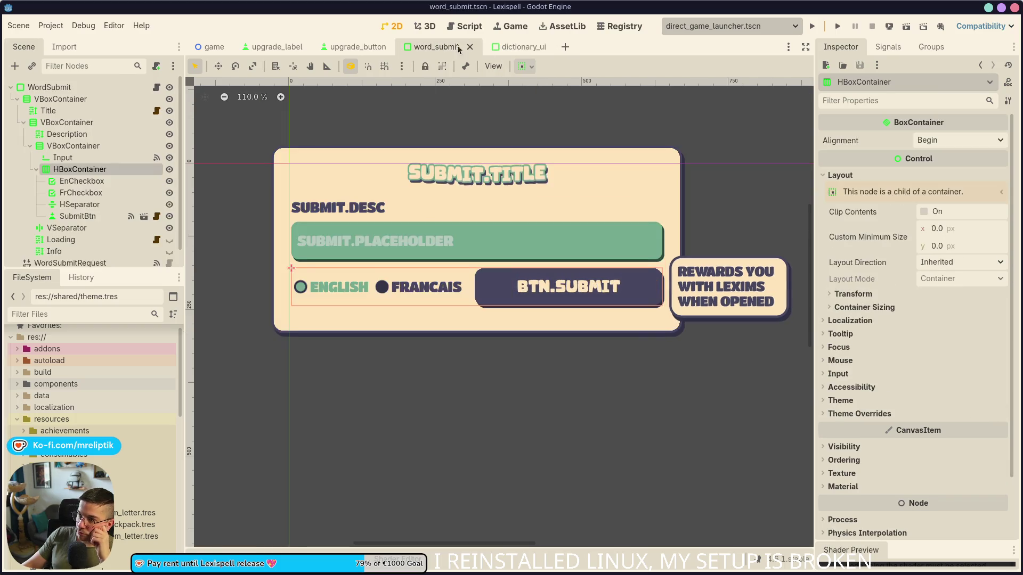
left_click(508, 46)
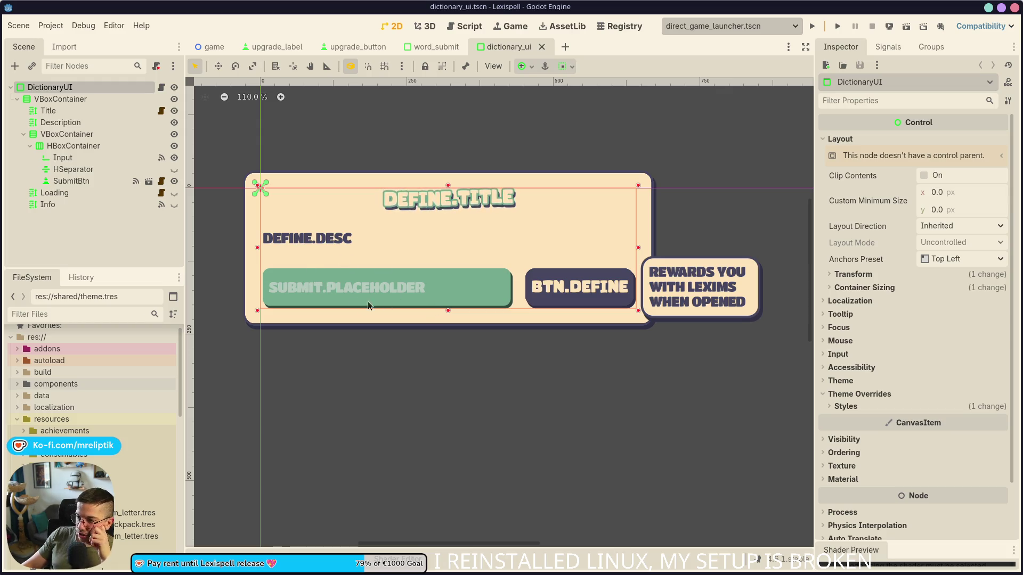
left_click(71, 193)
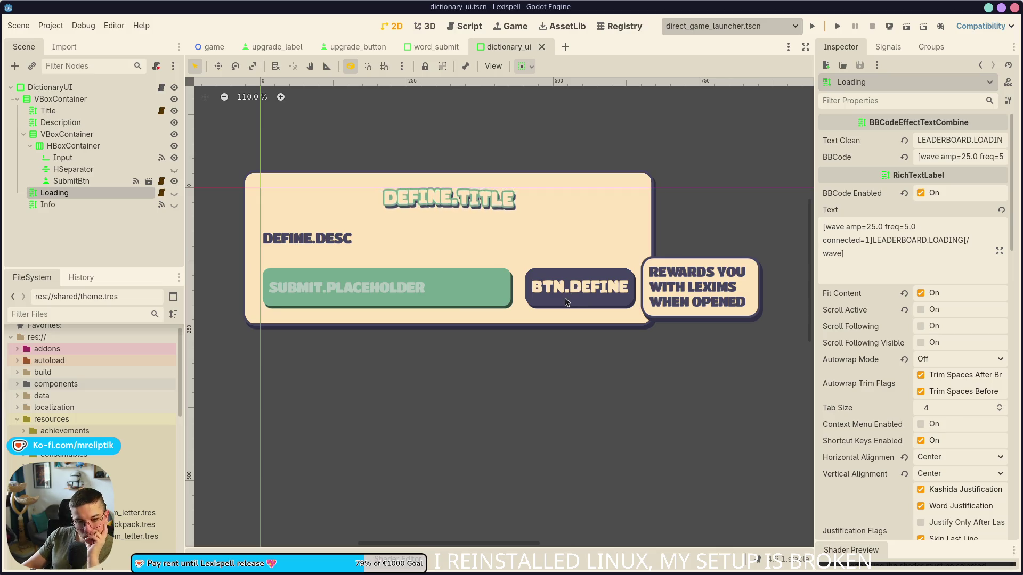
Run the game, pause it, and look up 'Pause' in the Wiktionary panel.
left_click(812, 26)
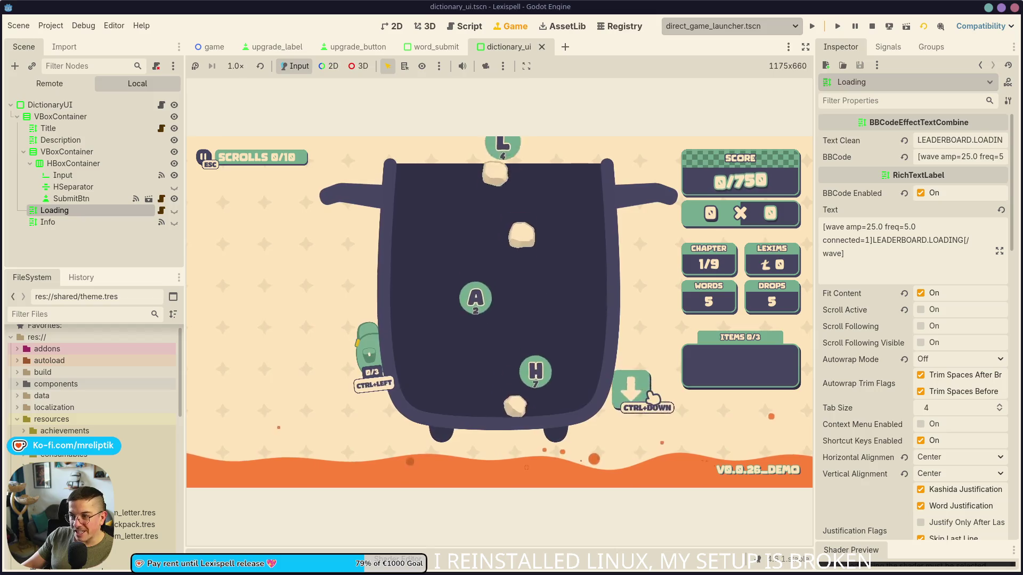
key("Escape")
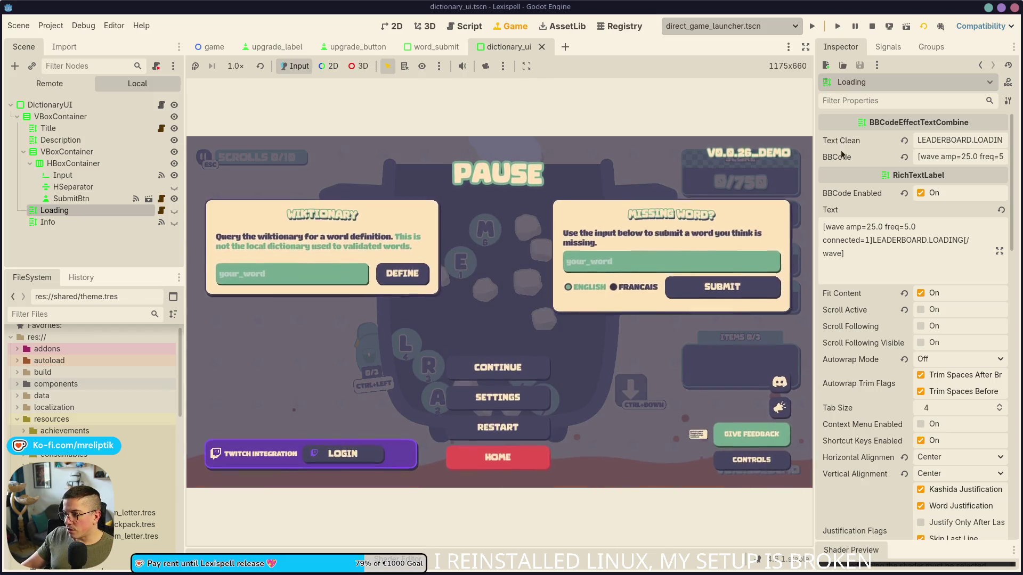
key("ctrl+shift+F11")
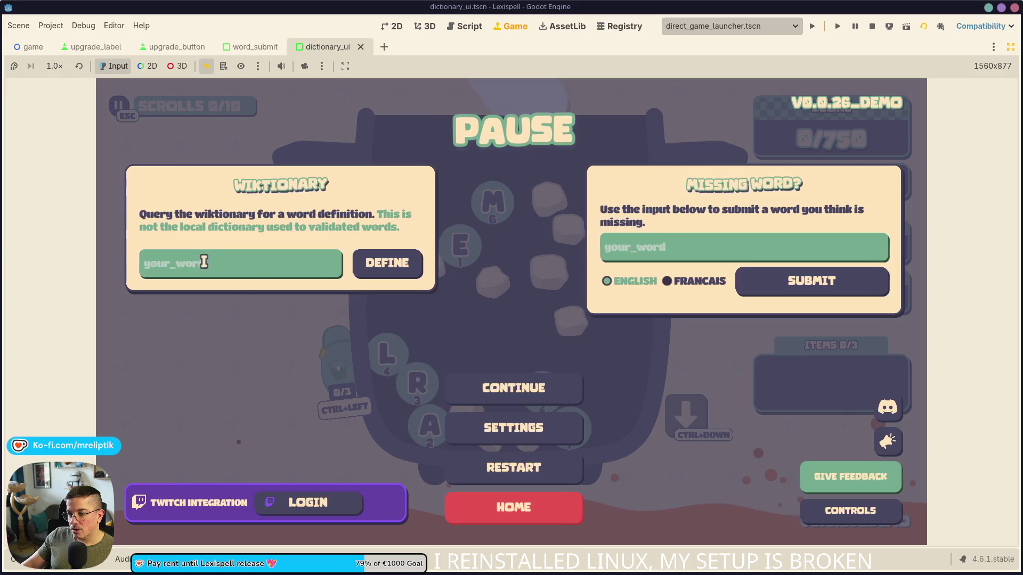
left_click(170, 270)
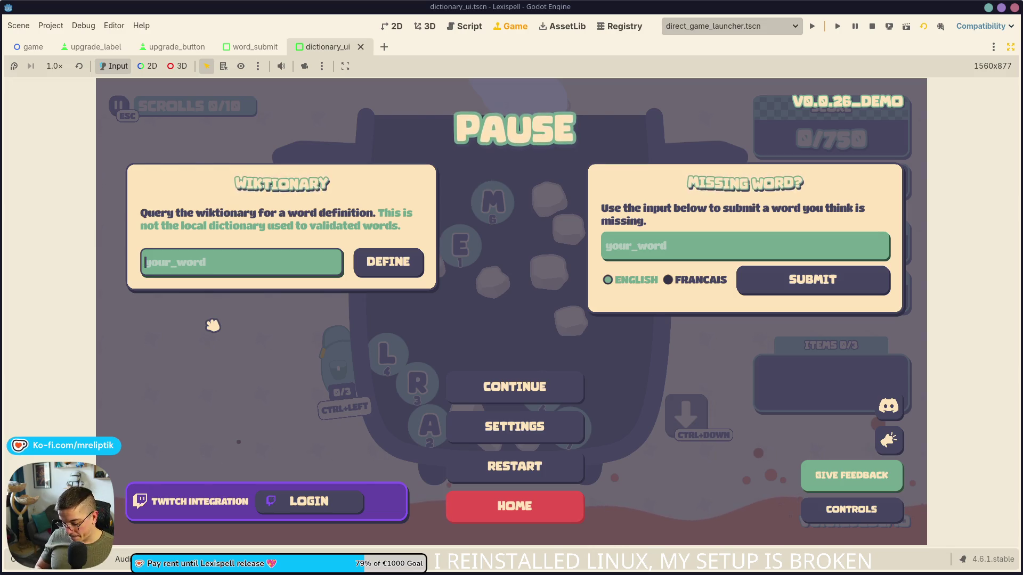
type("Pause")
key("Return")
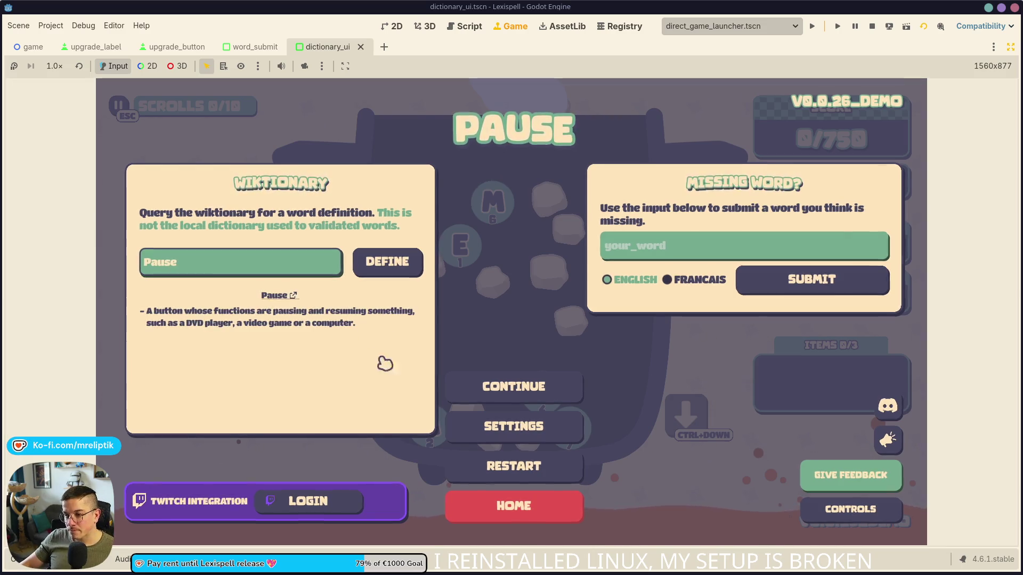
left_click(386, 261)
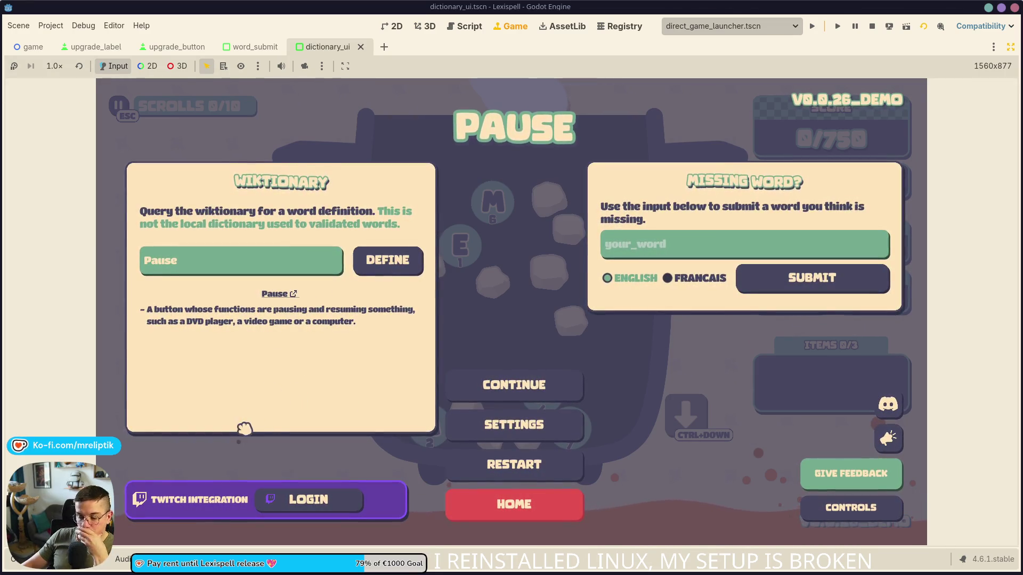
left_click(391, 263)
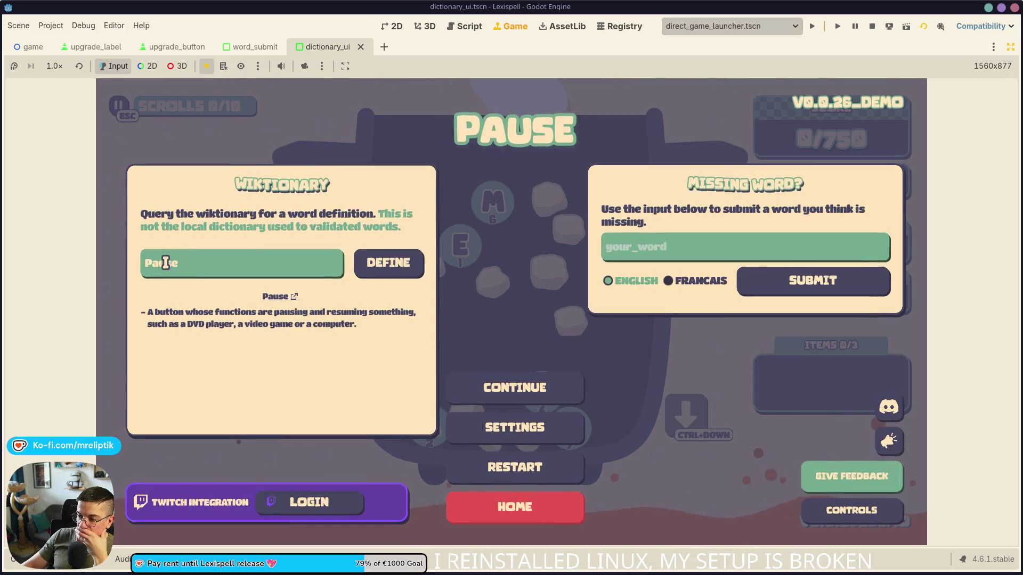
Look up 'prout', then 'submission' (five definitions), and stop the game.
left_click(186, 262)
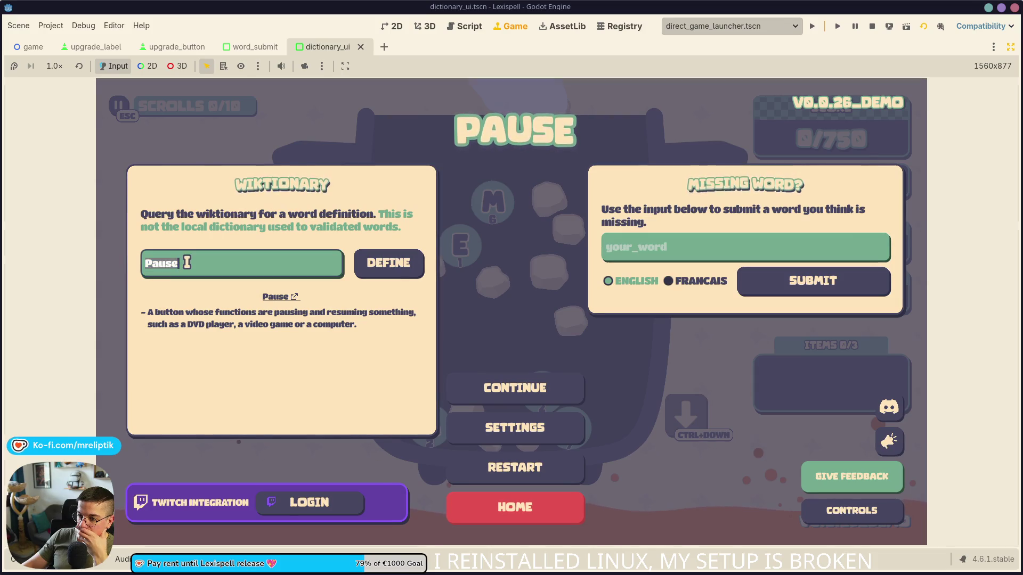
type("prout")
key("Return")
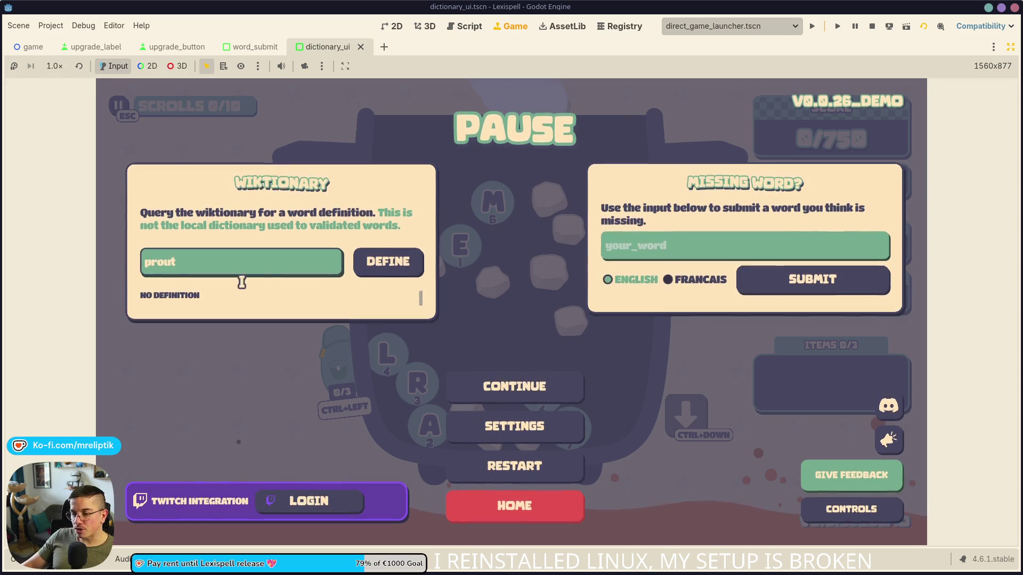
left_click(224, 261)
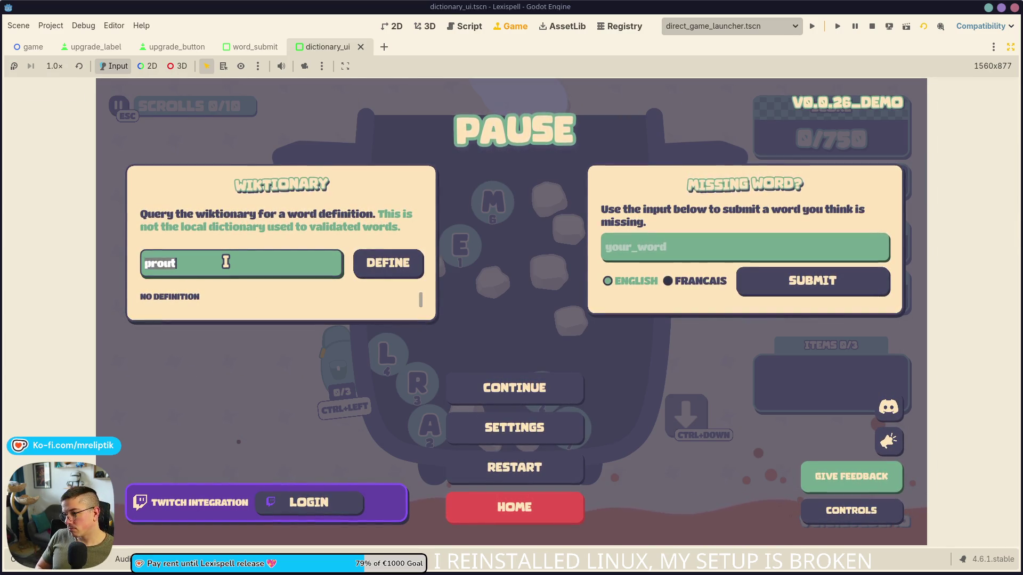
type("submission")
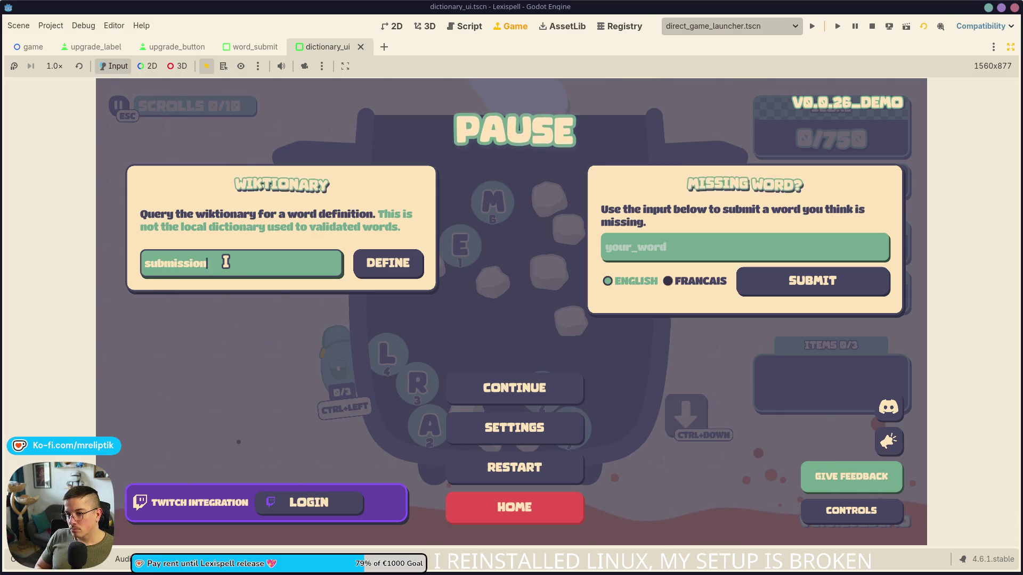
key("Return")
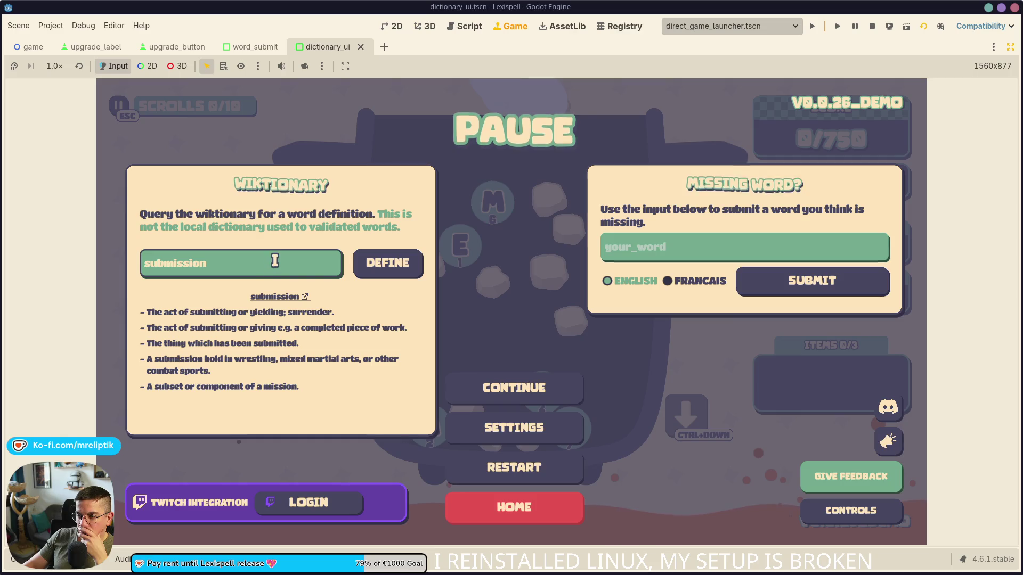
left_click(871, 26)
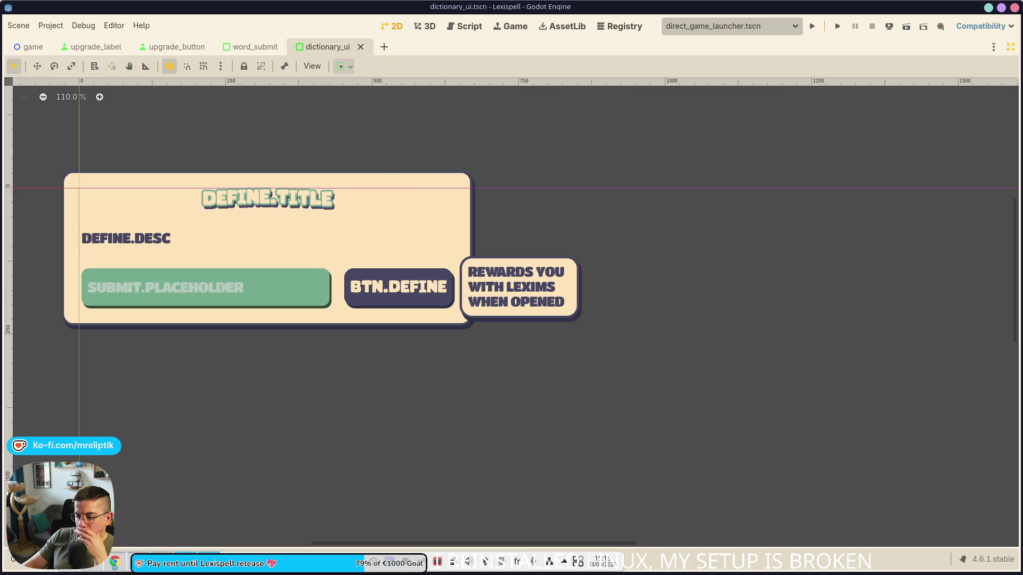
Switch to the localization spreadsheet and search it for 'This is not'.
key("alt+Tab")
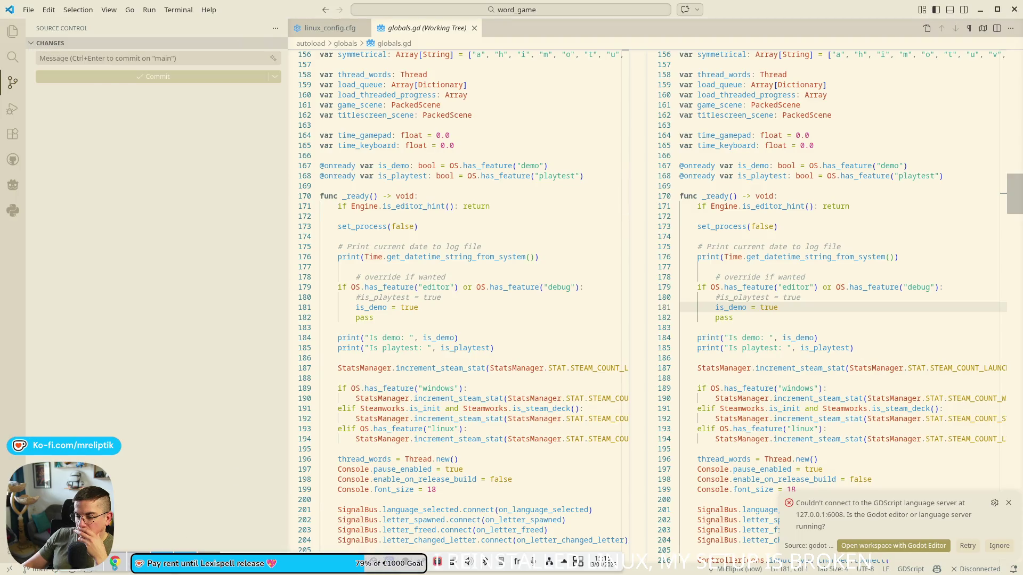
key("alt+Tab")
scroll(393, 335, "up", 10)
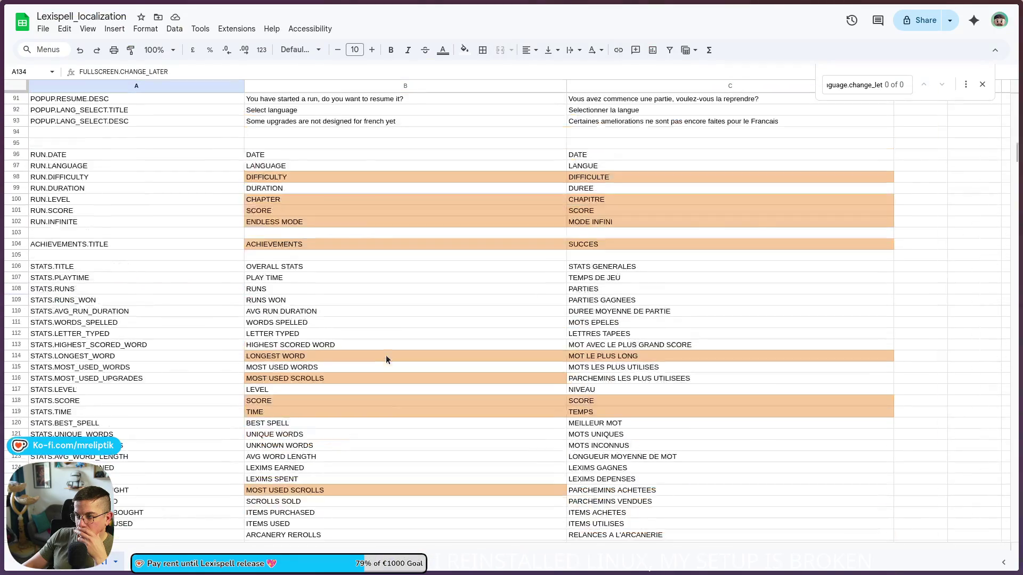
left_click(459, 360)
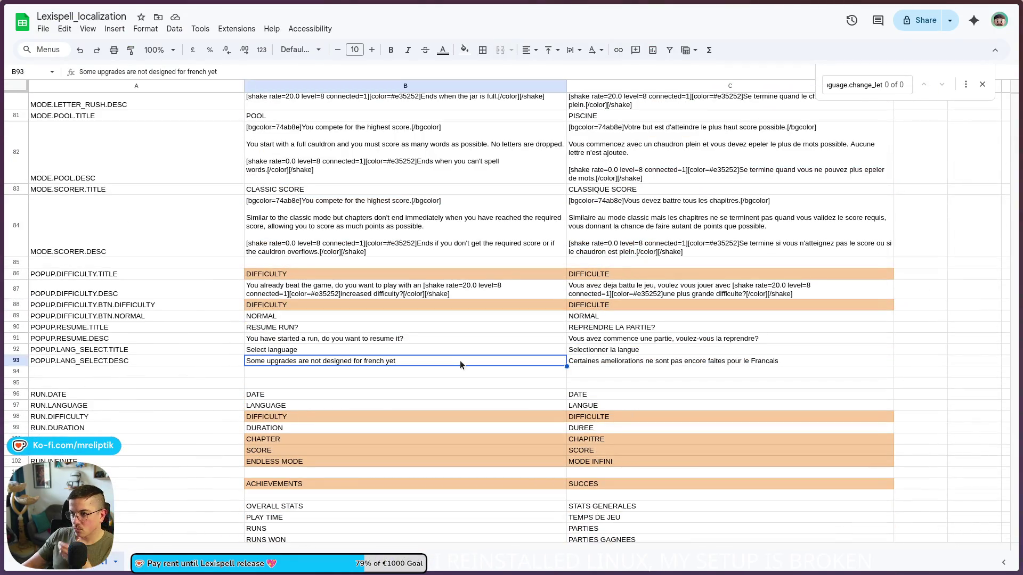
key("ctrl+f")
type("This is not")
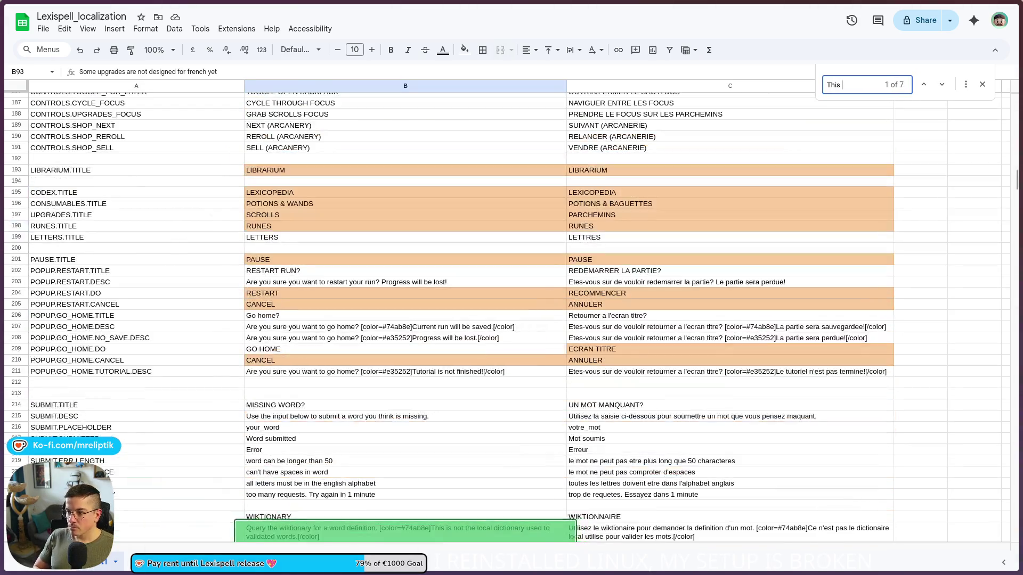
left_click(447, 483)
scroll(444, 471, "down", 3)
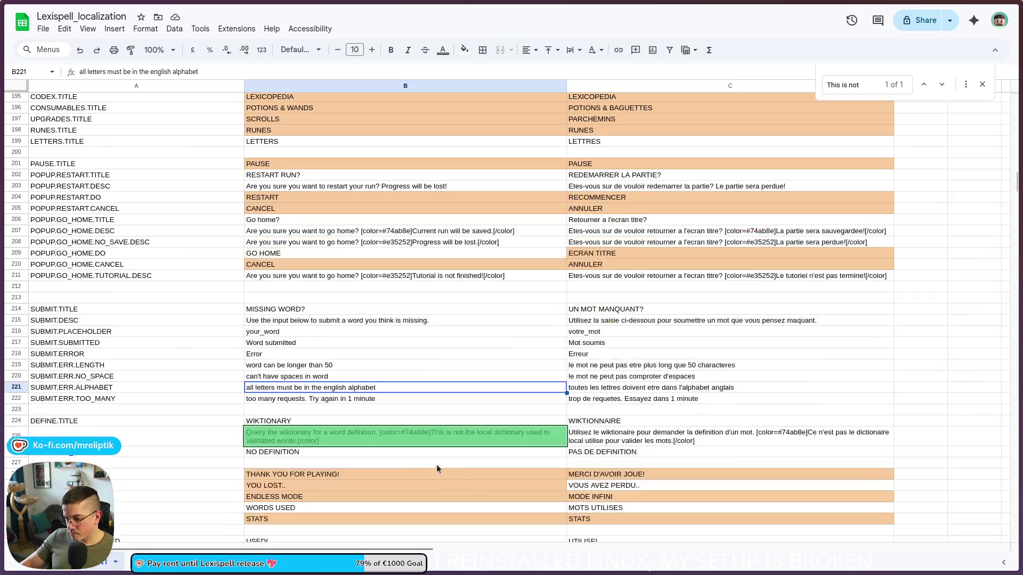
Insert a \n line break before the second sentence in B225 and C225.
double_click(436, 435)
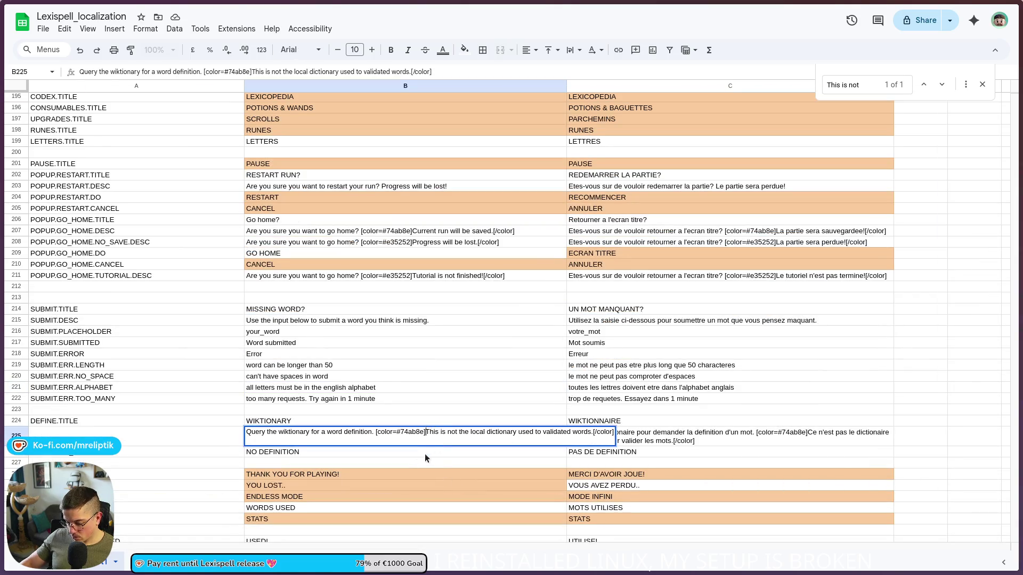
type("\\n")
left_click(471, 476)
left_click(685, 437)
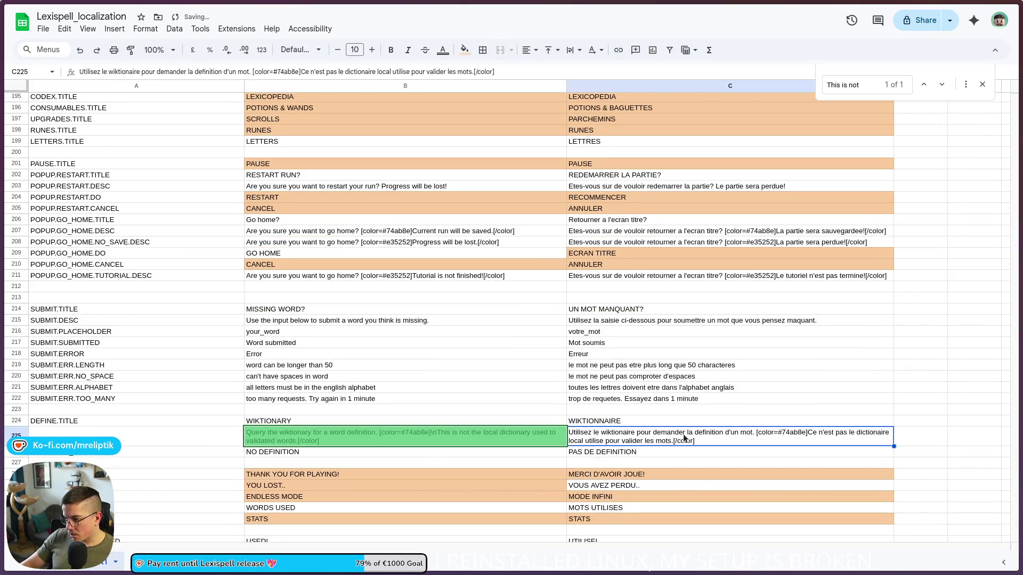
double_click(757, 439)
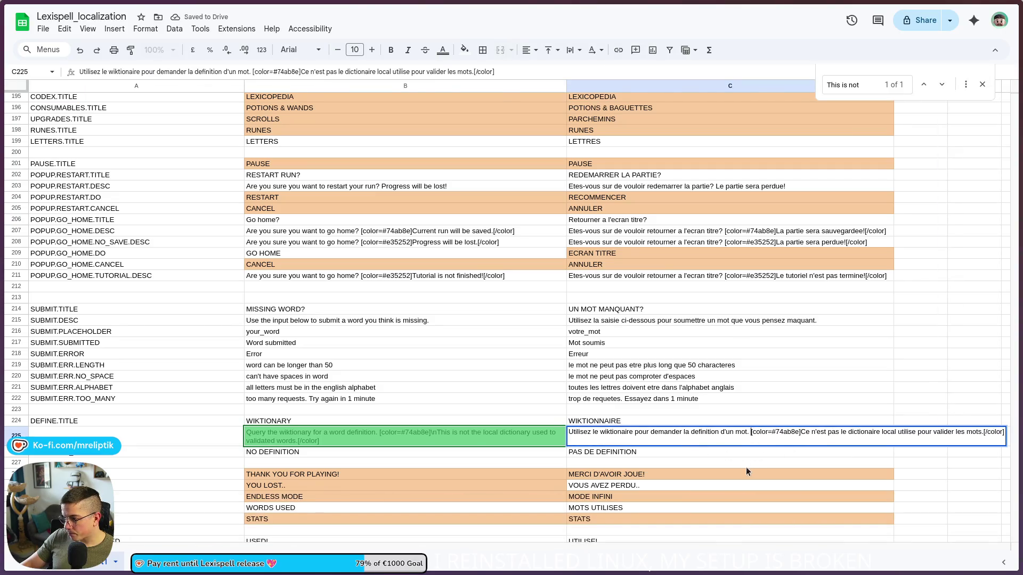
key("BackSpace")
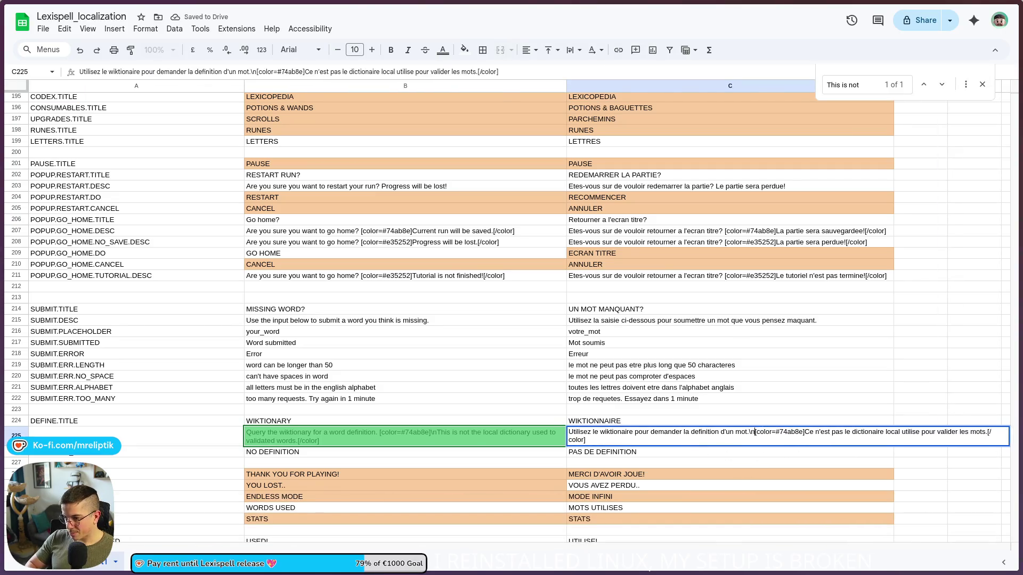
key("Return")
left_click(535, 442)
scroll(276, 305, "up", 10)
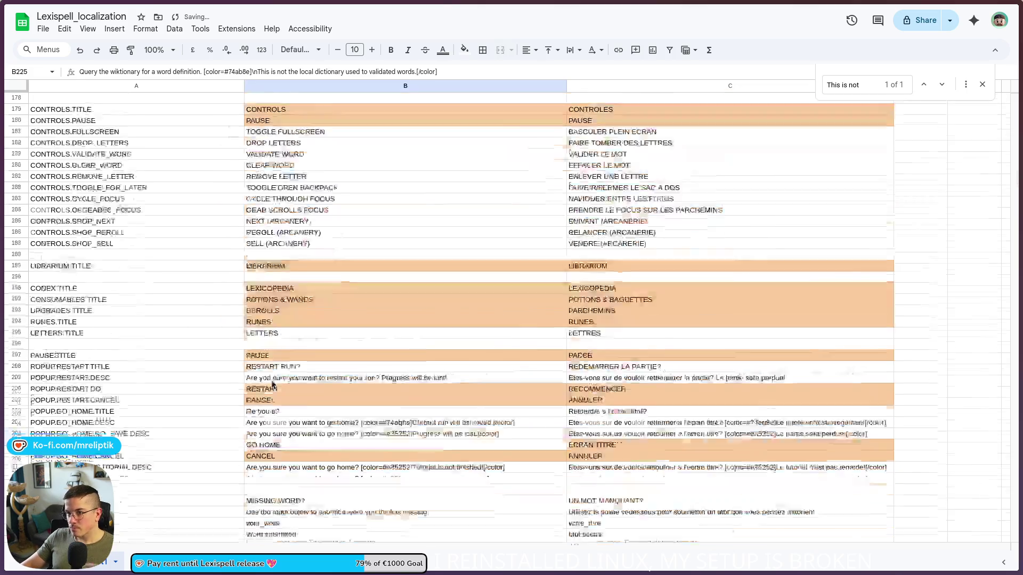
key("alt+Tab")
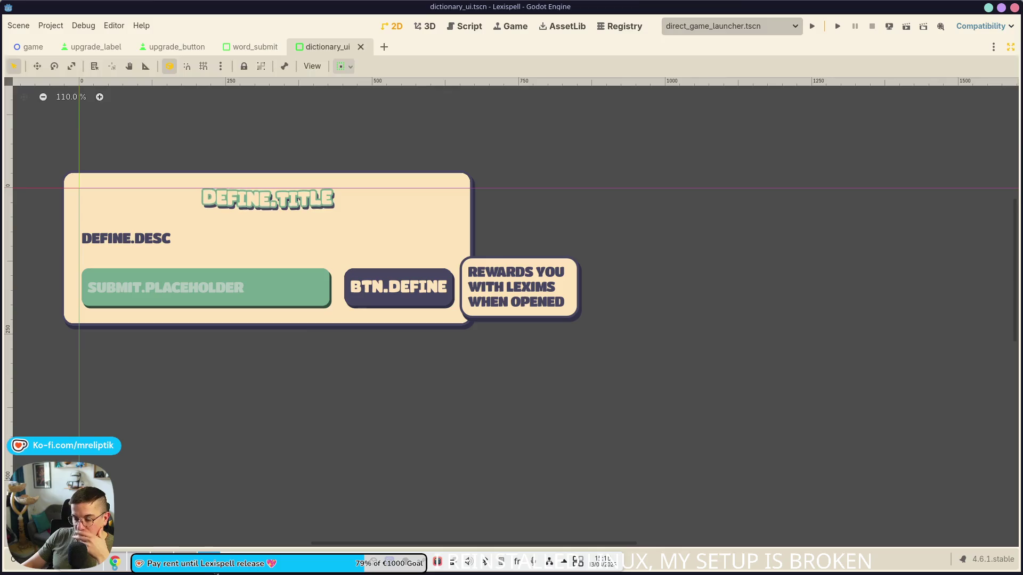
Return to the 2D view and close the word_submit and dictionary_ui tabs, revealing upgrade_button.
left_click(526, 29)
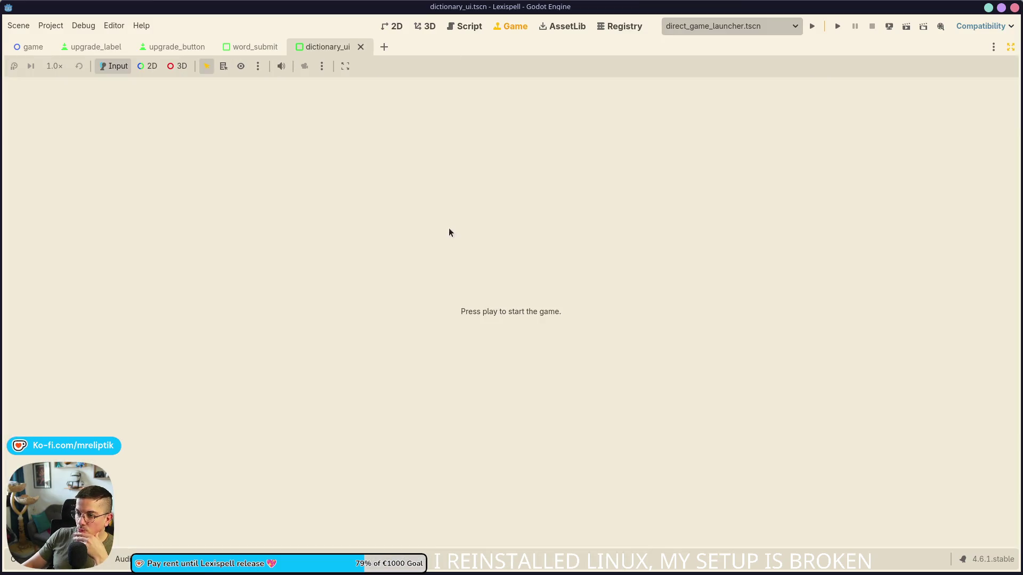
left_click(395, 27)
scroll(272, 260, "down", 4)
scroll(292, 277, "left", 3)
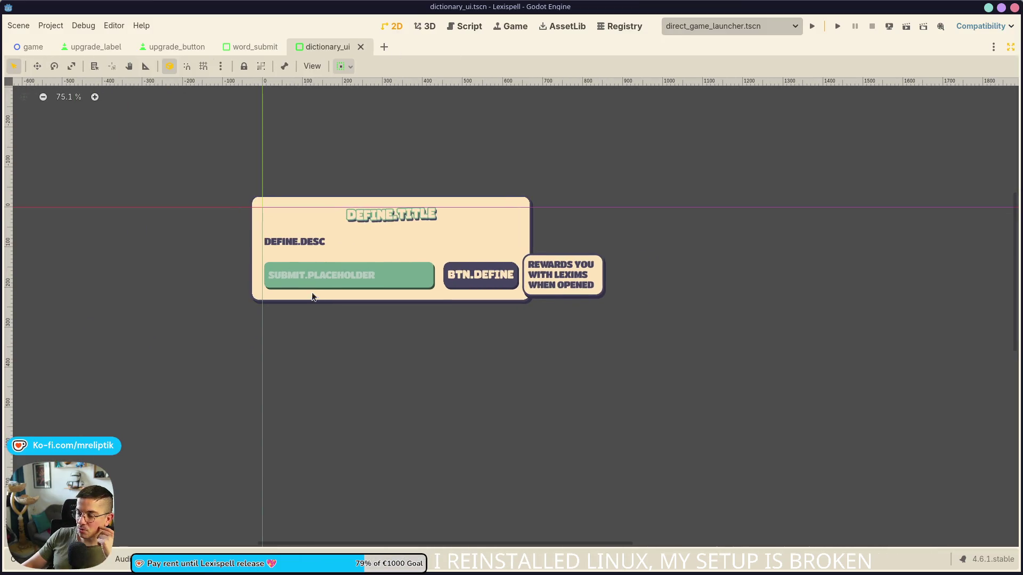
left_click(266, 47)
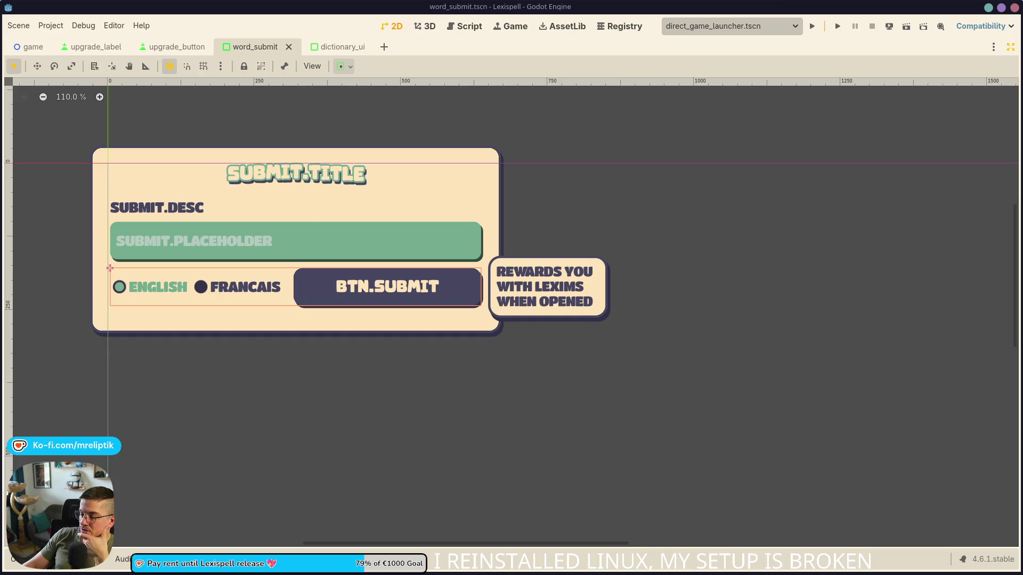
scroll(417, 404, "down", 1)
scroll(226, 365, "up", 4)
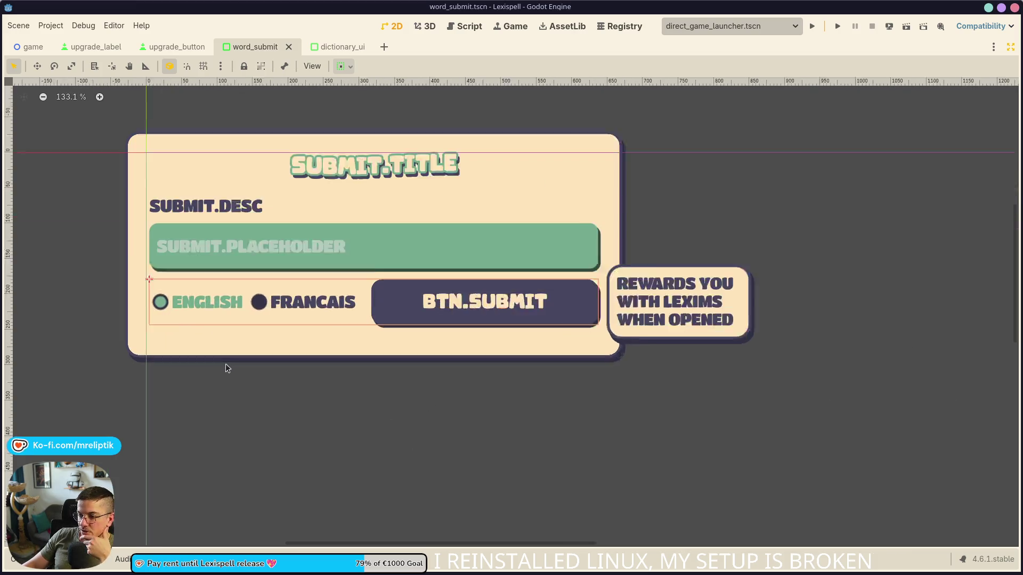
scroll(221, 363, "down", 6)
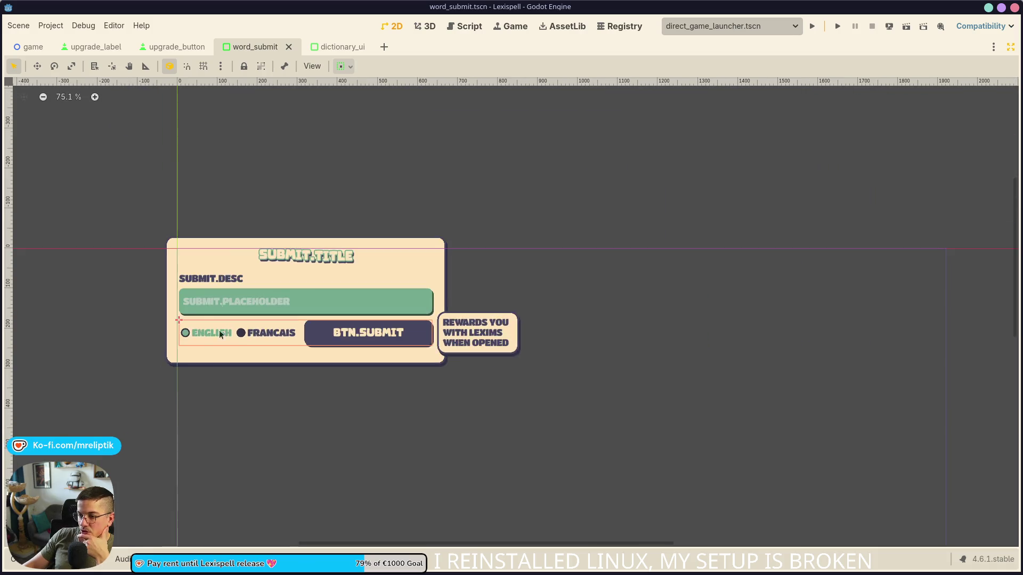
scroll(286, 207, "up", 4)
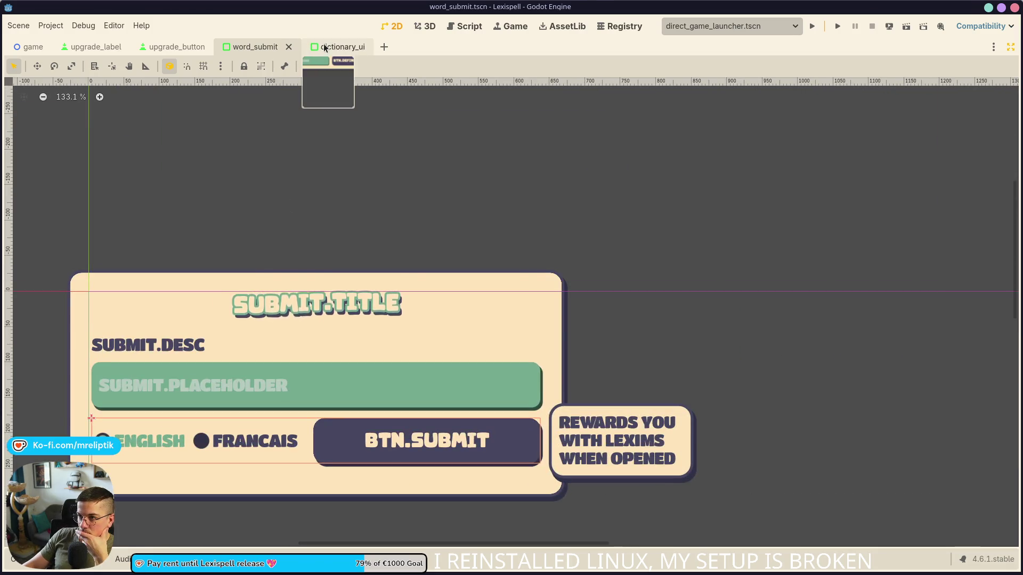
left_click(324, 46)
left_click(266, 47)
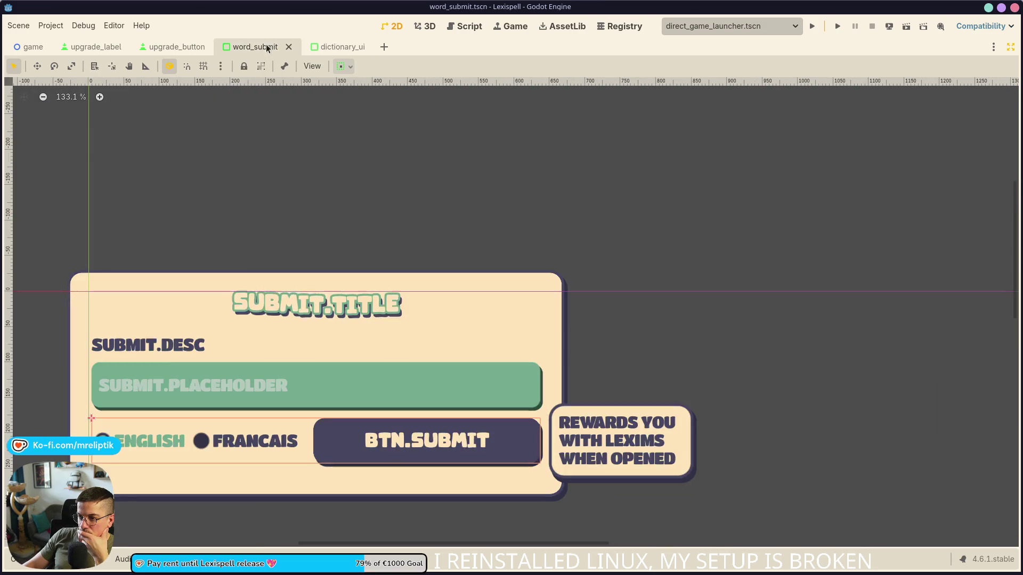
middle_click(266, 47)
middle_click(267, 47)
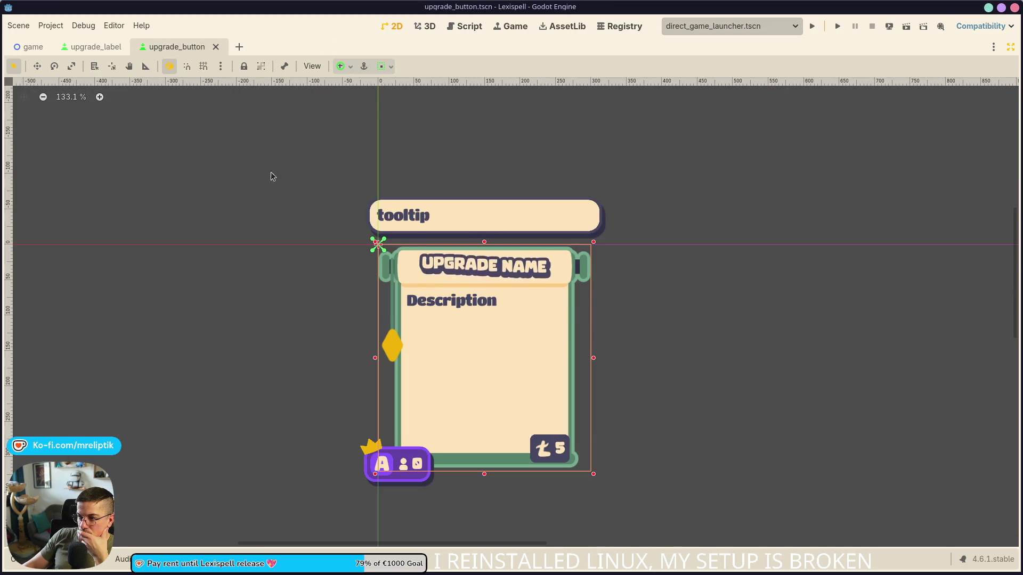
Restore the docks, quick-open language_screen.tscn via 'lanauge', and show its language_screen.gd script.
key("ctrl+shift+F11")
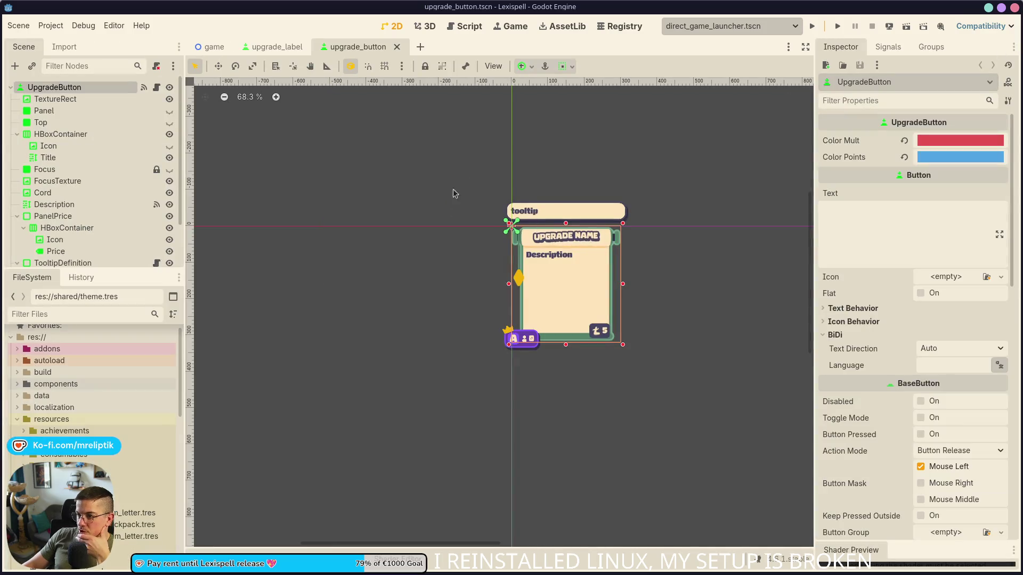
scroll(426, 235, "up", 2)
scroll(426, 234, "down", 1)
key("ctrl+shift+o")
type("lanauge")
key("Down")
key("Return")
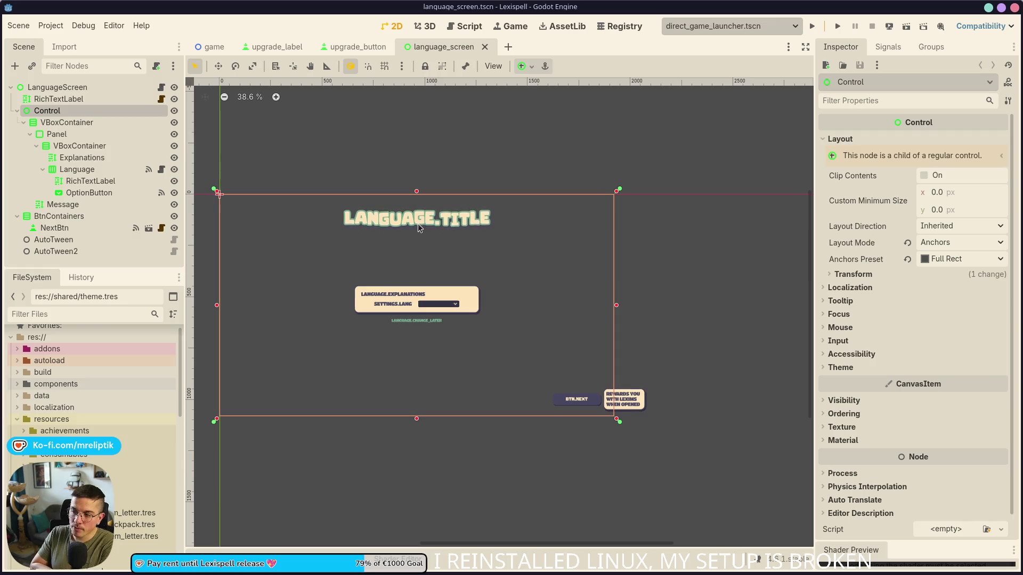
left_click(161, 87)
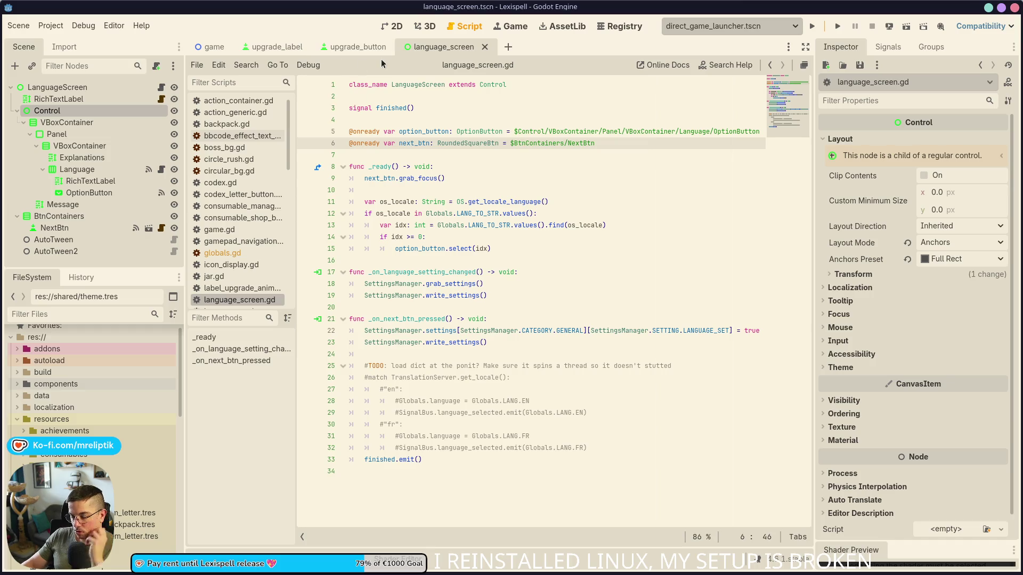
Quick-open entry_point.tscn and inspect EntryPoint's Full Game Scenes list.
key("ctrl+shift+o")
type("entry")
key("Return")
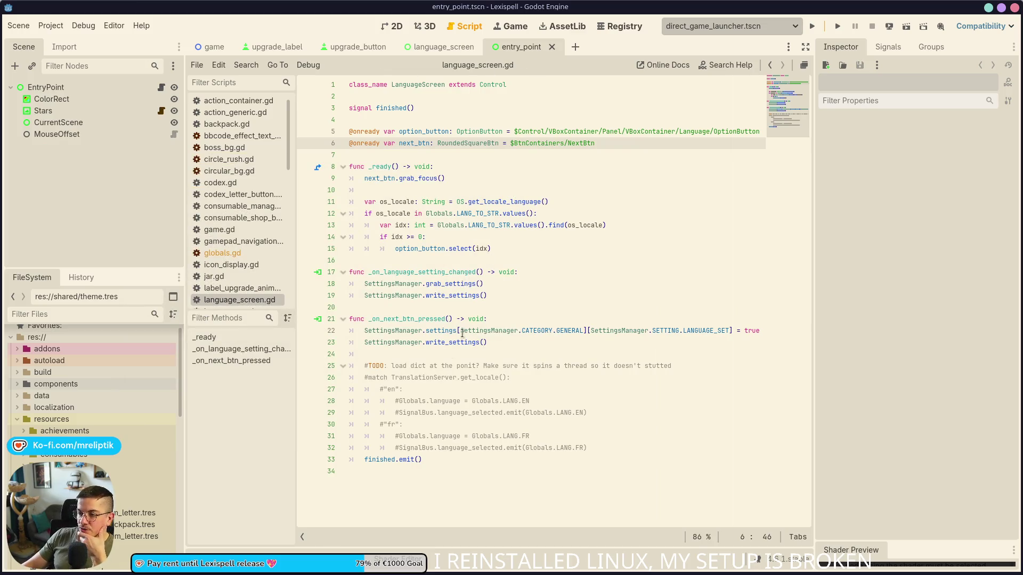
left_click(46, 87)
left_click(958, 141)
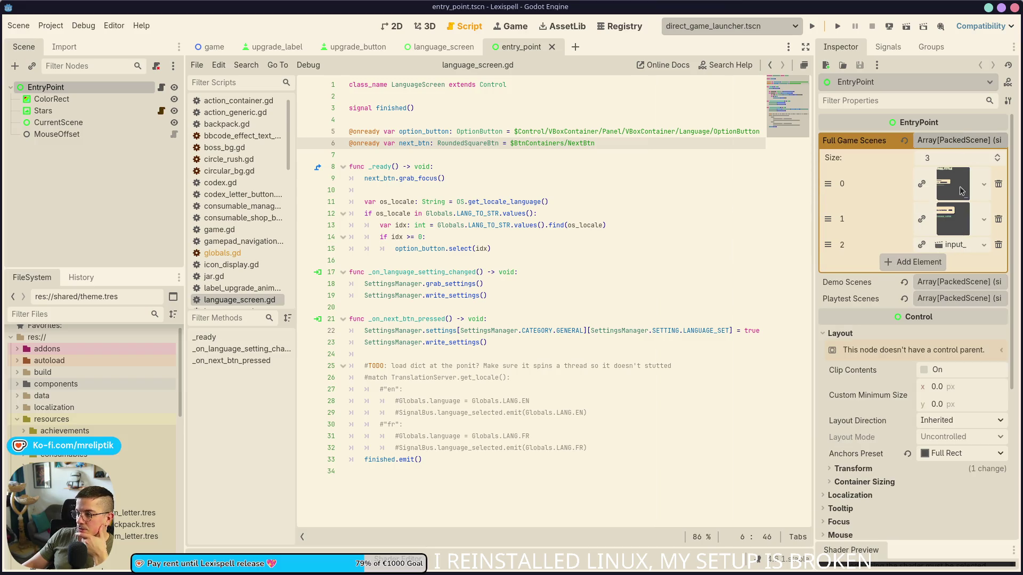
left_click(959, 140)
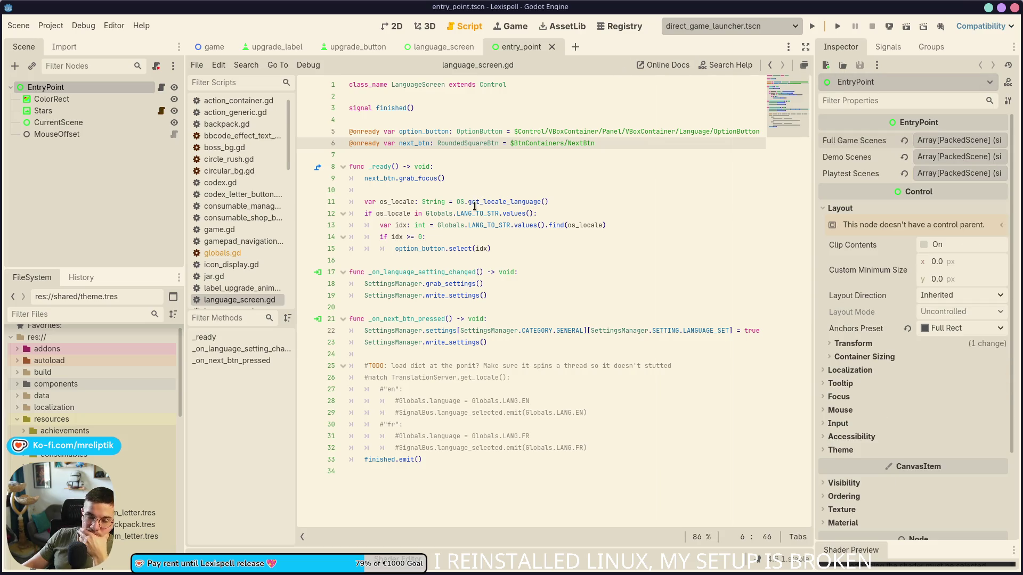
Switch back to the language_screen scene and show its language_screen.gd script.
left_click(98, 215)
left_click(392, 27)
scroll(327, 229, "down", 6)
scroll(327, 229, "up", 4)
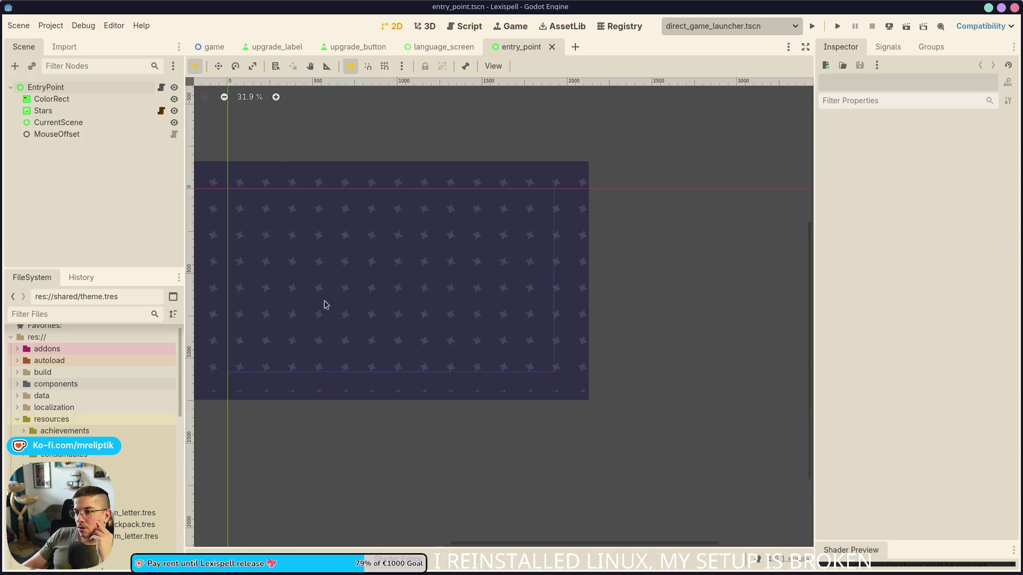
scroll(438, 296, "up", 2)
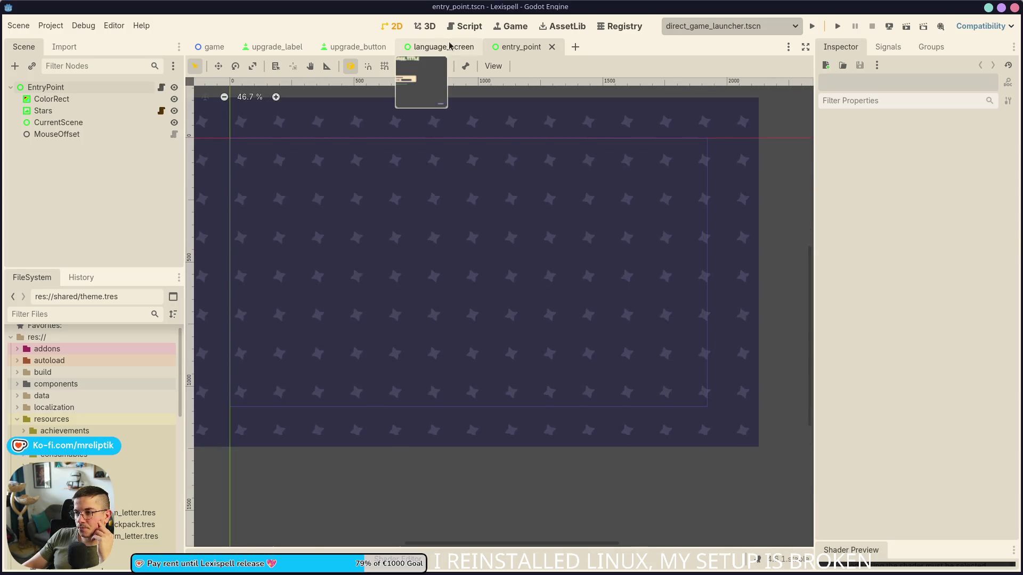
left_click(450, 47)
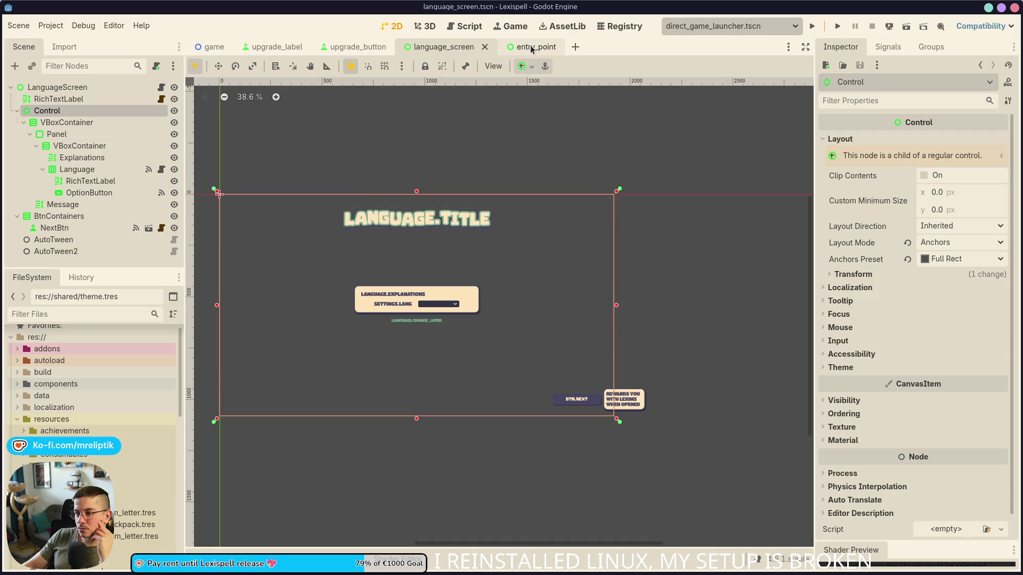
scroll(420, 291, "up", 6)
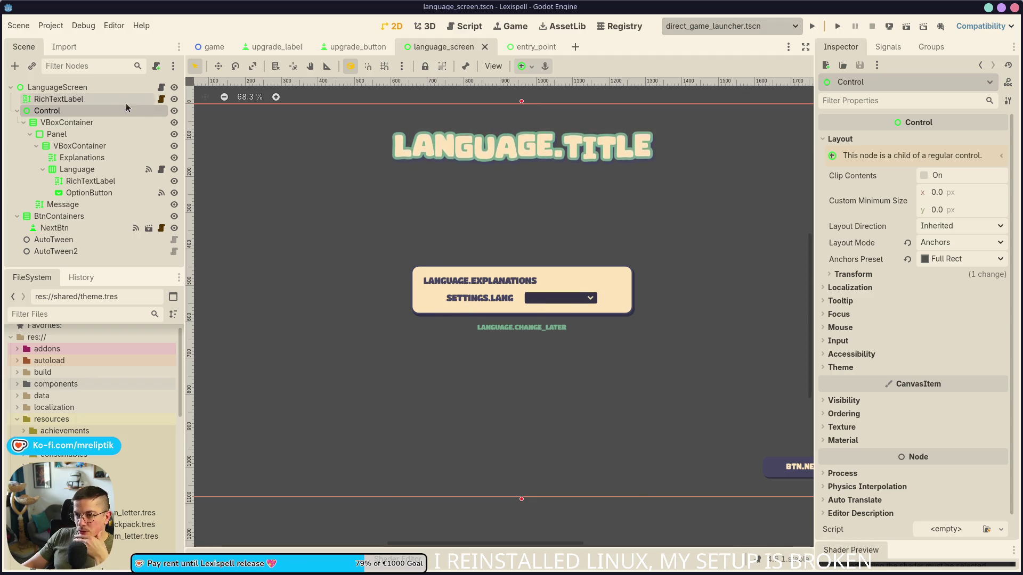
left_click(161, 86)
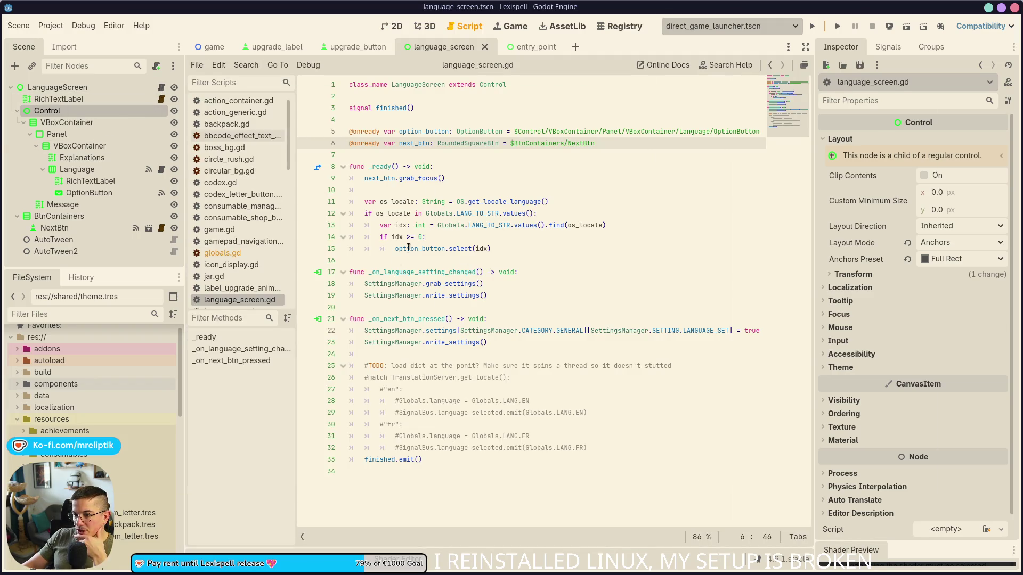
Review lines 15 and 9 of language_screen.gd and highlight every os_locale use.
left_click(503, 245)
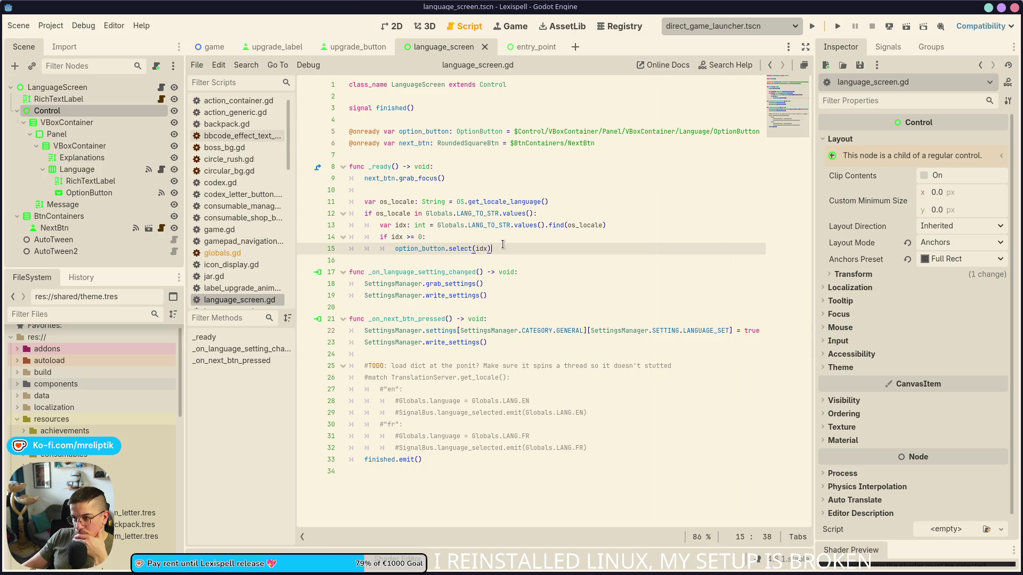
left_click(495, 182)
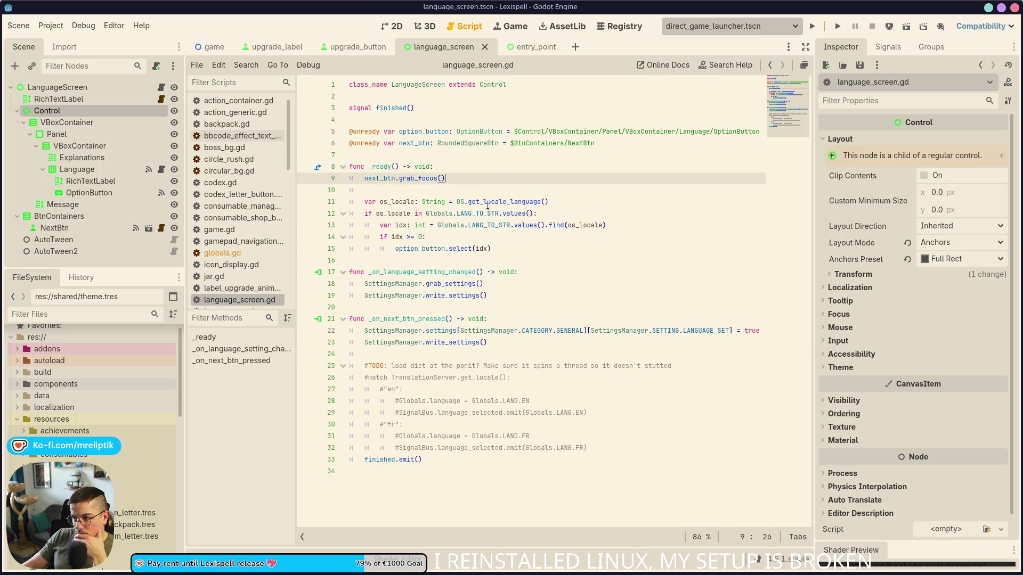
double_click(401, 202)
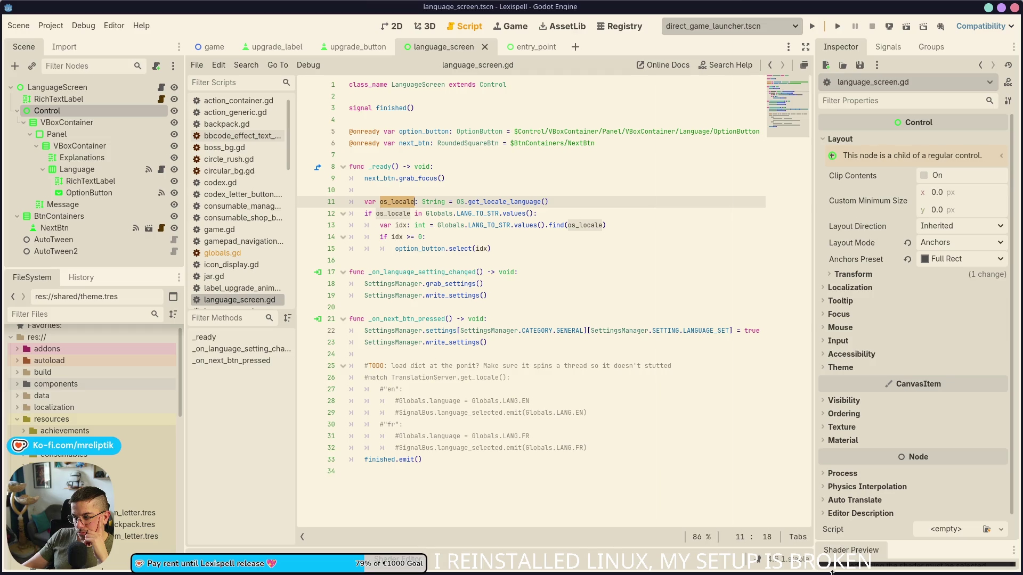
Launch System Settings from the KDE launcher by searching 'ssettings'.
mouse_move(274, 573)
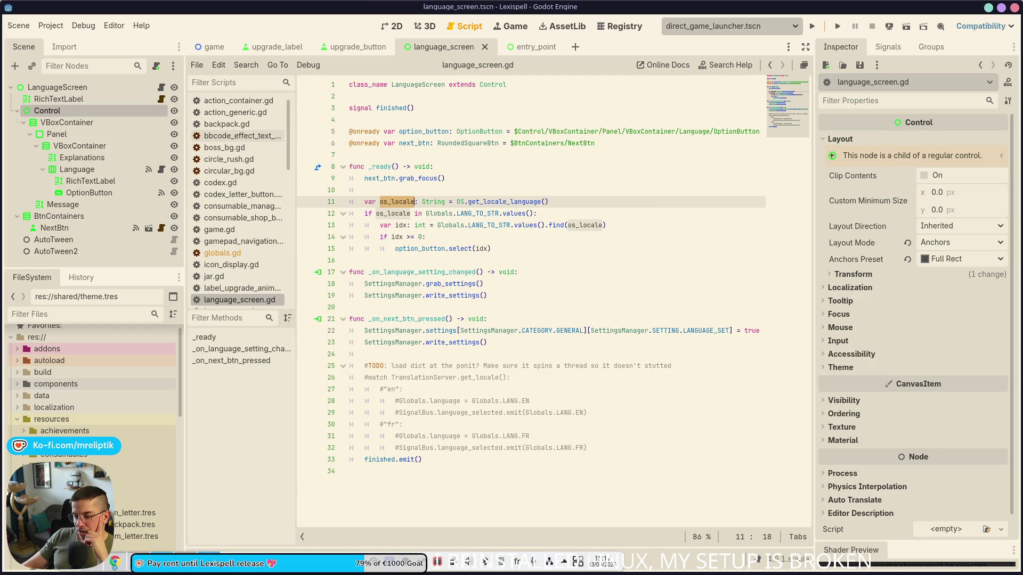
key("super")
type("ssettings")
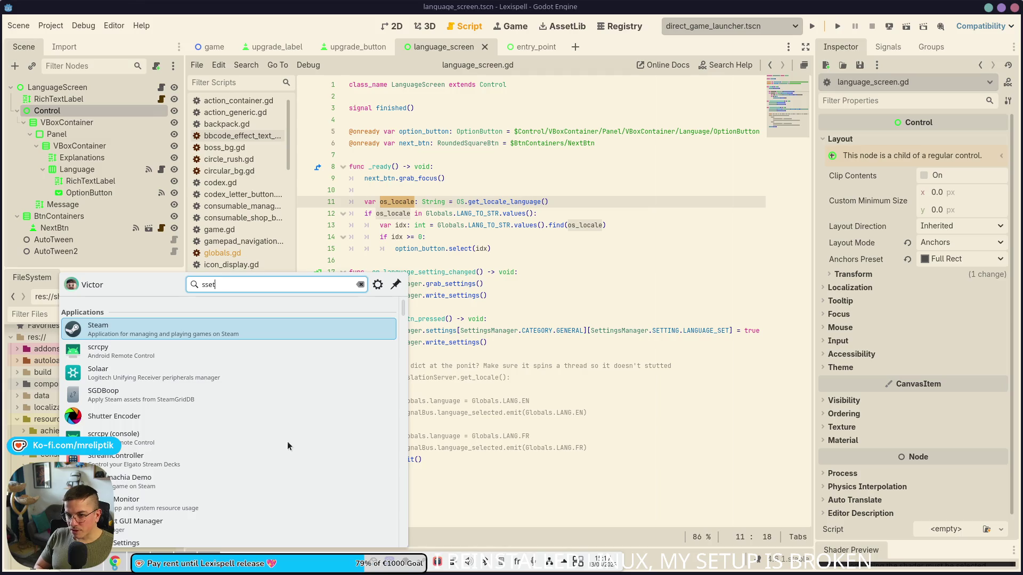
key("Return")
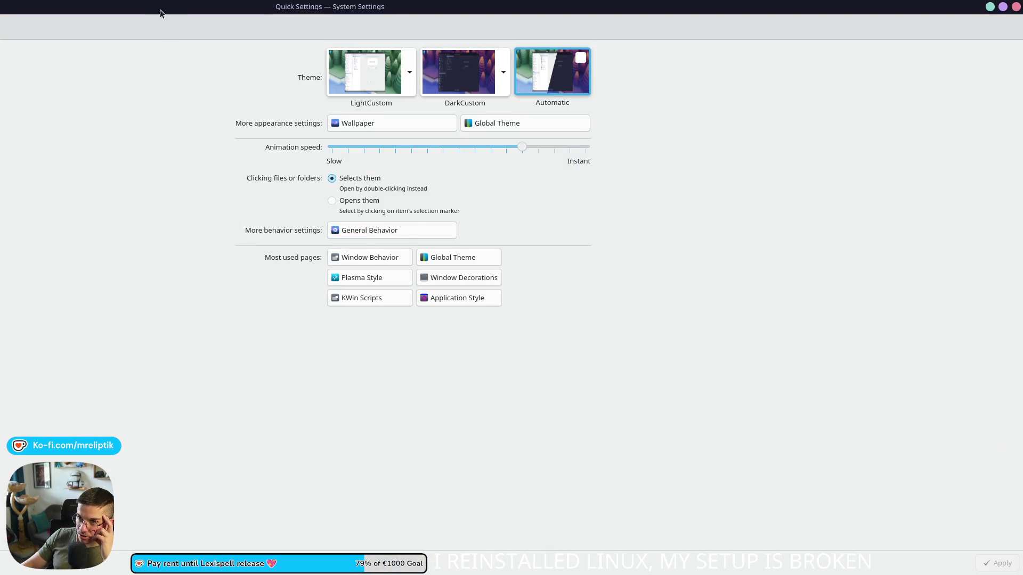
Maximize the System Settings window and open Region & Language by searching 'lan'.
double_click(159, 10)
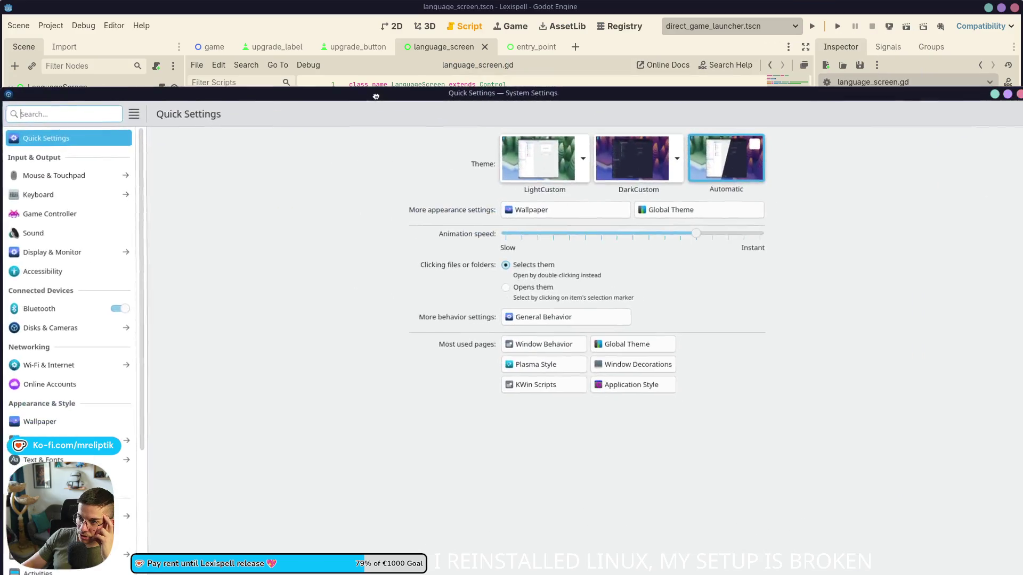
key("super")
key("super+Page_Up")
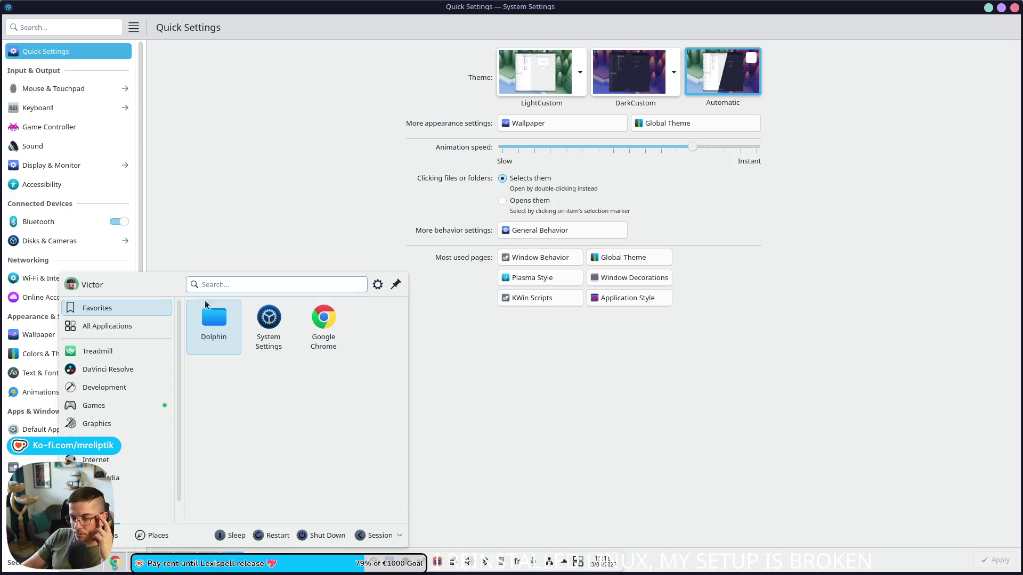
key("Escape")
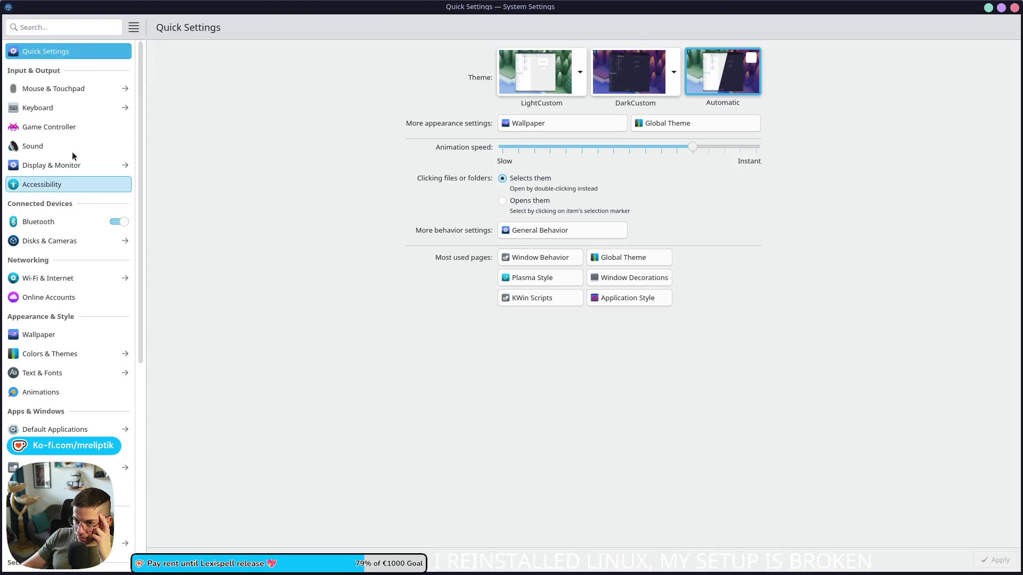
left_click(57, 29)
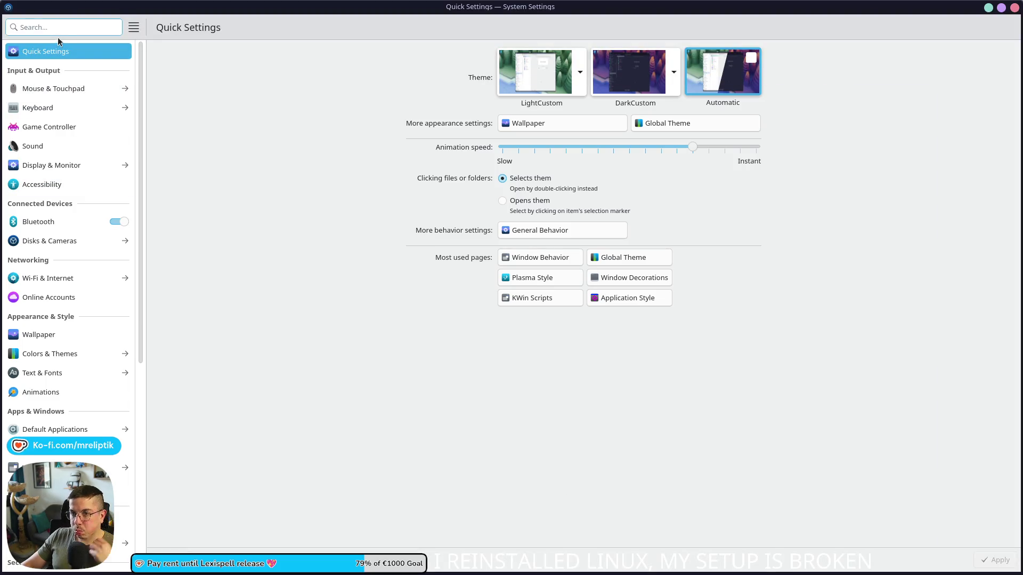
type("lan")
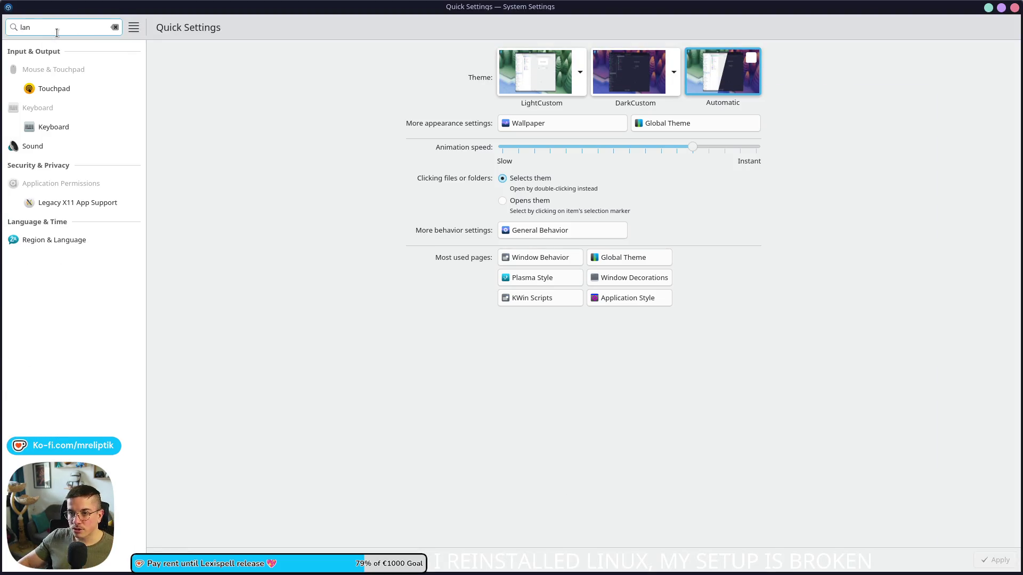
left_click(95, 238)
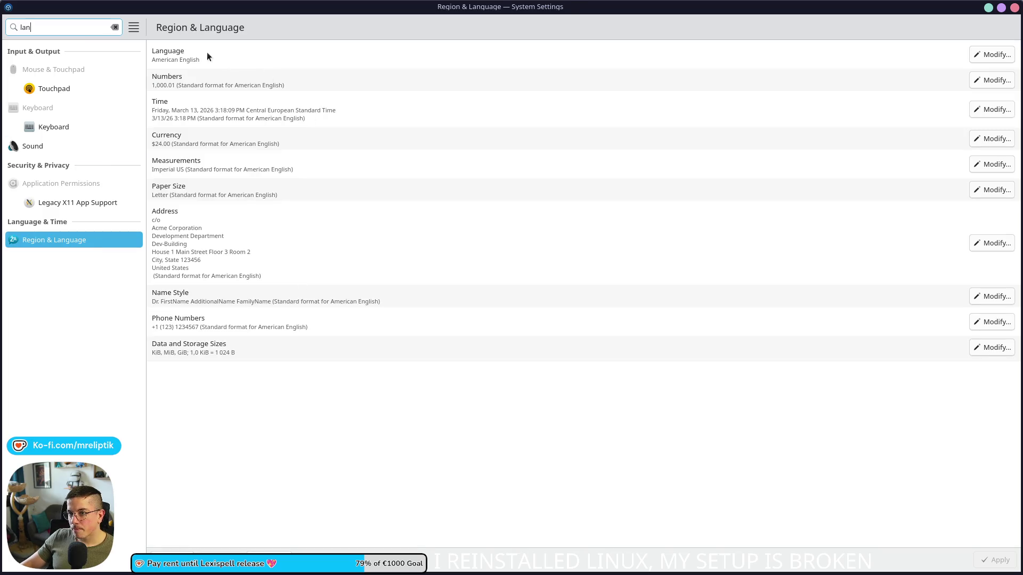
Add Français as a system language above American English and apply it.
left_click(990, 54)
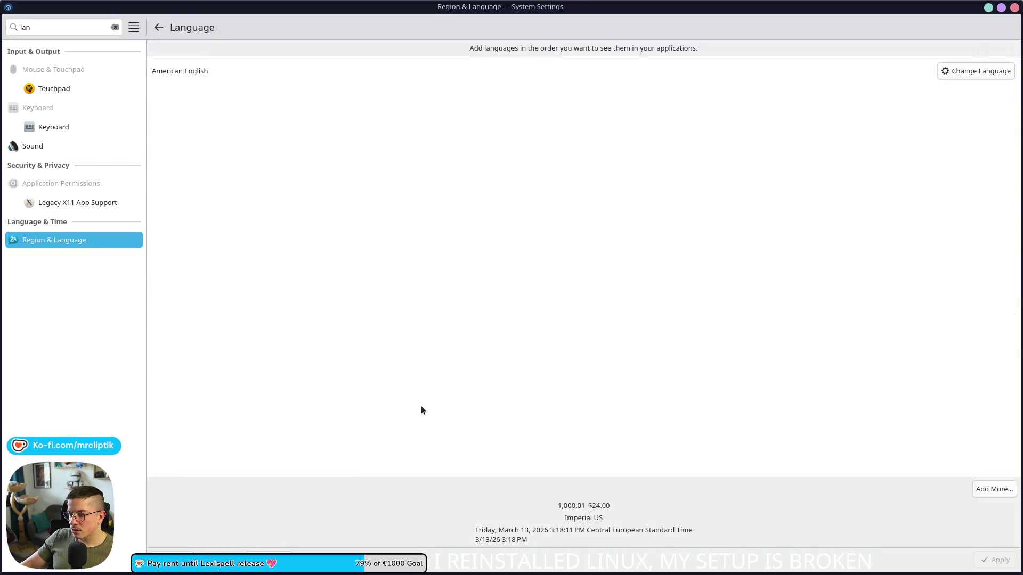
left_click(994, 489)
type("fre")
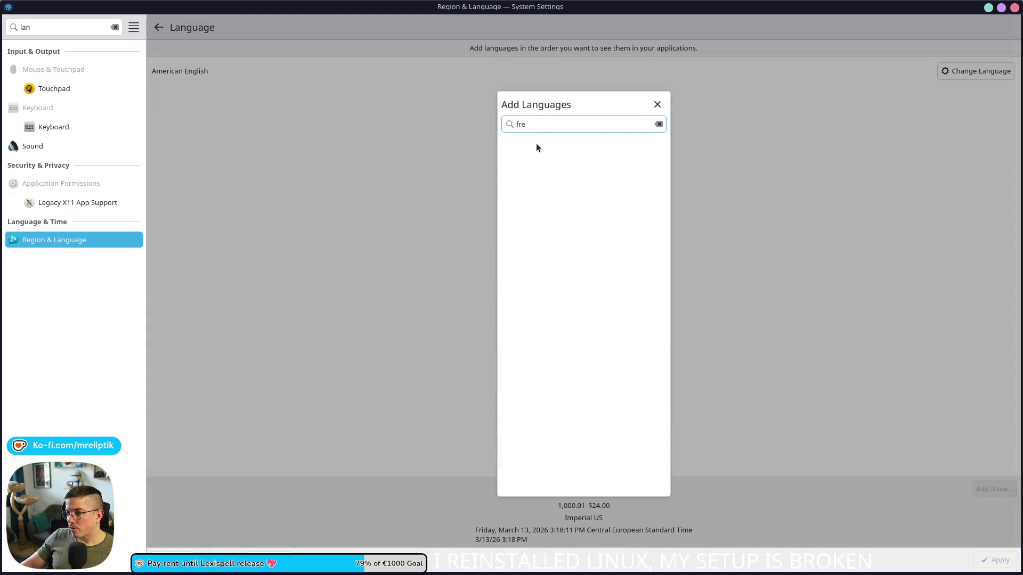
left_click(529, 143)
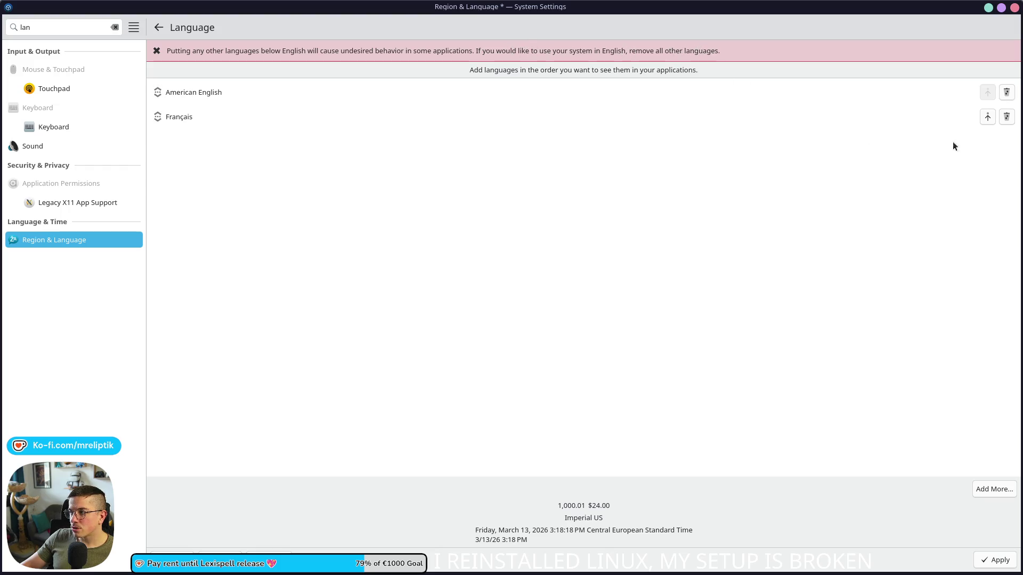
left_click(987, 117)
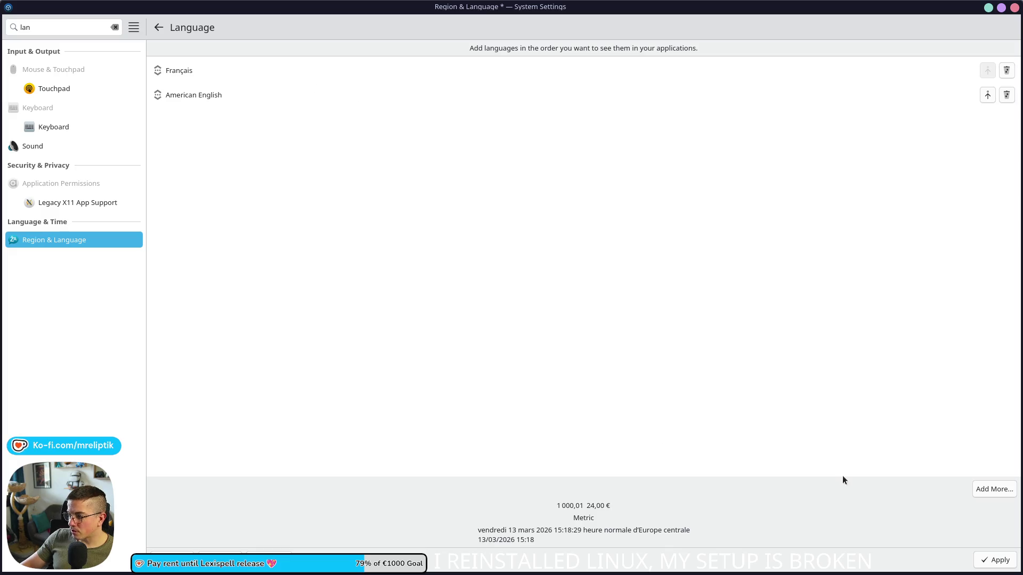
left_click(995, 559)
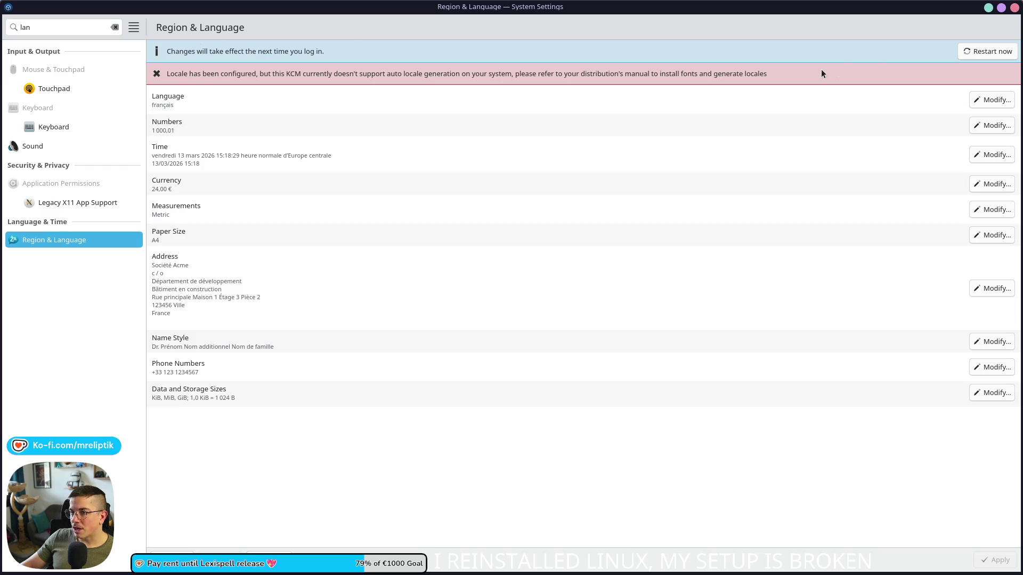
Remove Français so American English is the only language, apply, and close System Settings.
left_click(977, 102)
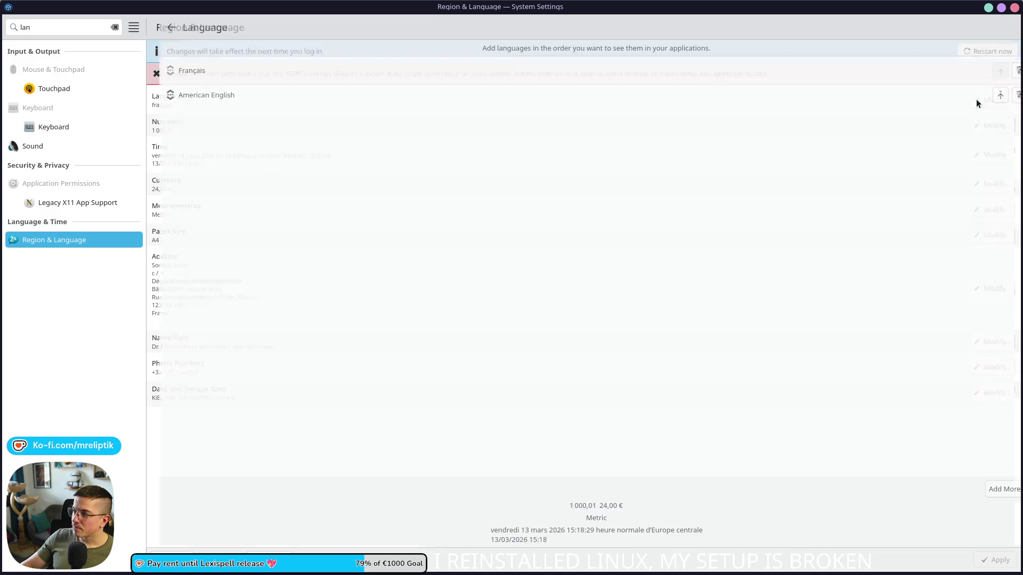
left_click(1006, 71)
left_click(995, 560)
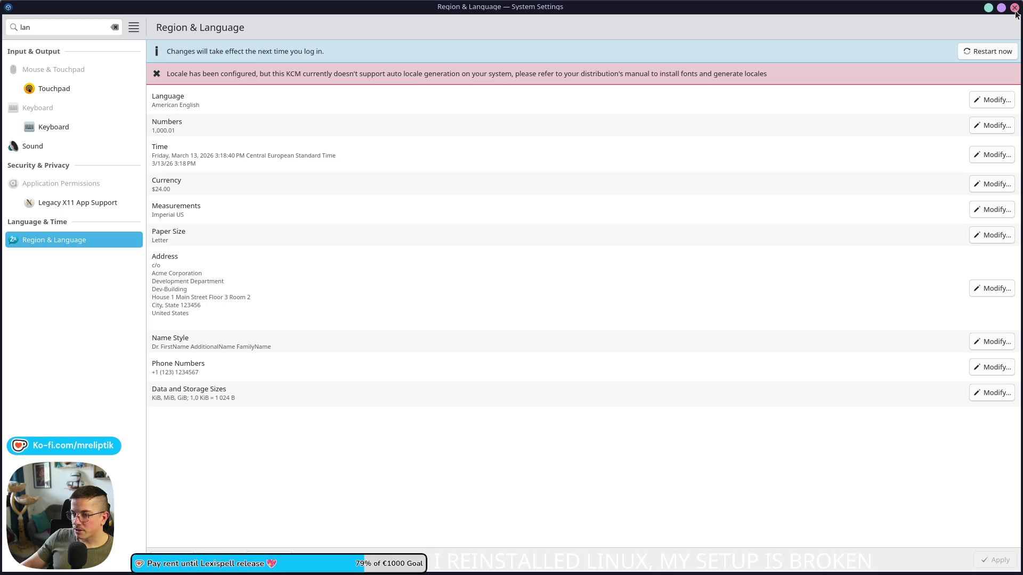
left_click(1014, 8)
left_click(477, 234)
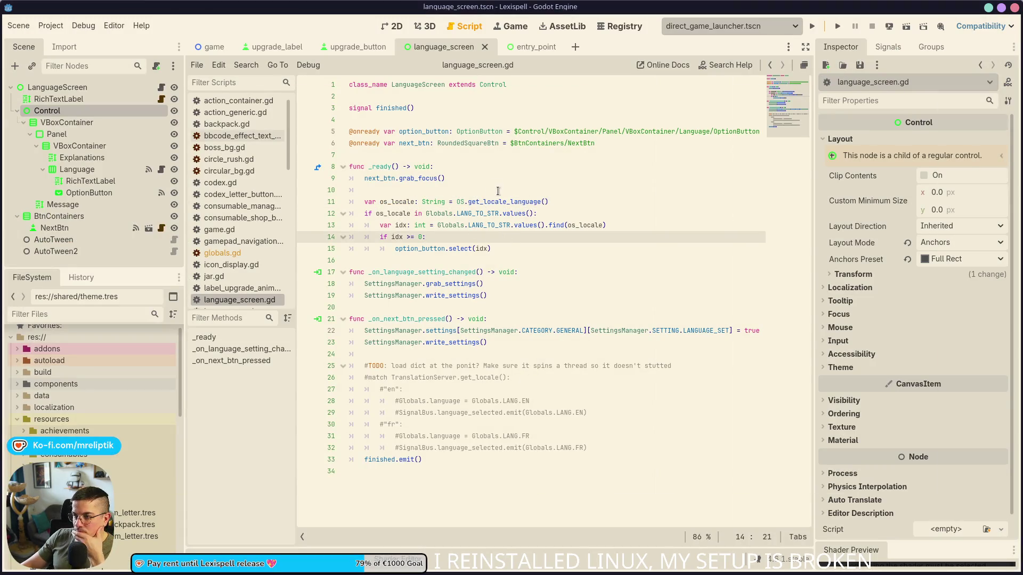
Open the OS class reference entry for get_locale_language from line 11 of the language screen script.
double_click(485, 203)
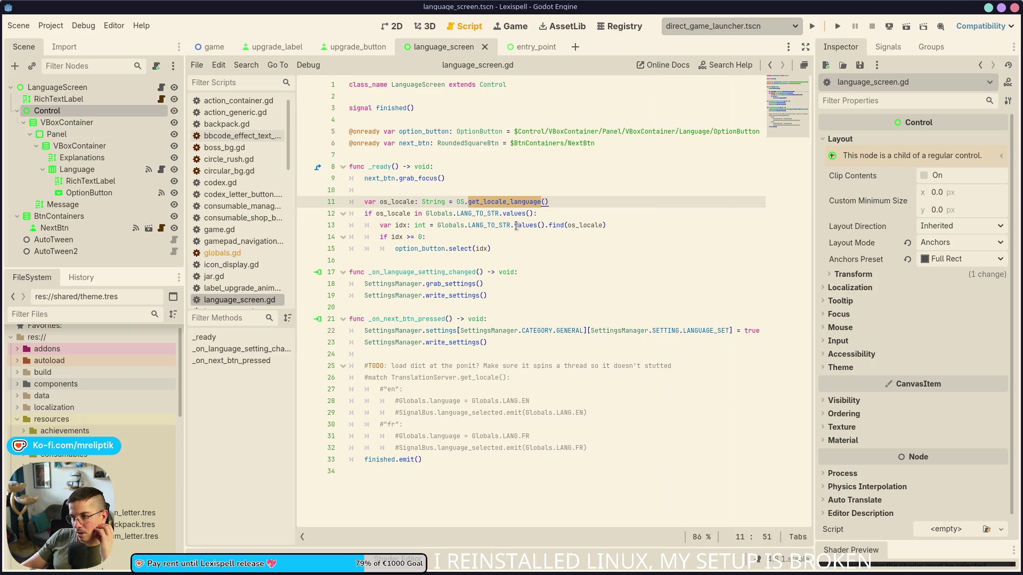
mouse_move(516, 225)
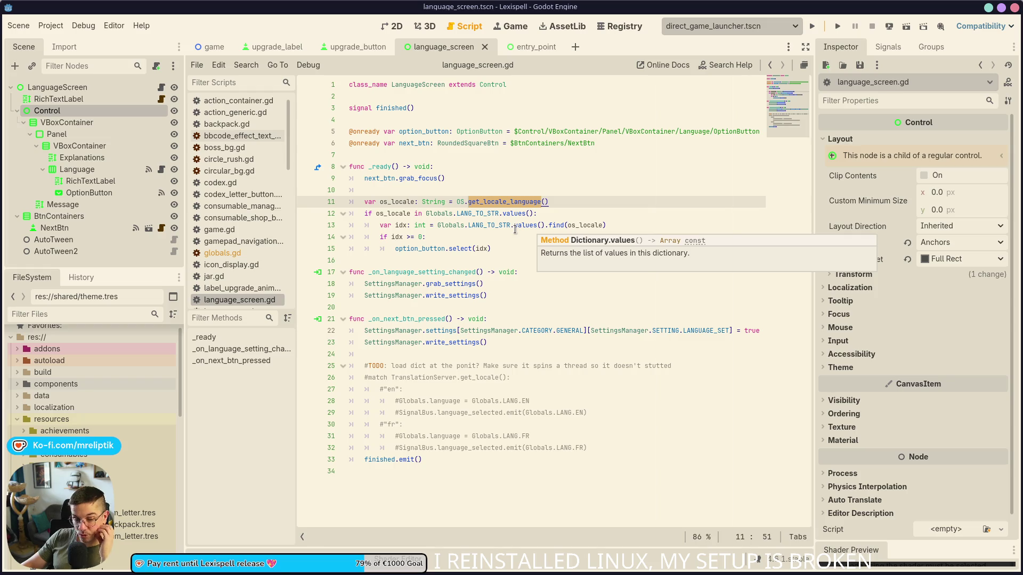
double_click(393, 201)
double_click(476, 197)
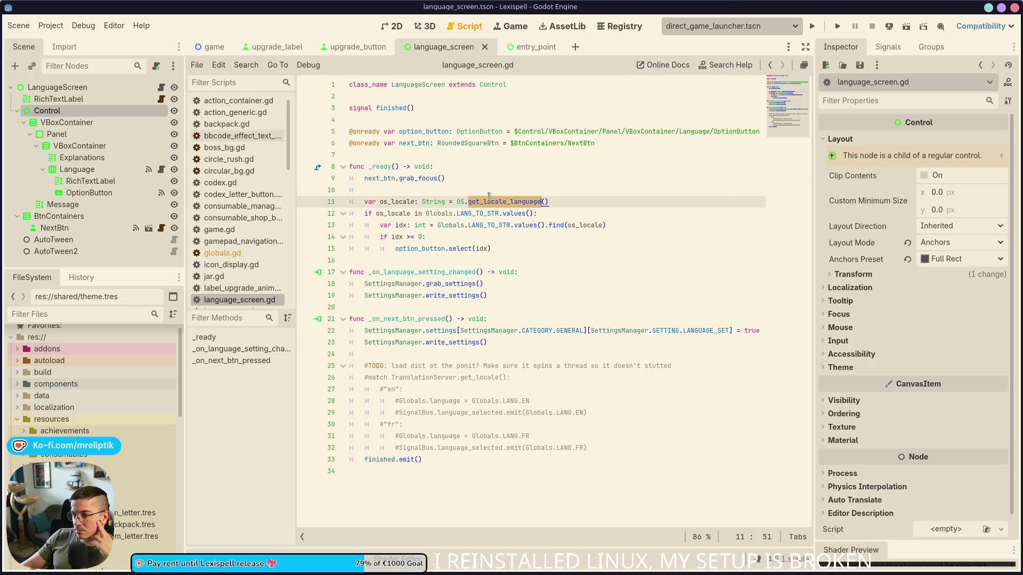
left_click(484, 202, "ctrl")
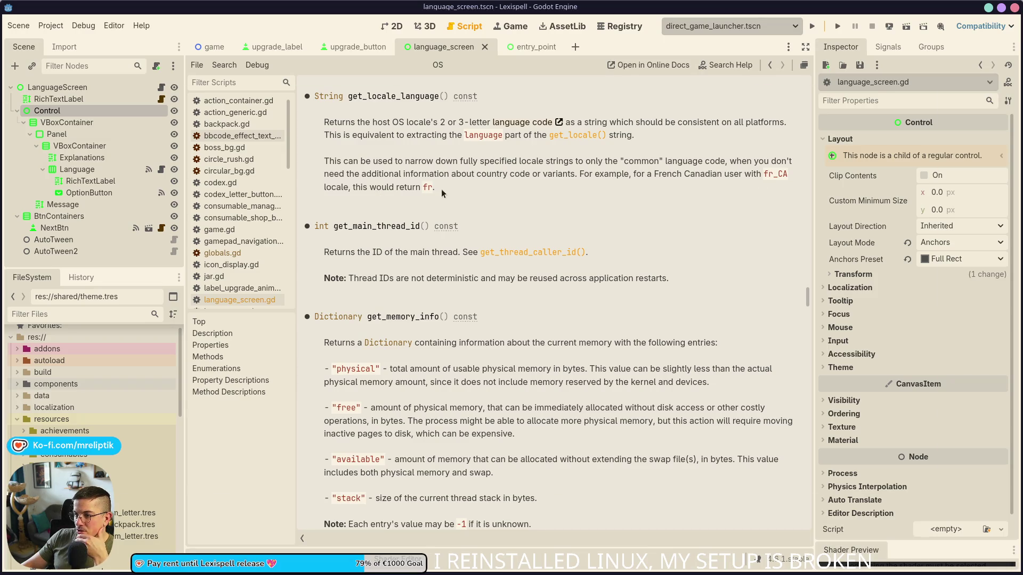
Look up the LANG_TO_STR language codes, such as fr, in globals.gd.
left_click(161, 88)
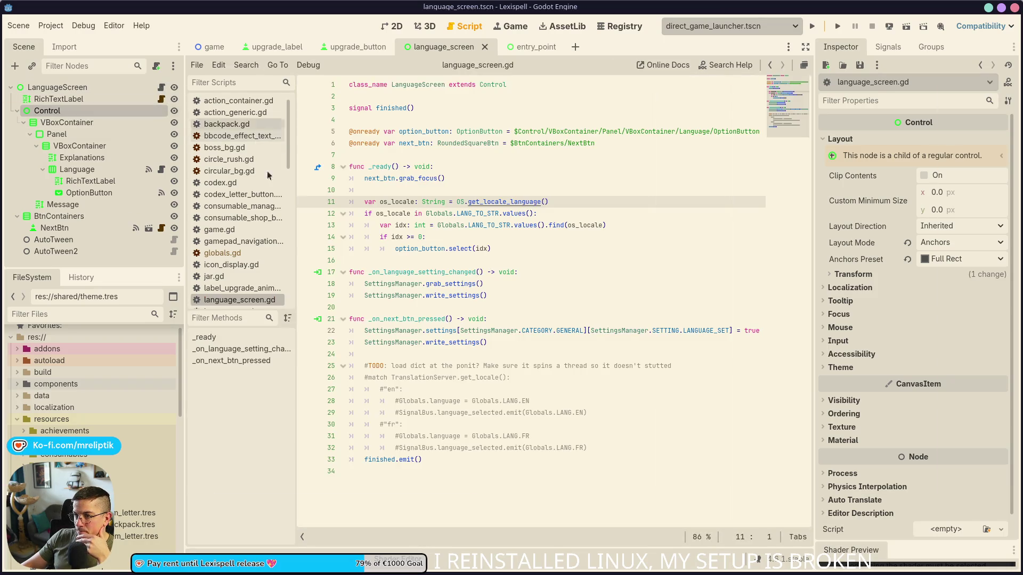
left_click(477, 214, "ctrl")
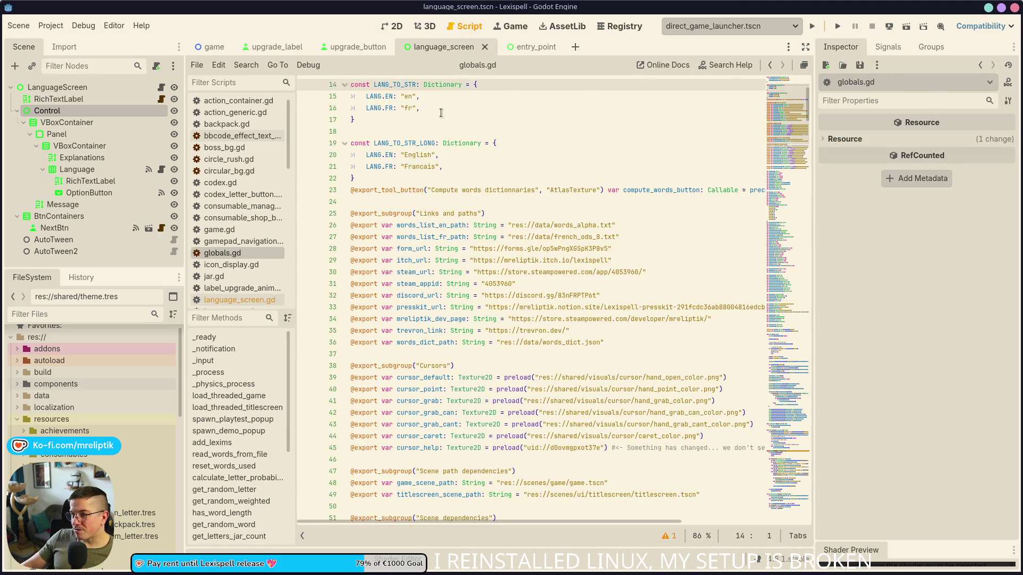
left_click(406, 98)
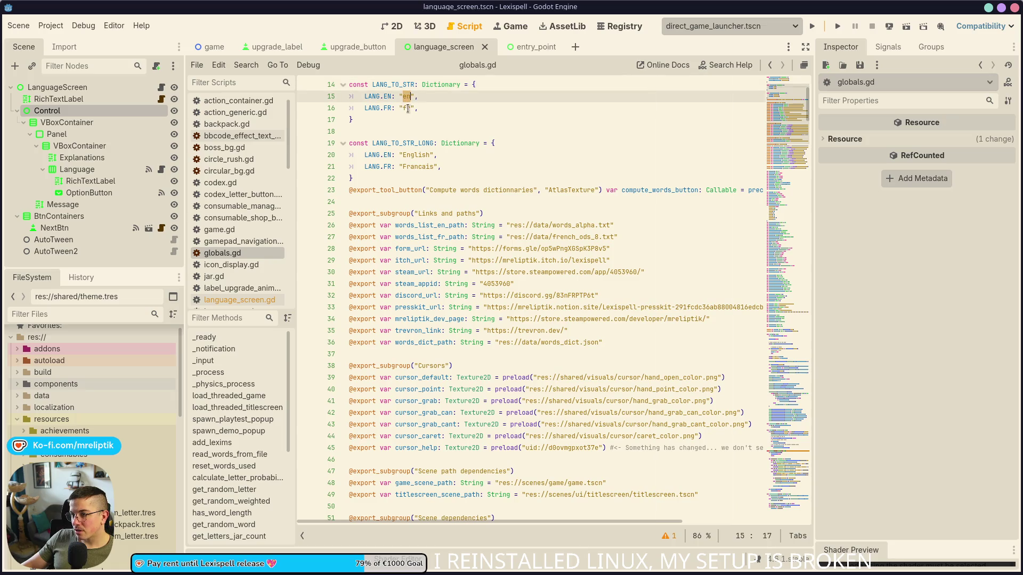
double_click(407, 108)
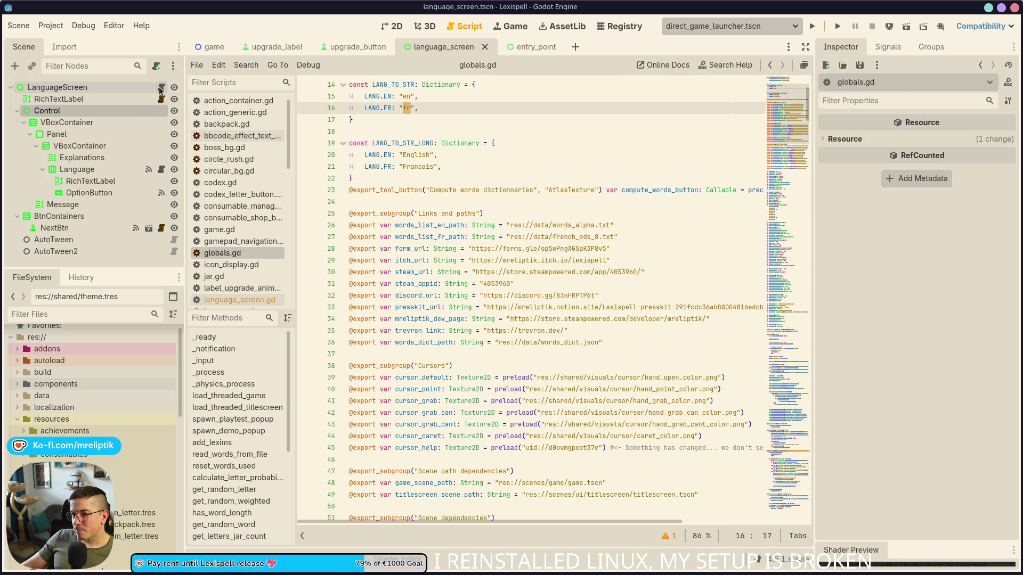
Back in language_screen.gd, trace os_locale, idx and option_button through lines 12–15.
left_click(160, 87)
double_click(397, 211)
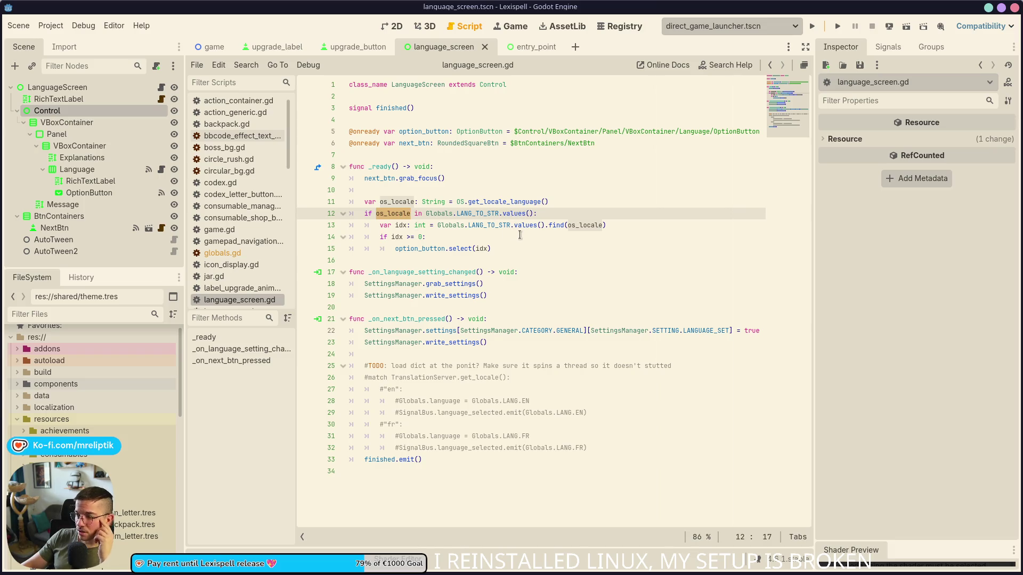
left_click(549, 225)
double_click(584, 225)
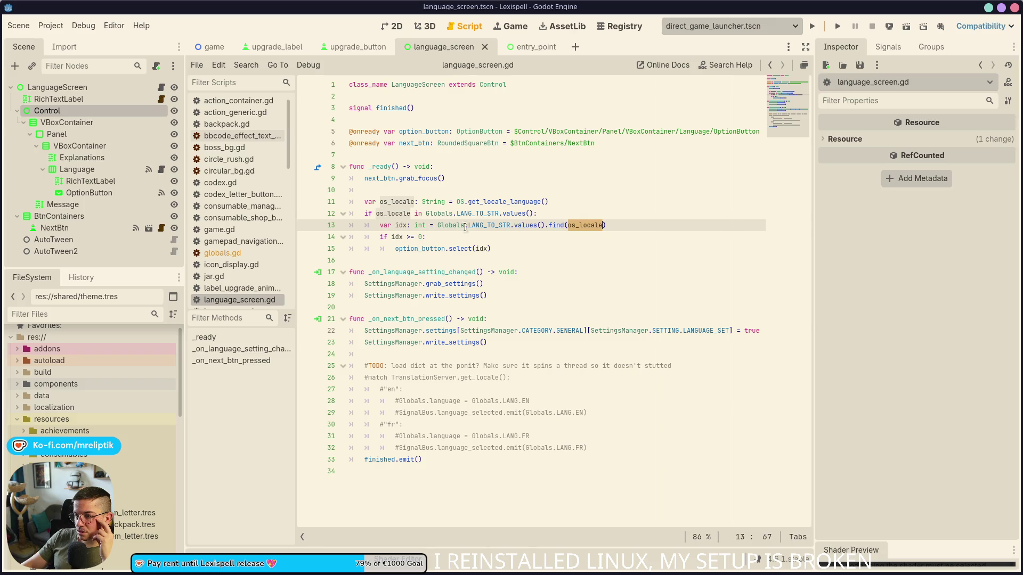
double_click(401, 224)
double_click(419, 248)
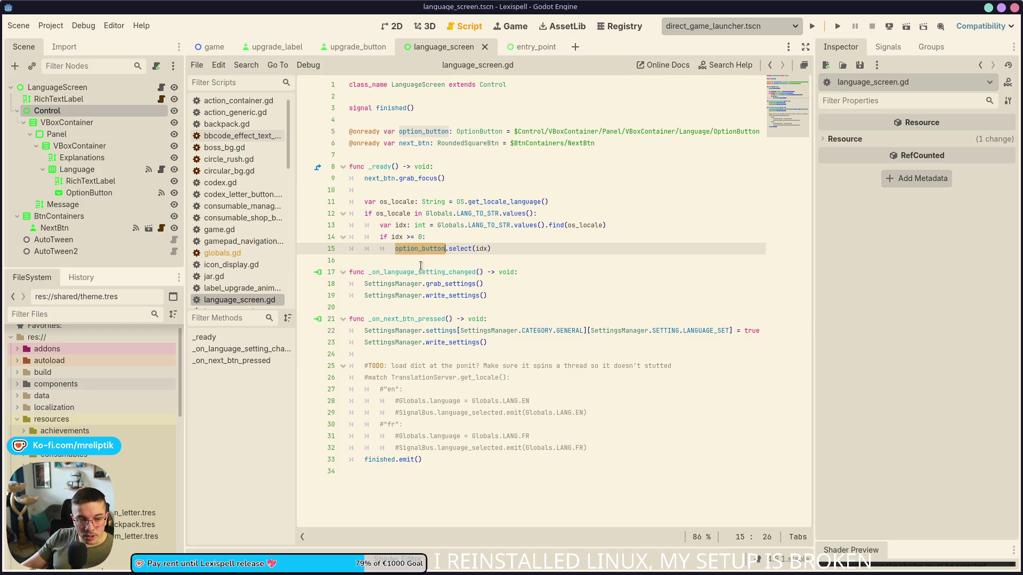
left_click(529, 251)
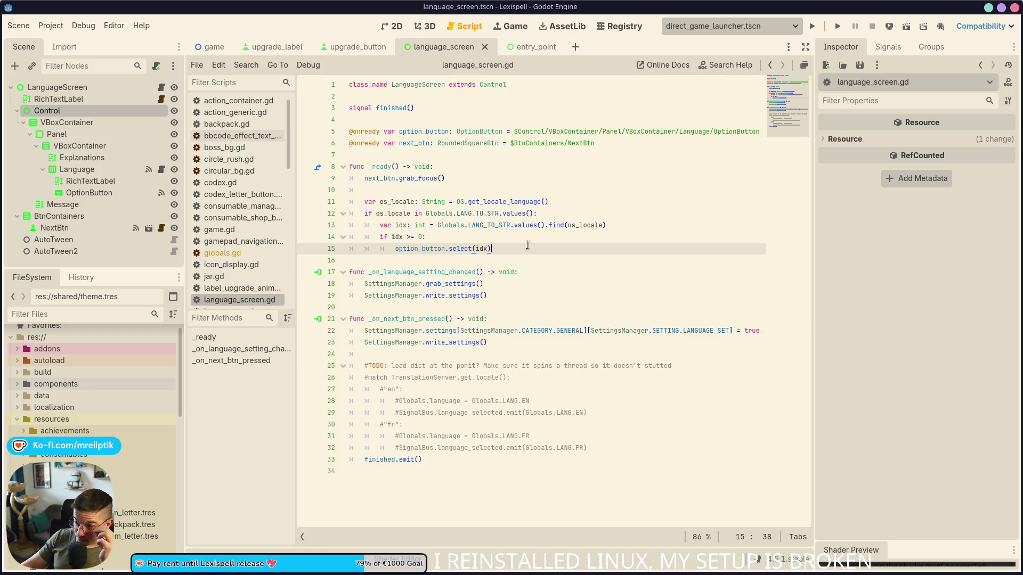
double_click(420, 249)
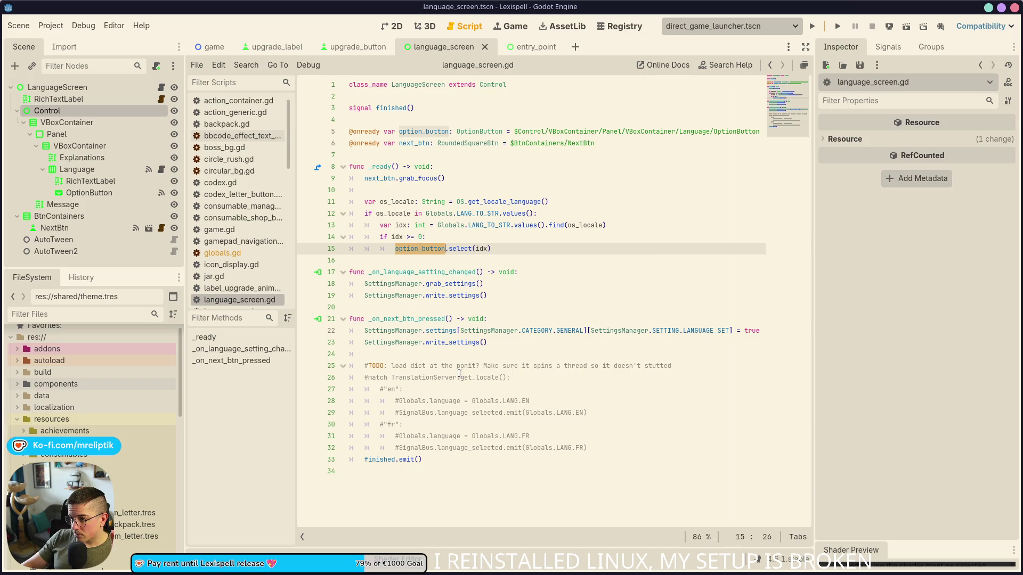
left_click(85, 169)
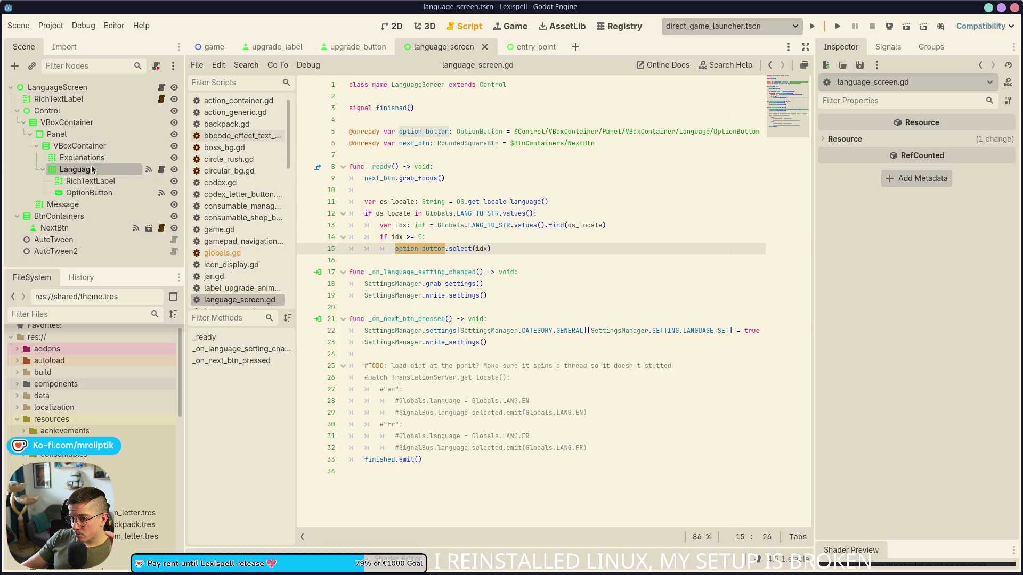
Read the OptionButton select documentation, then open language_setting.gd at the set_locale call on line 14.
left_click(162, 169)
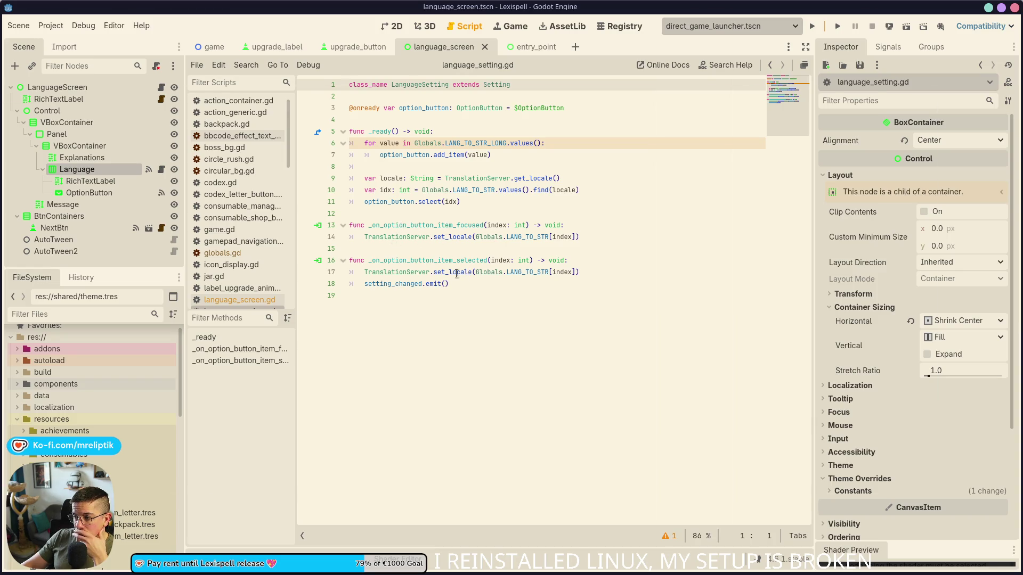
mouse_move(518, 273)
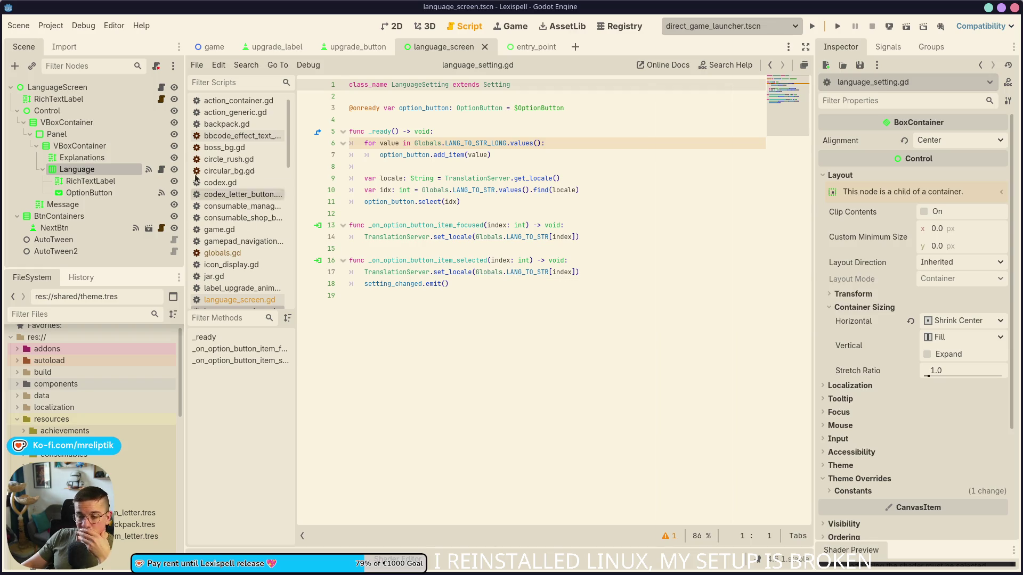
left_click(161, 85)
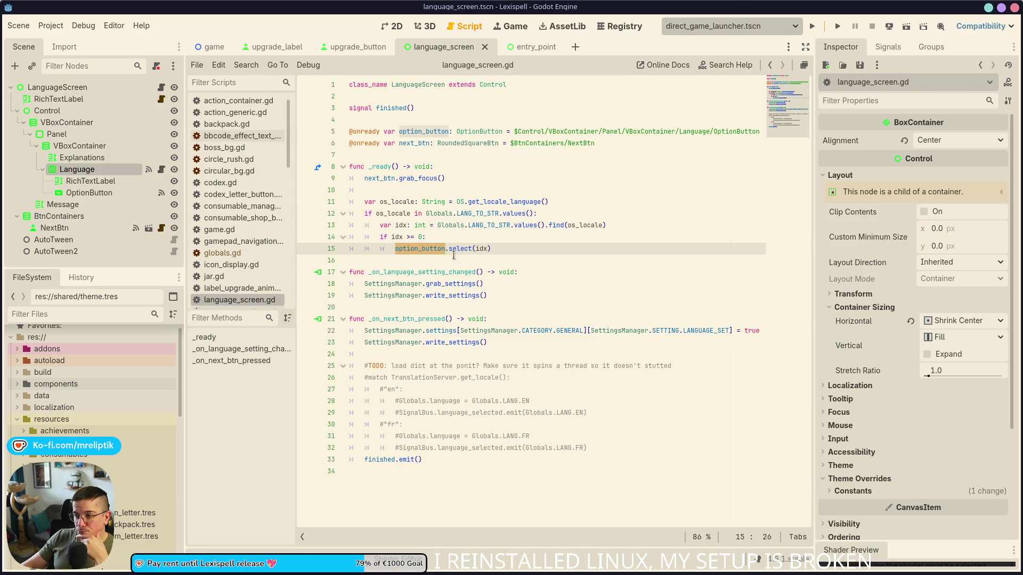
mouse_move(423, 249)
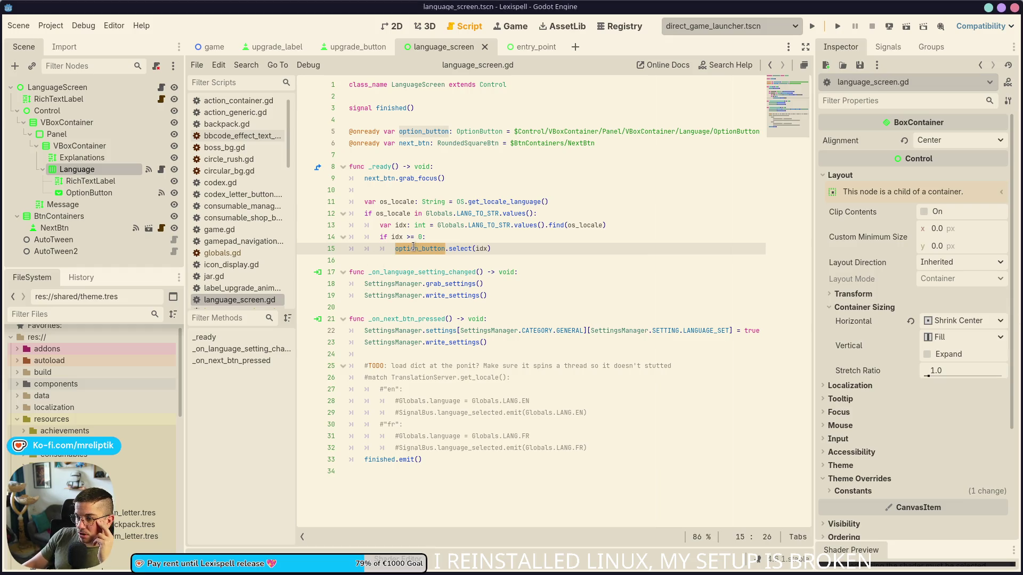
left_click(461, 249)
double_click(461, 249)
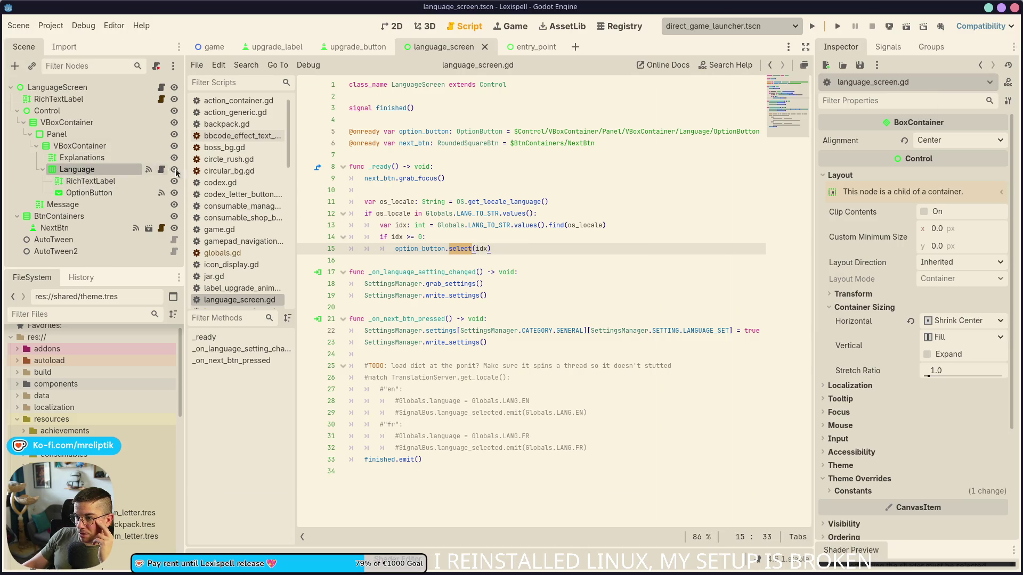
left_click(461, 249, "ctrl")
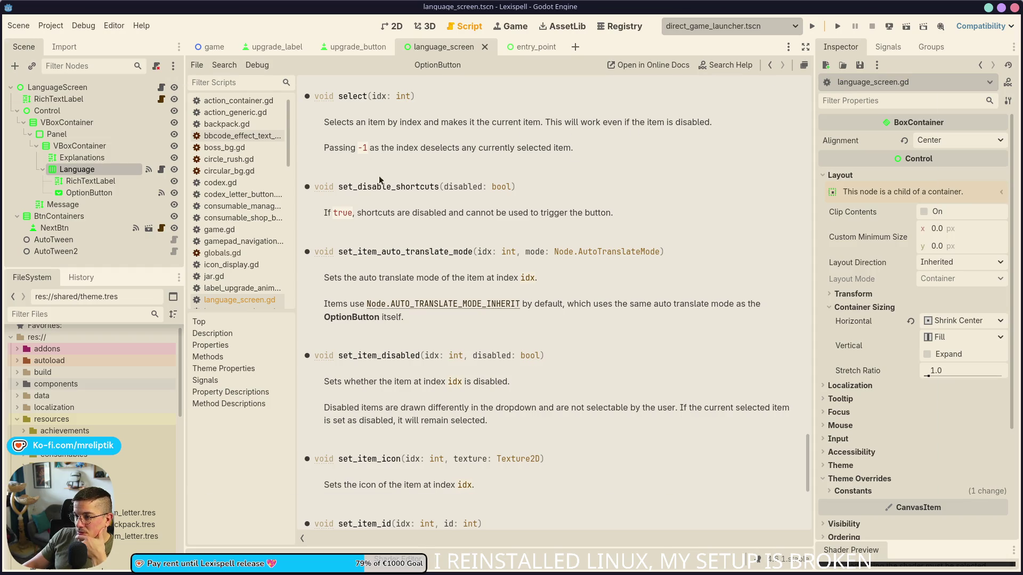
left_click(161, 169)
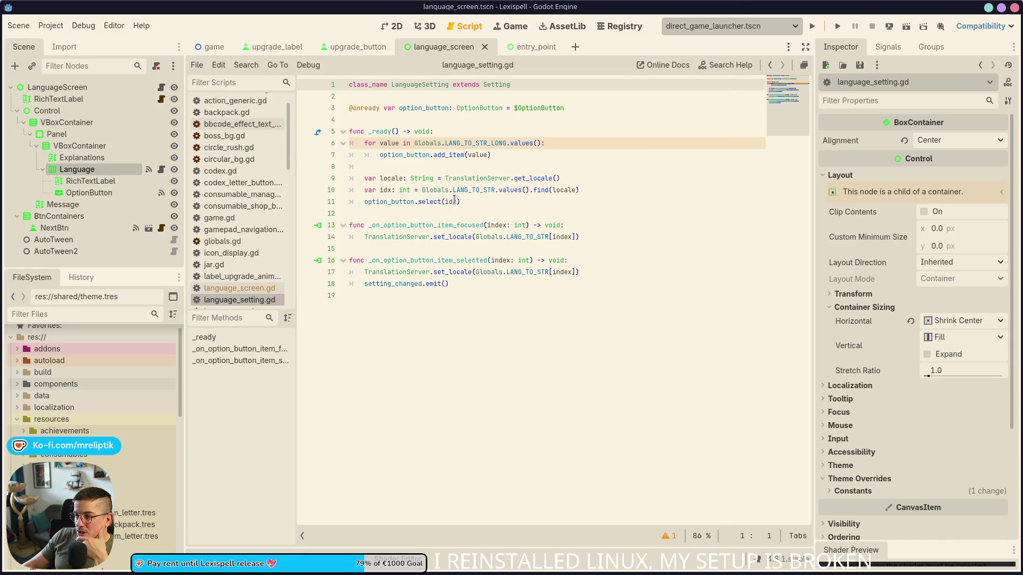
left_click(433, 237)
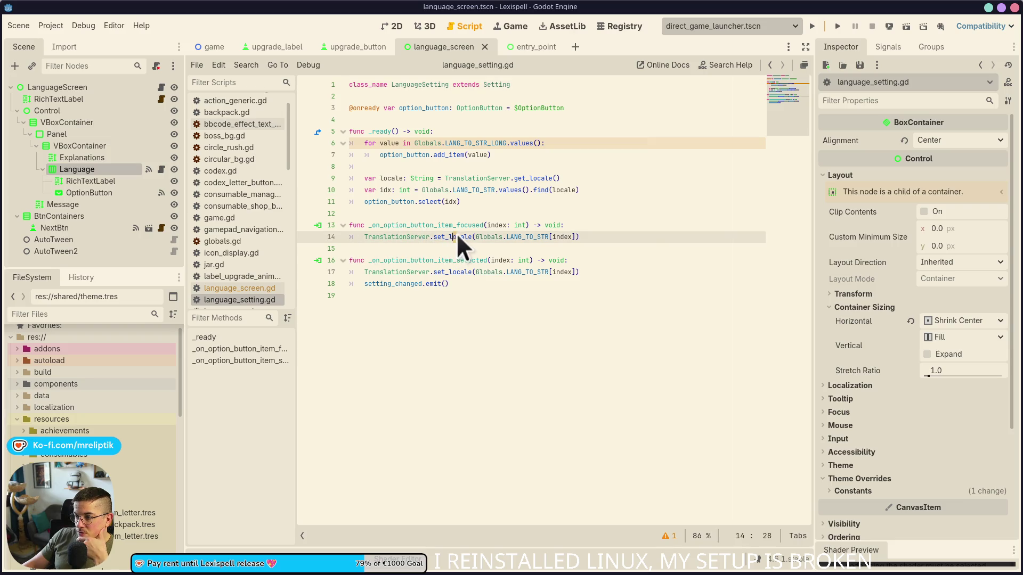
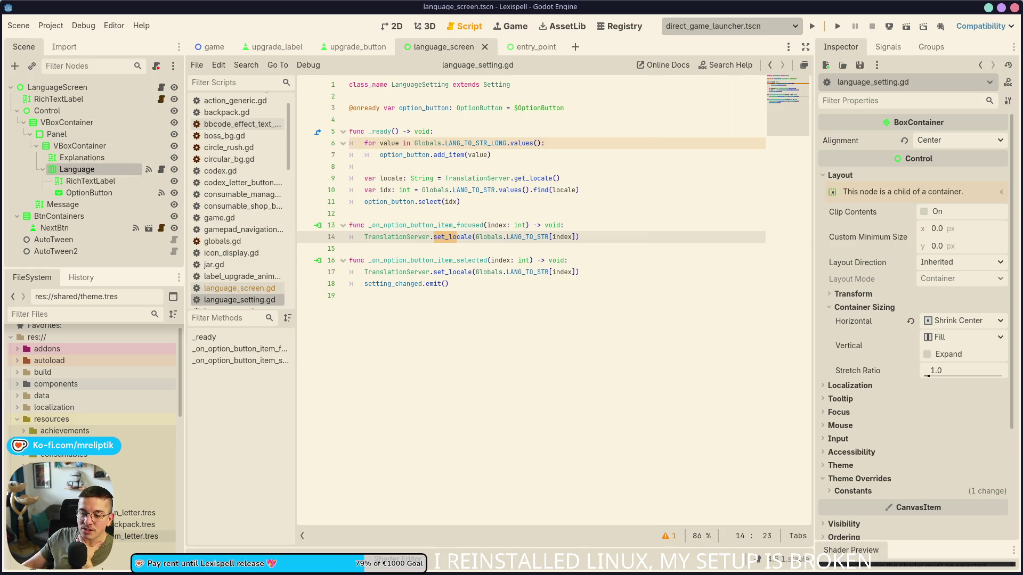
Check the calendar and application launcher, then return to the script.
mouse_move(591, 567)
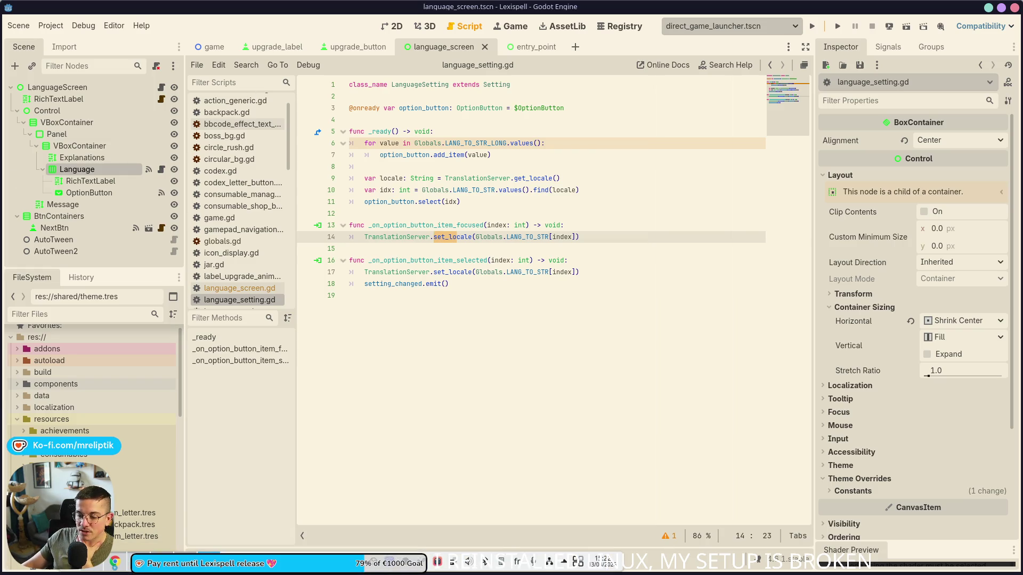
left_click(596, 565)
left_click(596, 565)
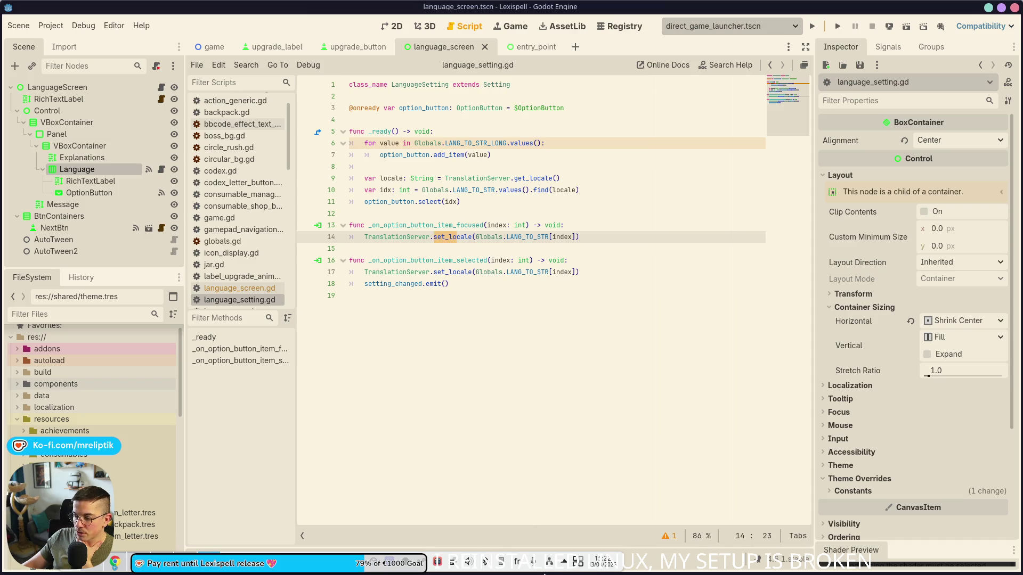
left_click(68, 570)
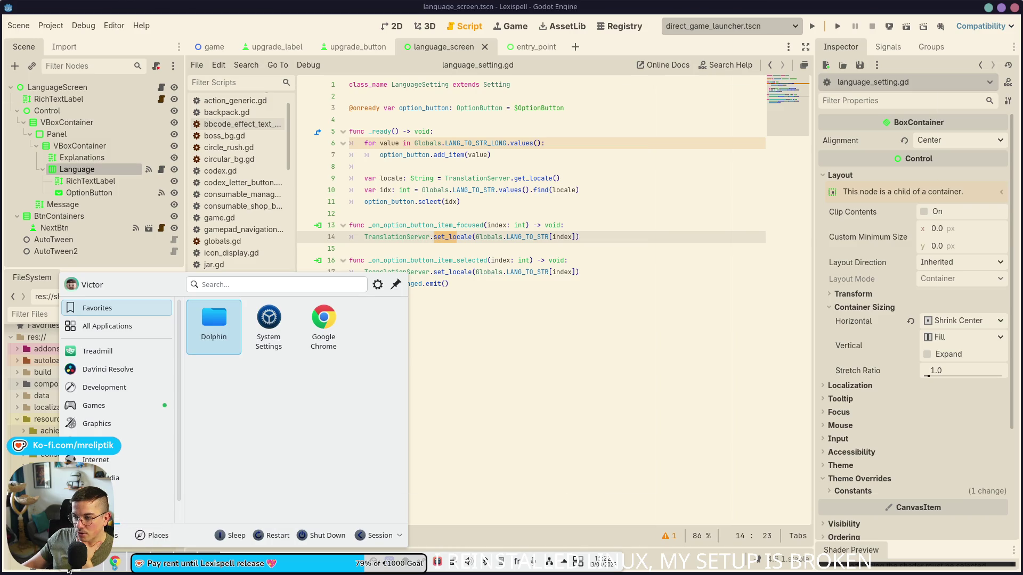
left_click(102, 568)
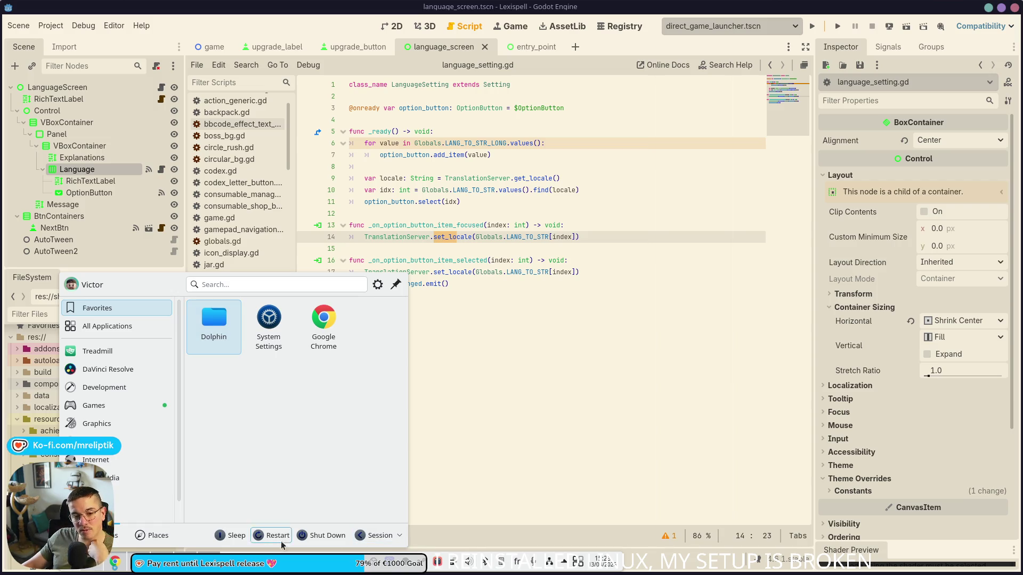
left_click(571, 401)
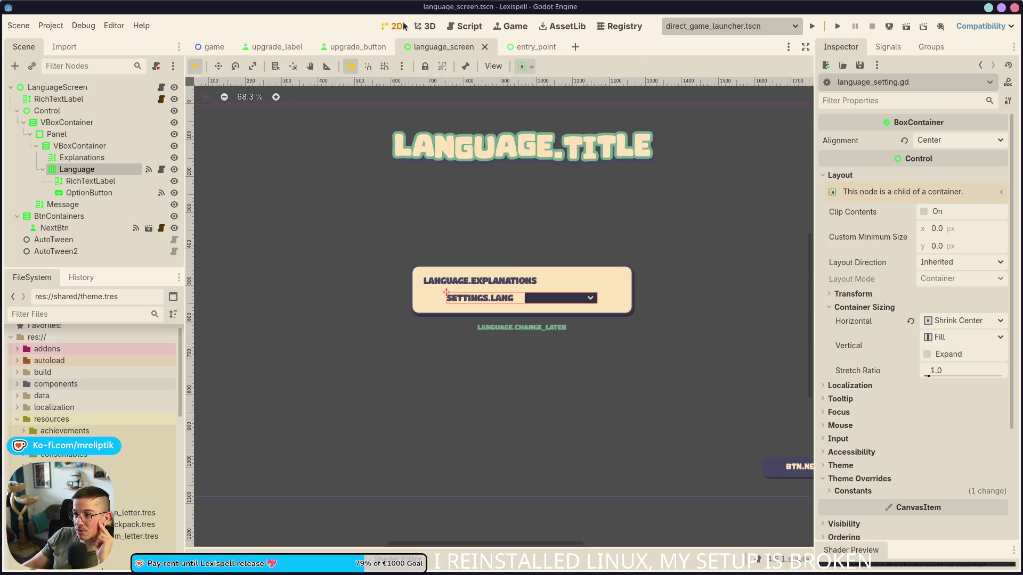
Show the language screen canvas in the 2D view, zoom around it, and select its Control node.
left_click(392, 26)
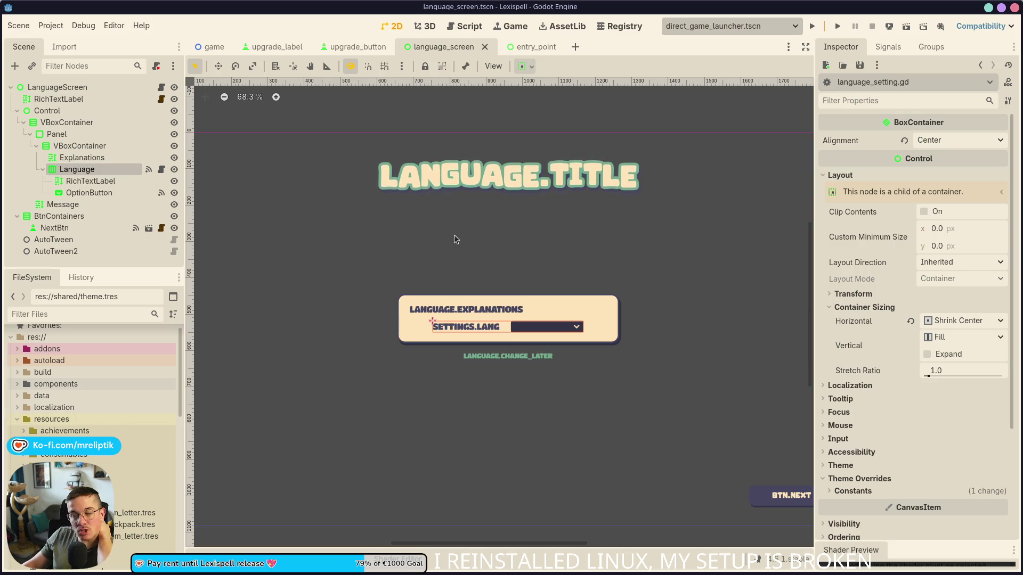
scroll(546, 338, "up", 5)
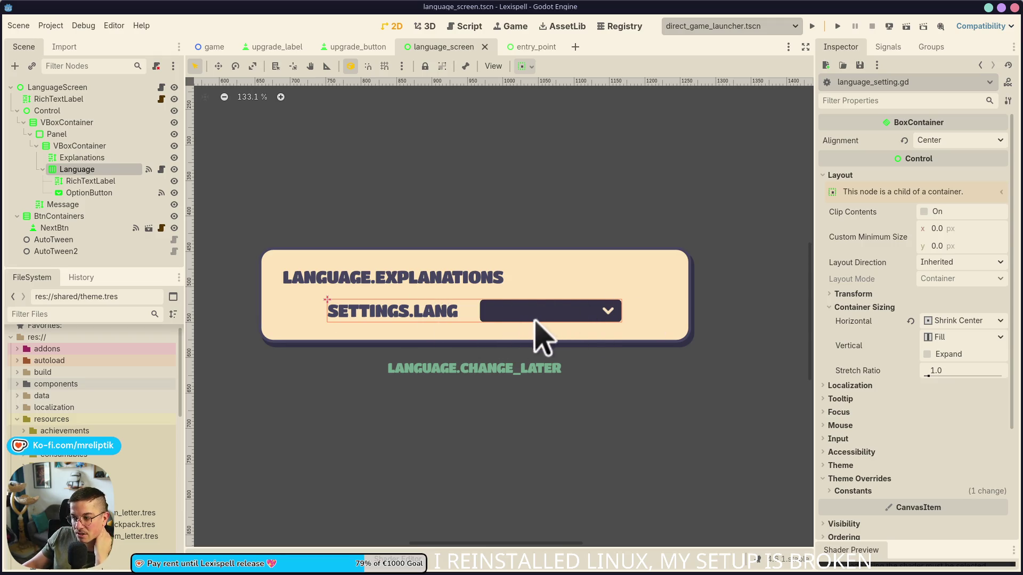
scroll(559, 312, "down", 6)
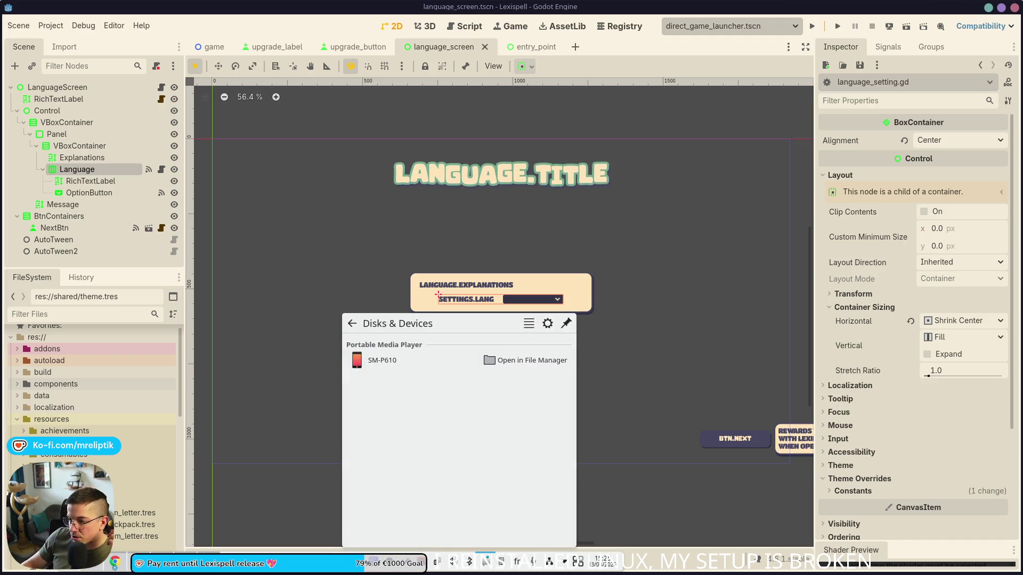
left_click(617, 368)
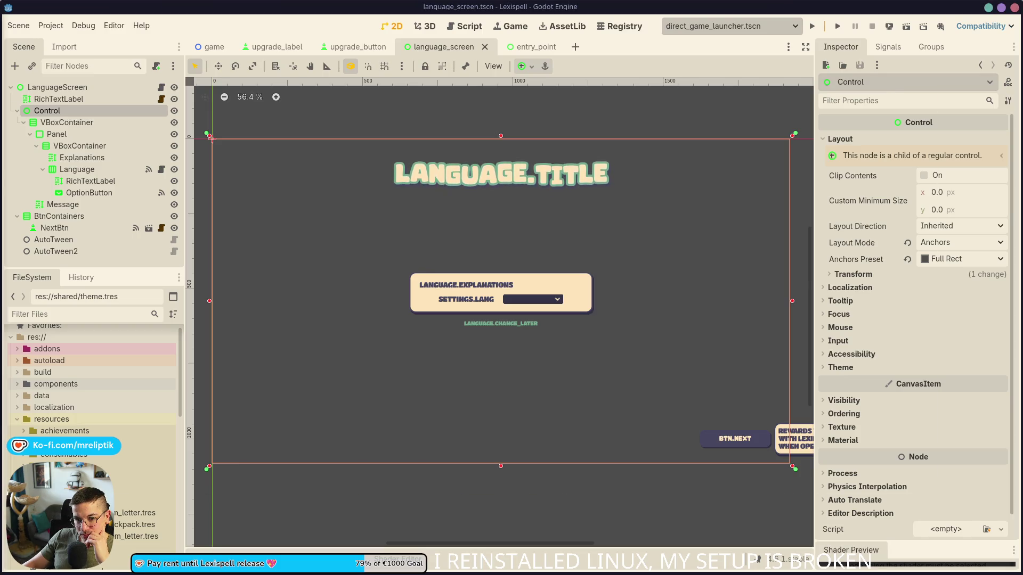
In language_screen.gd, add an 'OVERRIDE FOR TESTING' comment and os_locale = "fr" after line 11.
left_click(159, 91)
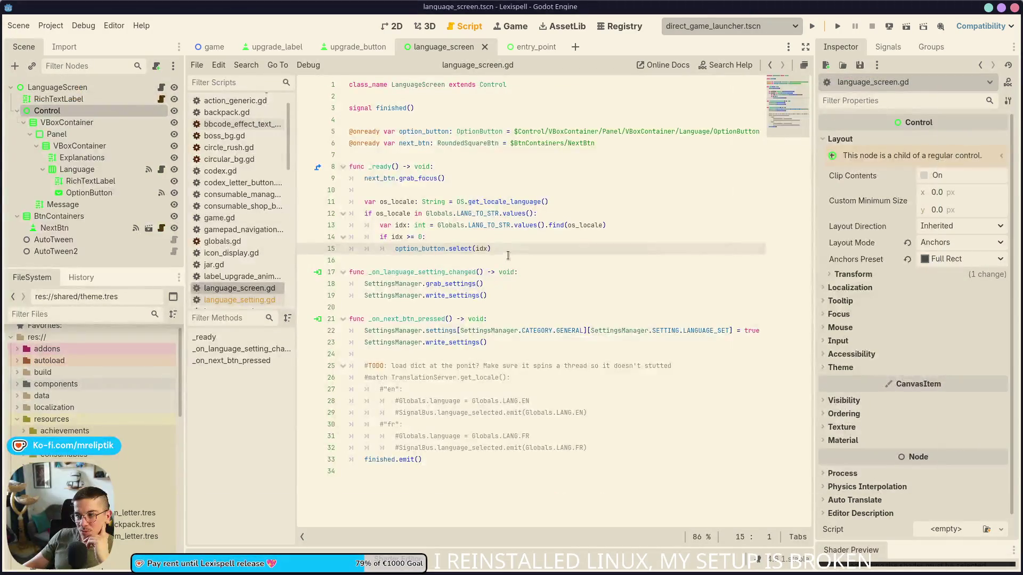
double_click(489, 197)
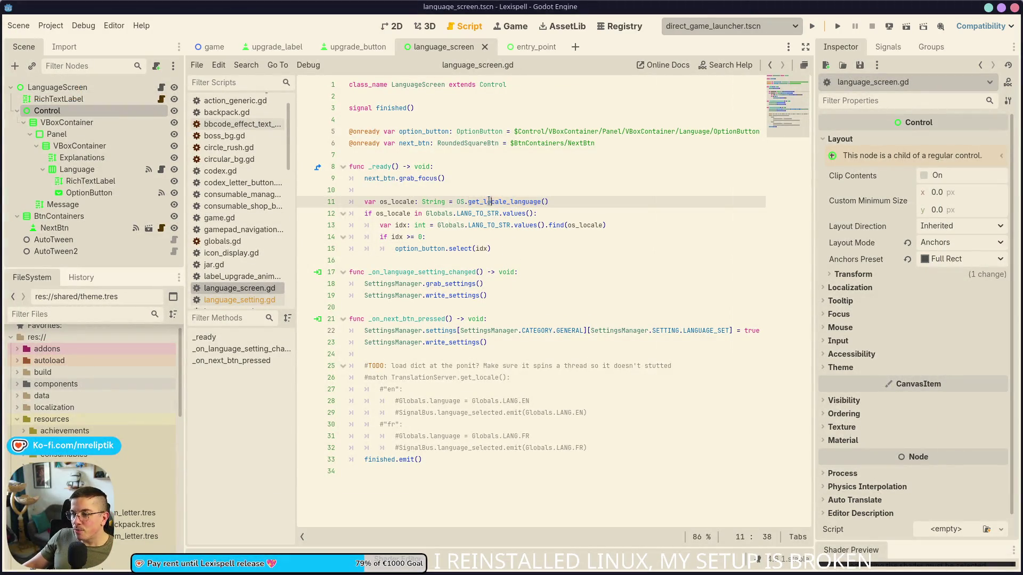
left_click(566, 202)
key("Return")
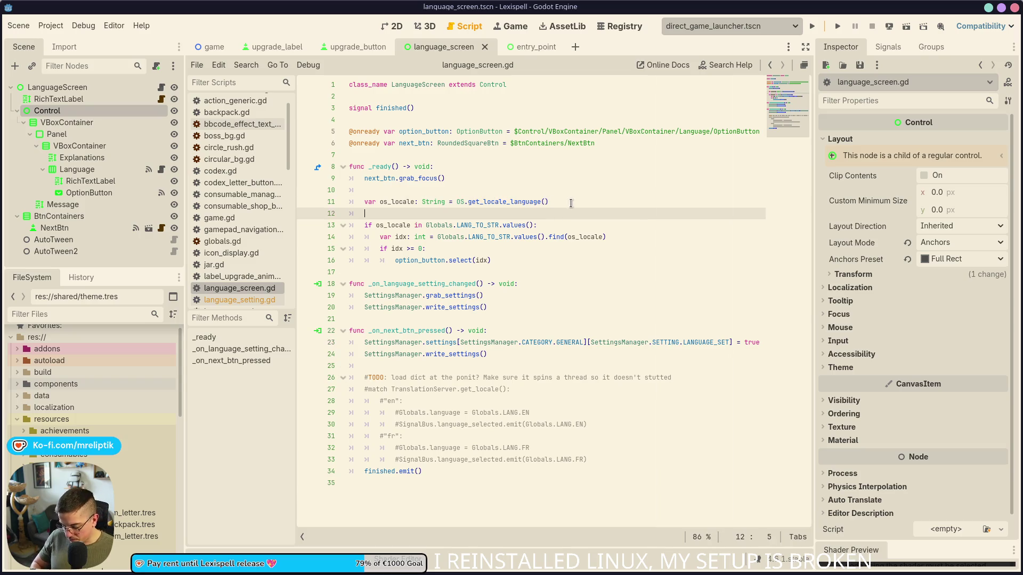
type("#OVERRIDE FOR TESTING")
key("Return")
type("os_locale = \"")
Save language_screen.gd and set a breakpoint on line 11.
key("ctrl+s")
left_click(305, 202)
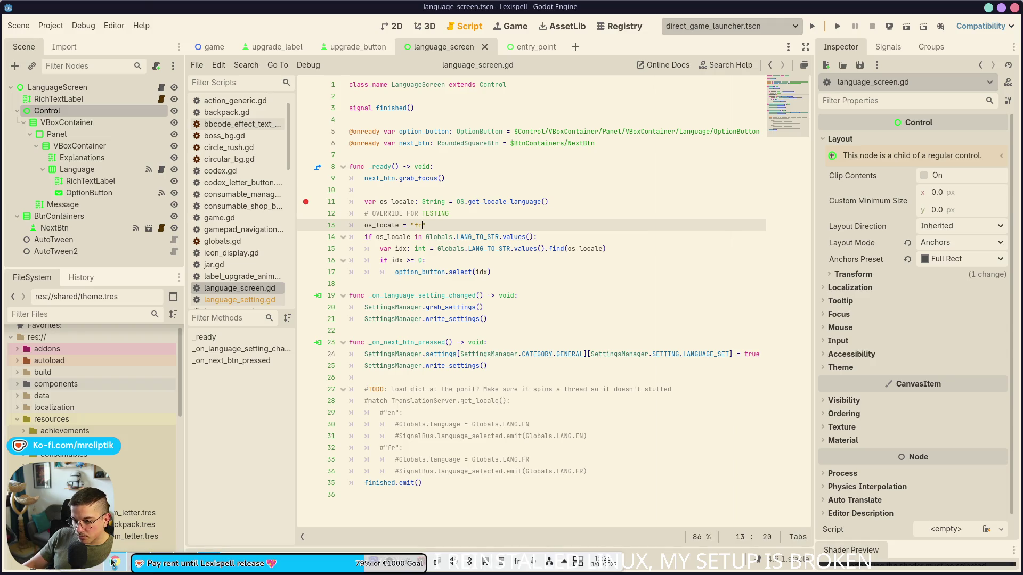
left_click(161, 565)
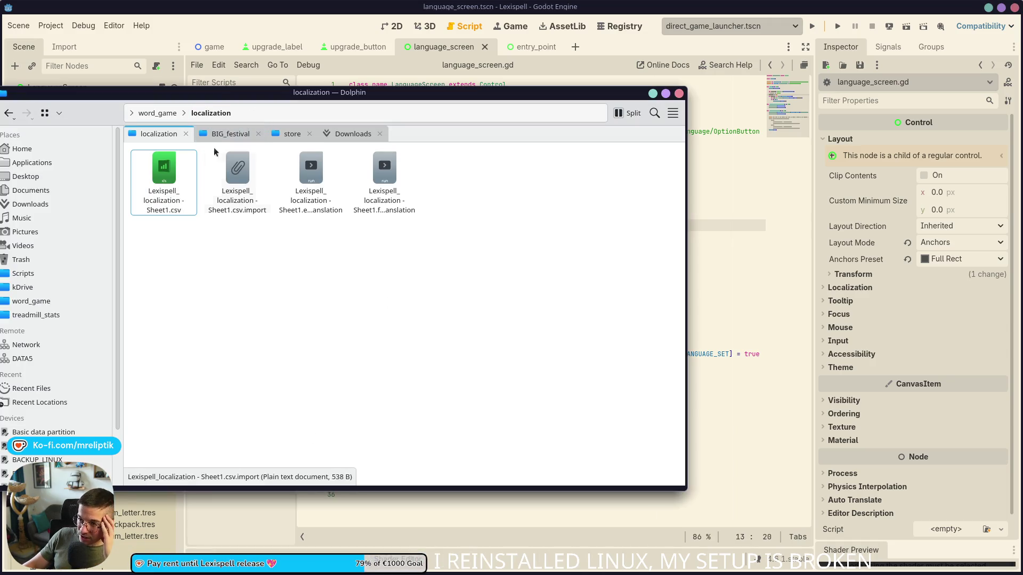
Open a new Dolphin tab at the home folder and look inside the hidden .var/app folder.
middle_click(31, 192)
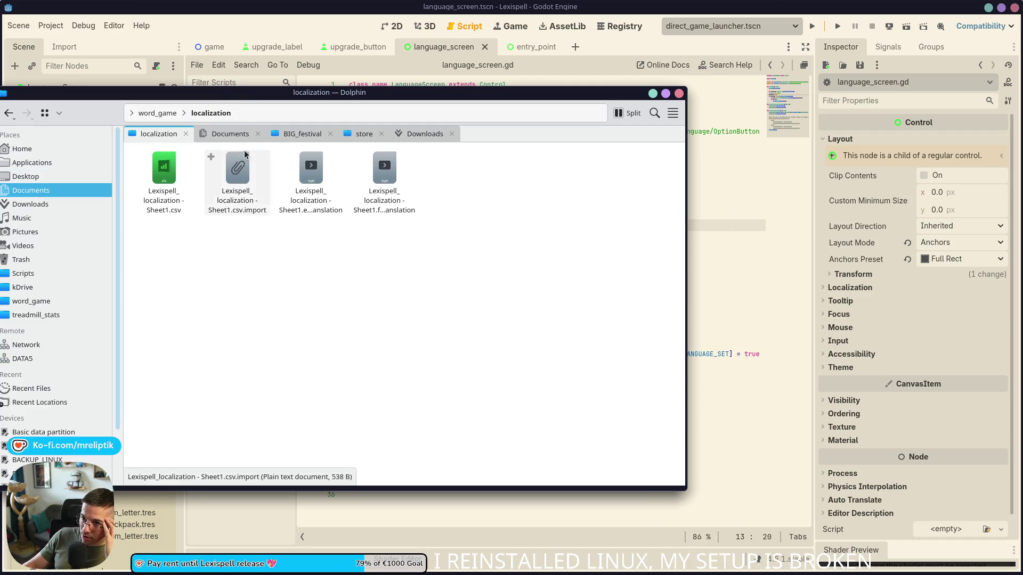
left_click(230, 134)
left_click(65, 148)
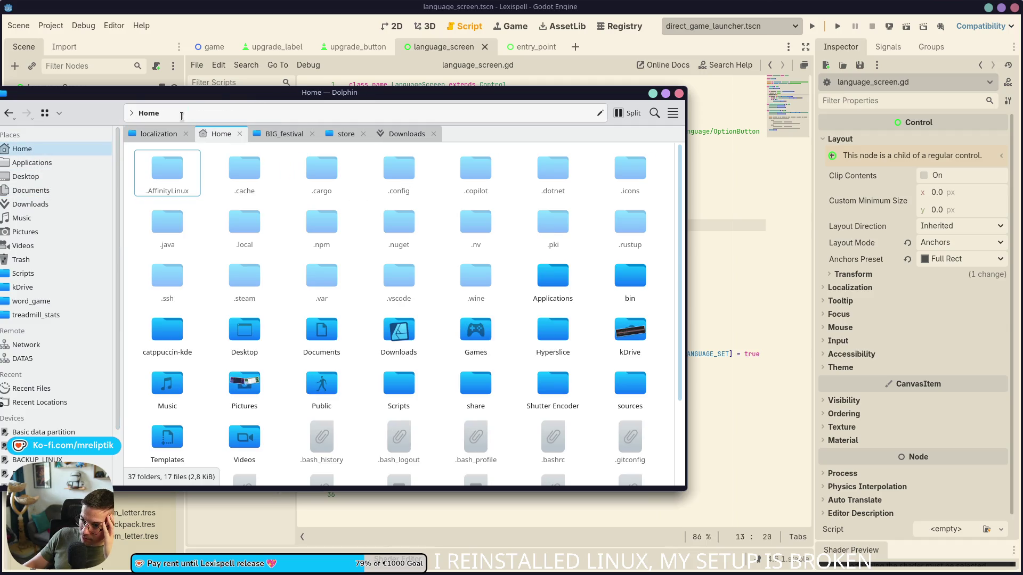
double_click(325, 280)
double_click(169, 172)
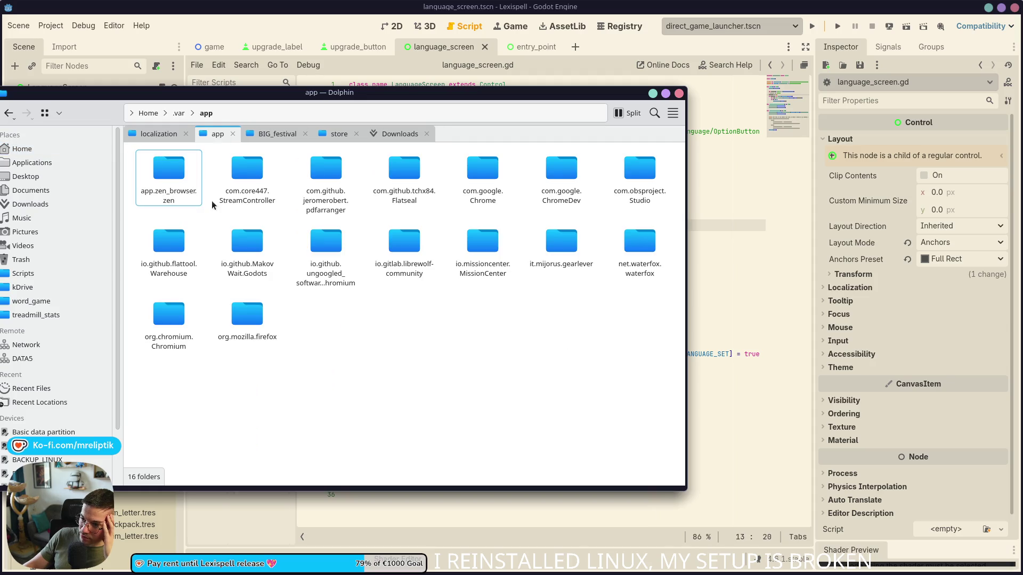
left_click(151, 113)
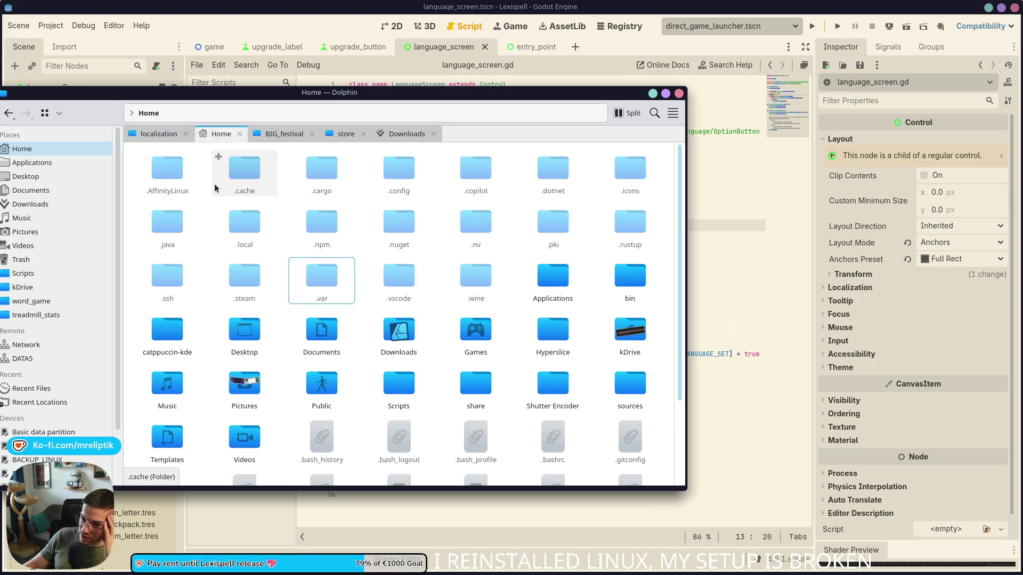
Delete settings.cfg from the .local/share/Lexispell folder.
double_click(250, 226)
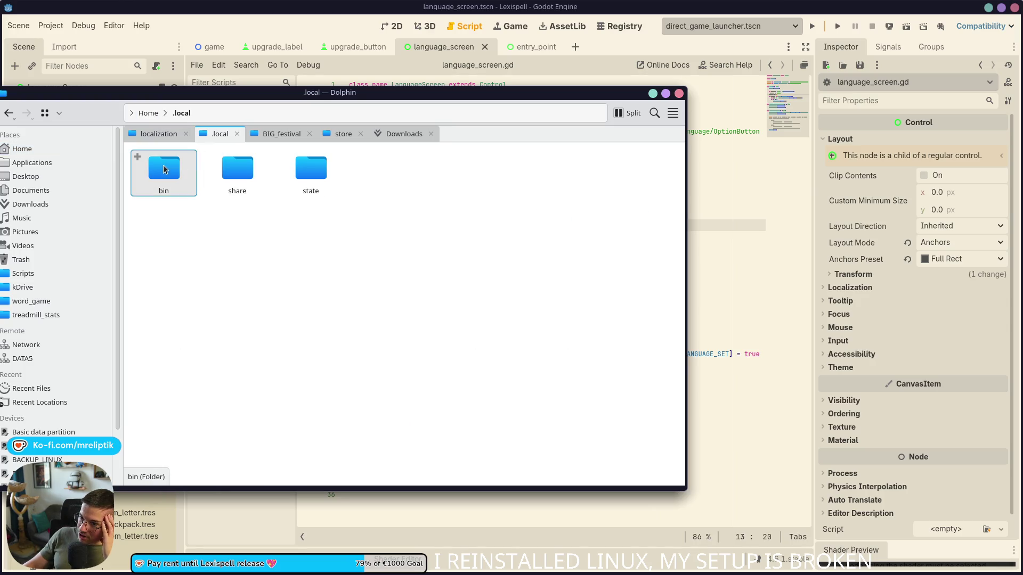
double_click(237, 170)
left_click(278, 268)
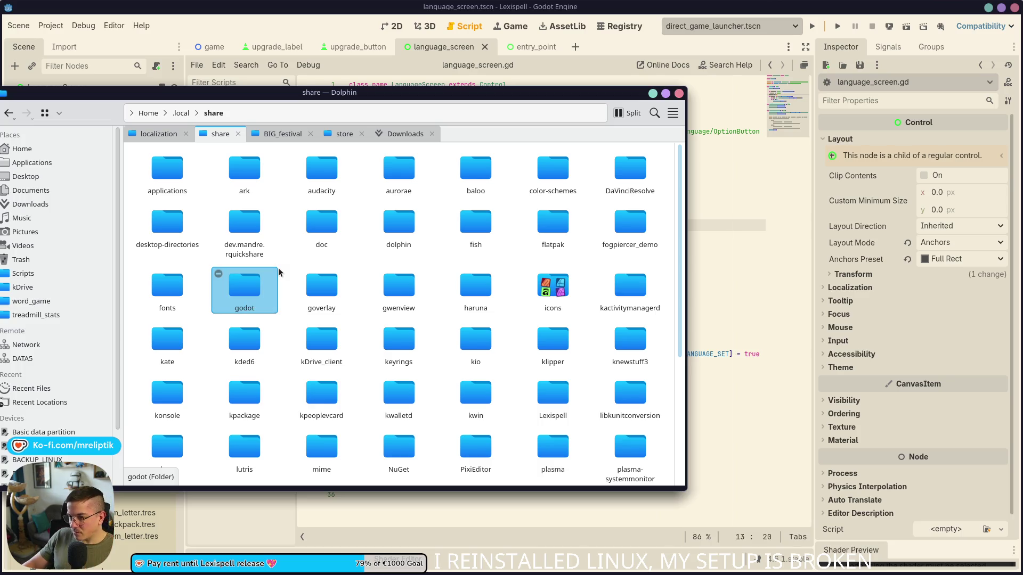
key("l")
double_click(524, 388)
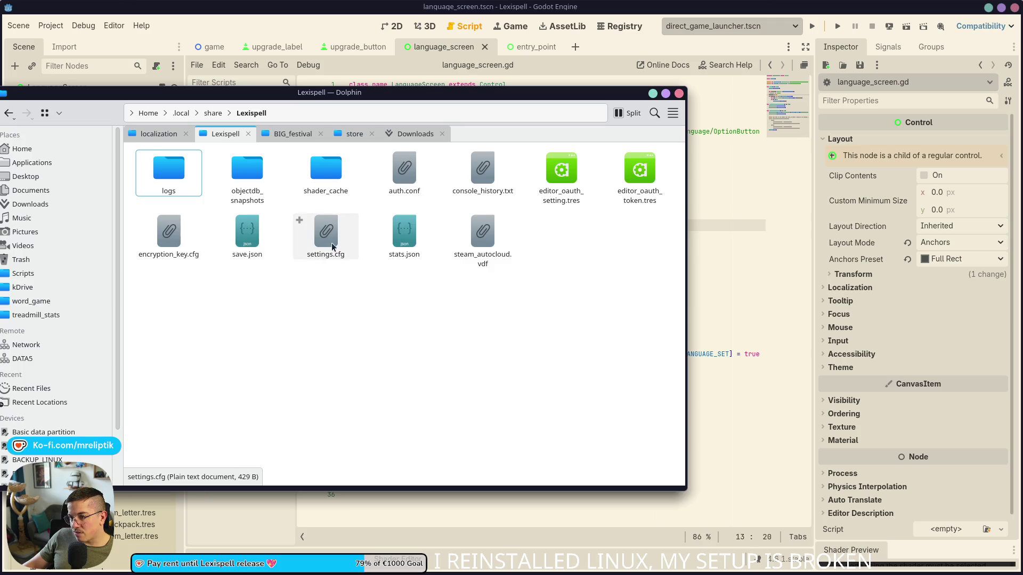
left_click(312, 246)
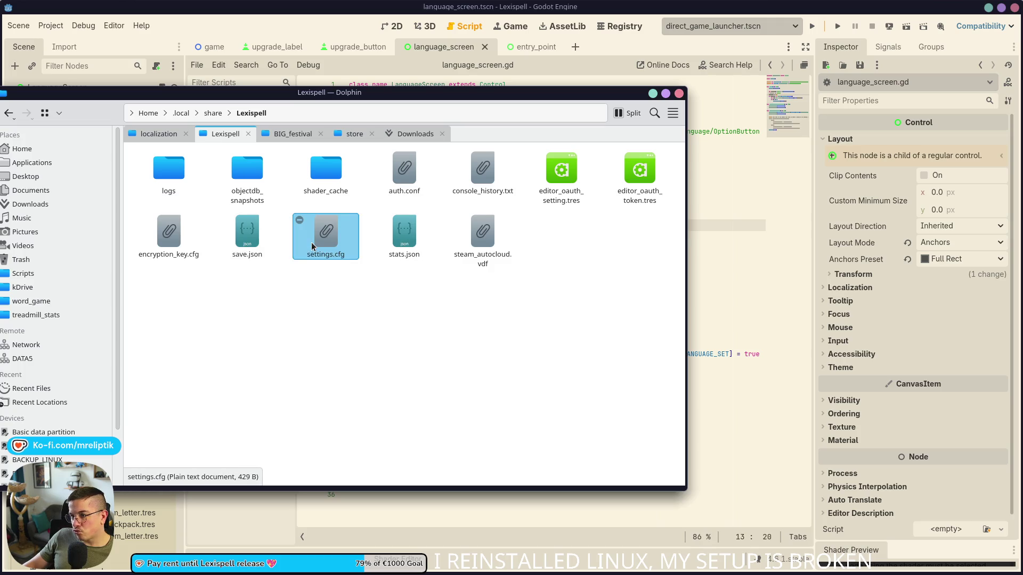
key("Delete")
mouse_move(508, 93)
left_mouse_down()
mouse_move(870, 217)
mouse_move(1022, 187)
left_mouse_up()
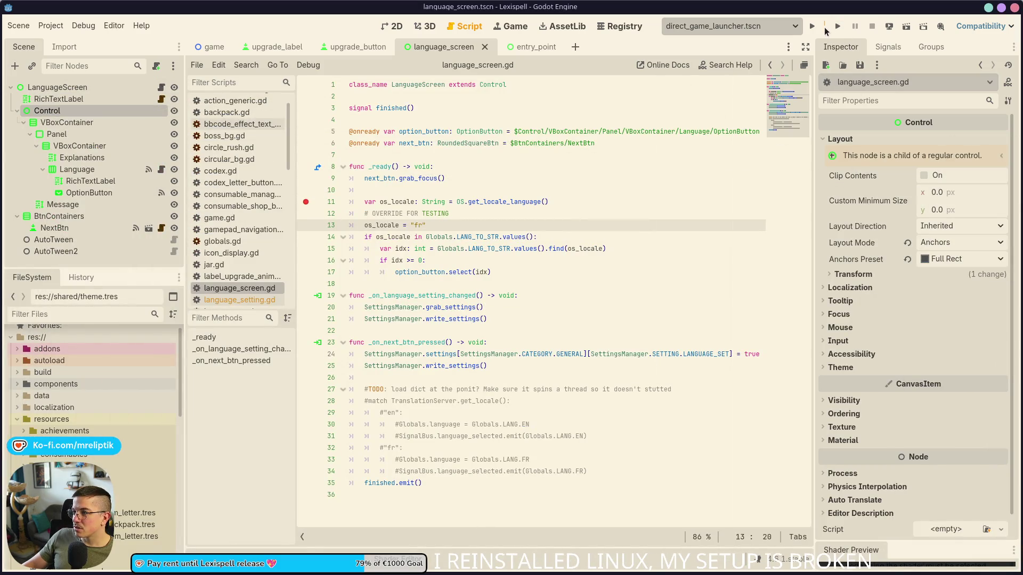
Run the language screen and step through _ready, seeing os_locale become "fr" and idx 1.
left_click(837, 26)
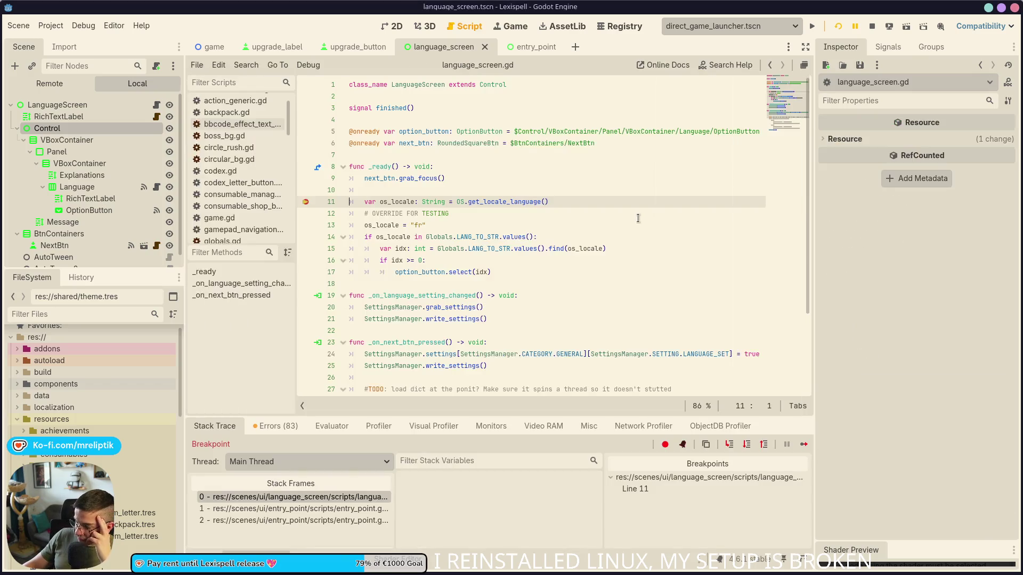
left_click(729, 444)
mouse_move(390, 202)
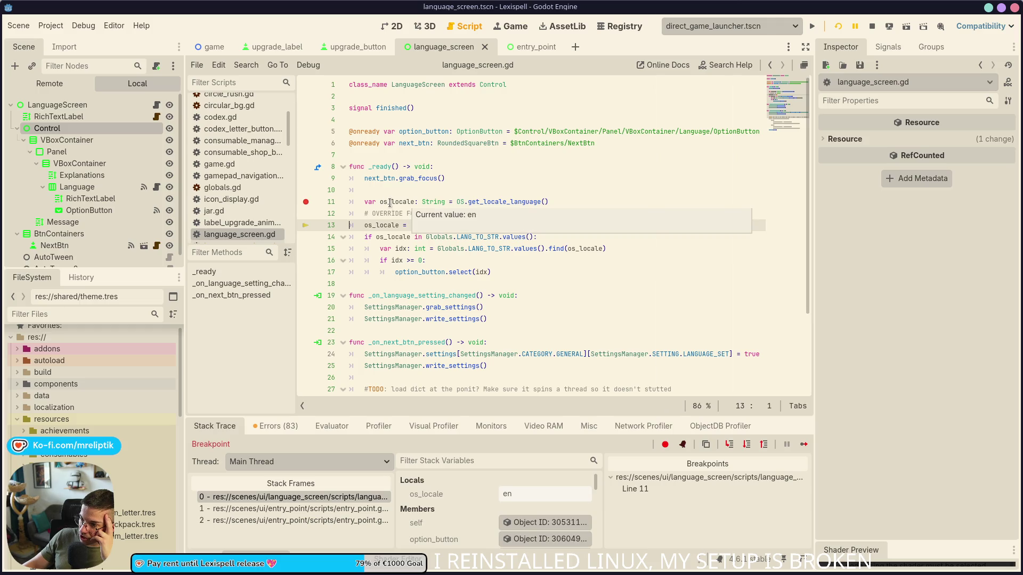
left_click(729, 445)
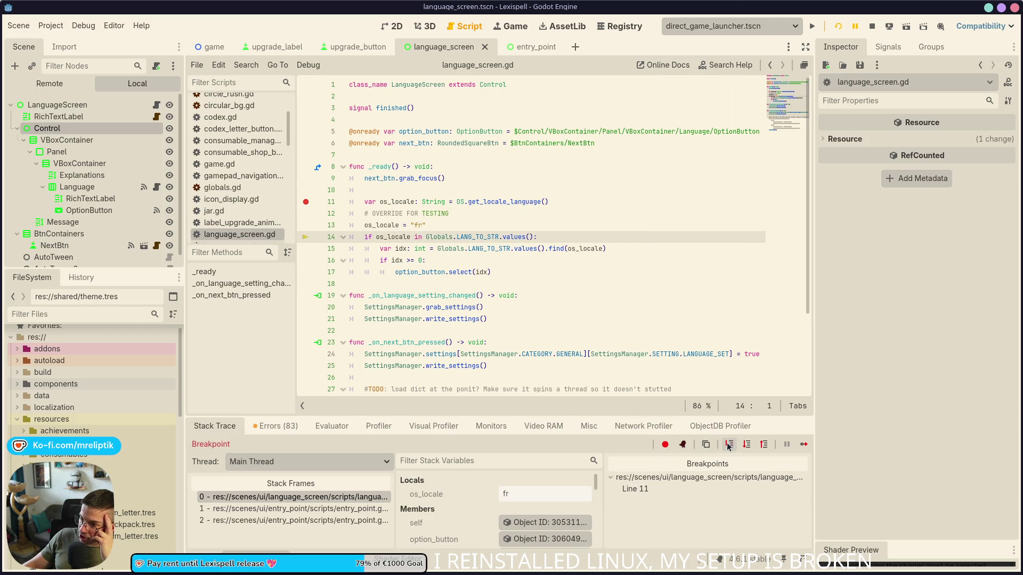
left_click(729, 444)
left_click(729, 444)
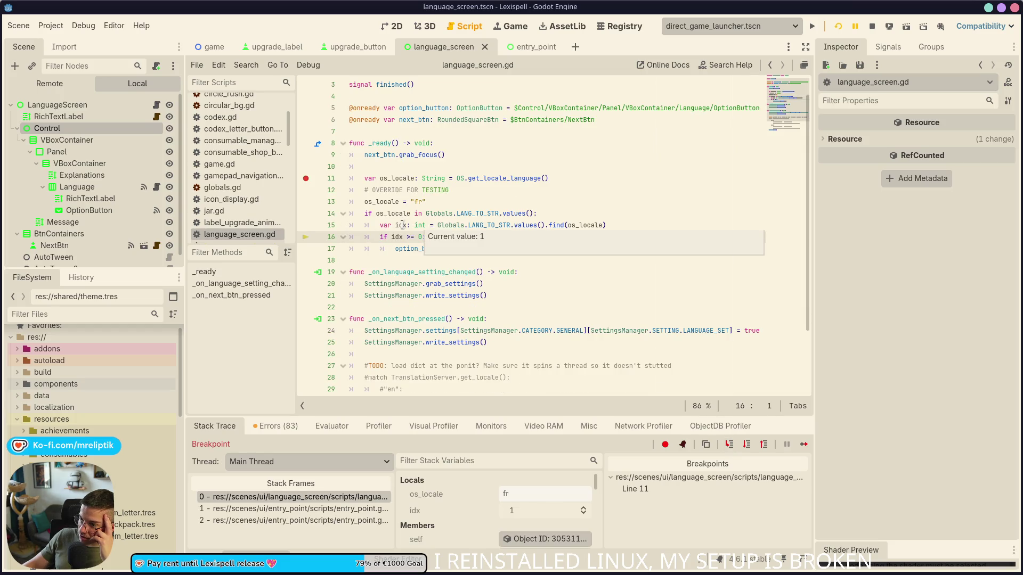
left_click(729, 444)
Step out of _ready, resume the game, and view its language screen showing FRANCAIS.
left_click(727, 447)
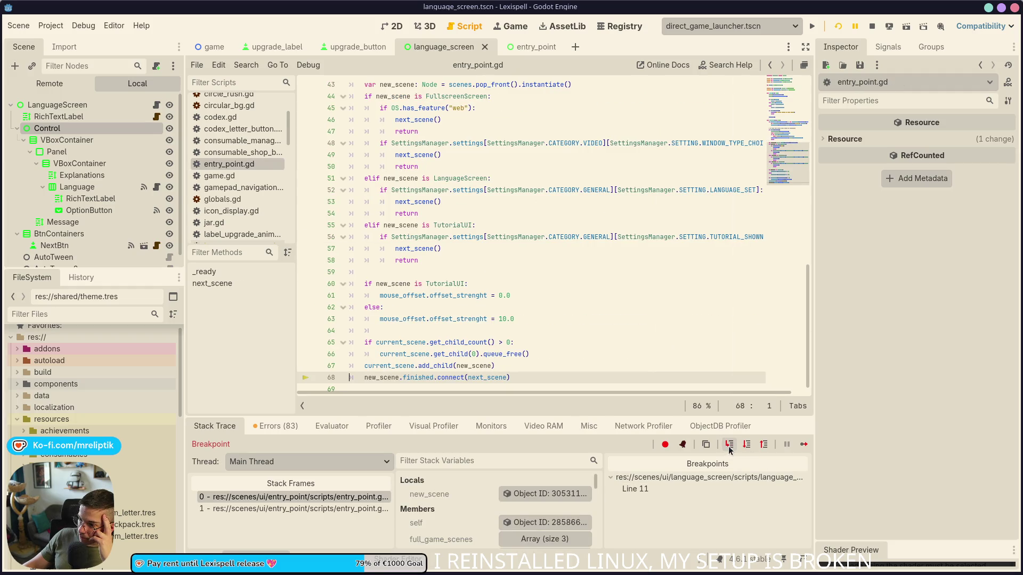
left_click(729, 448)
left_click(729, 448)
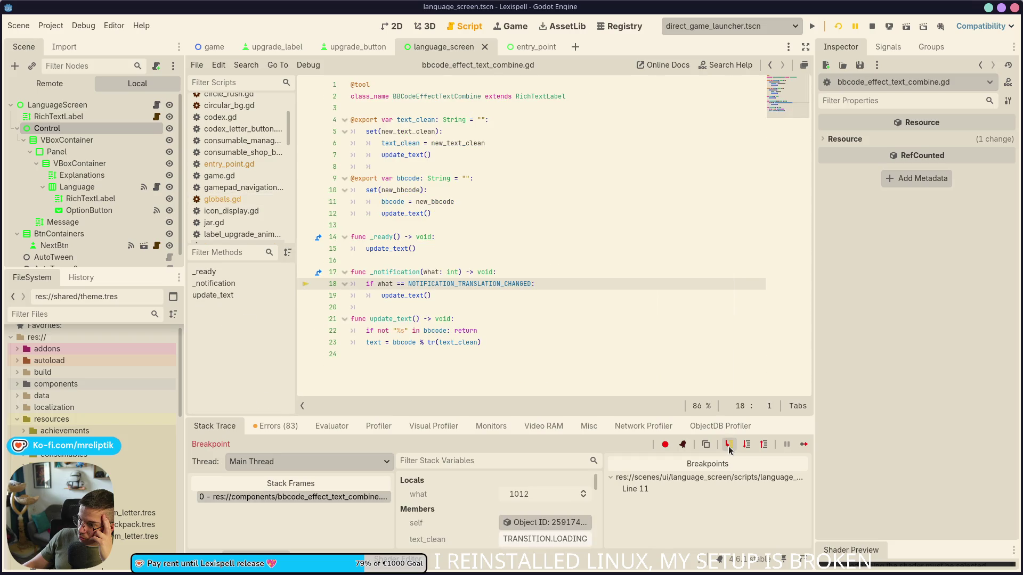
left_click(729, 447)
left_click(803, 444)
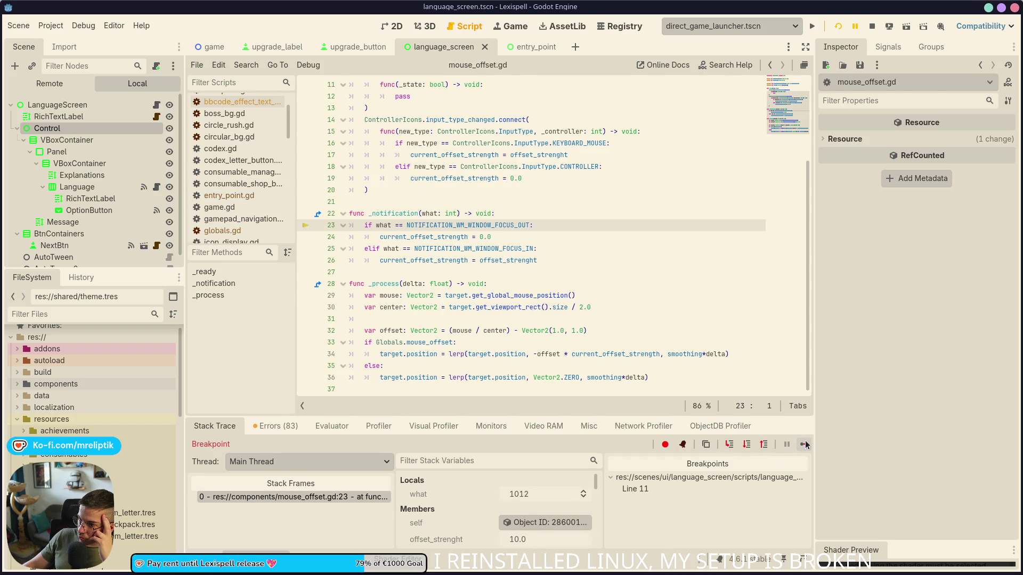
left_click(510, 26)
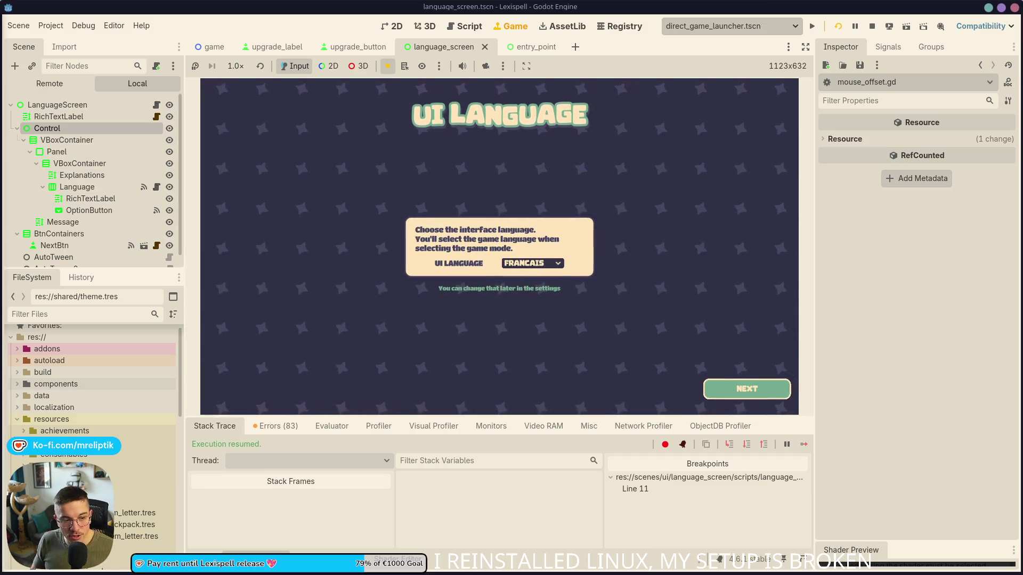
Enlarge the game view and click through the language, fullscreen, inputs and welcome pages.
left_click(245, 552)
left_click(245, 551)
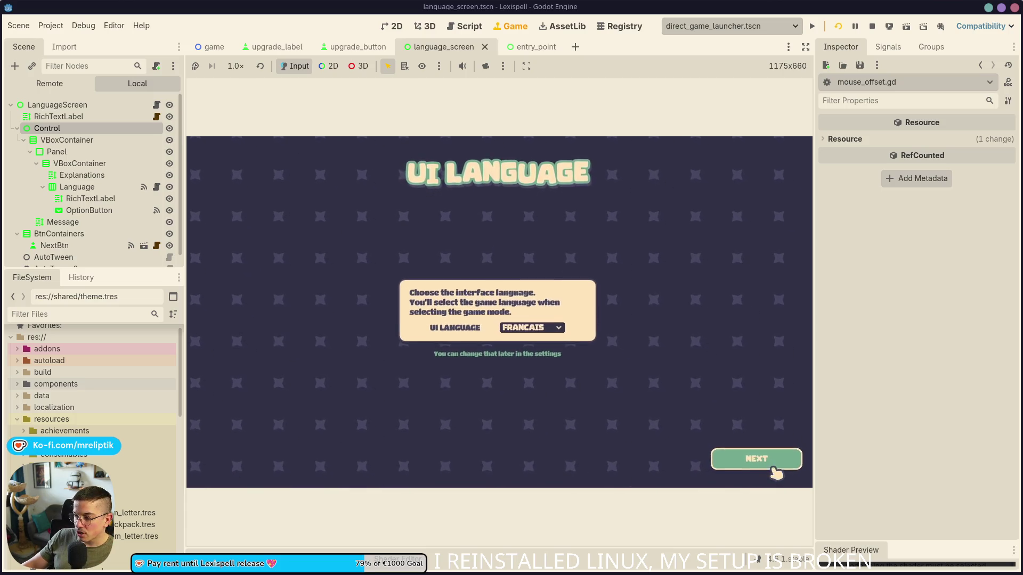
left_click(782, 462)
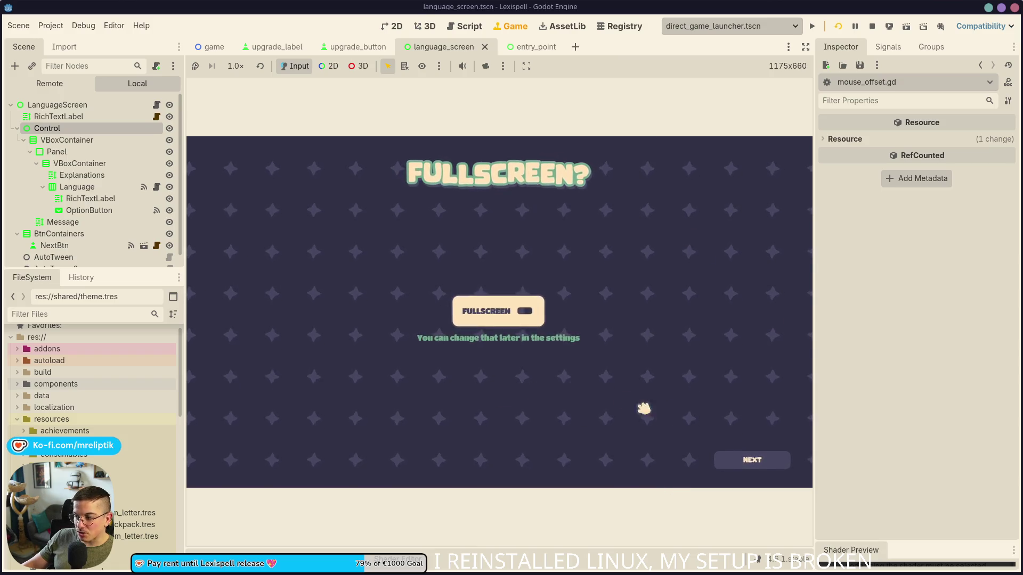
left_click(751, 458)
left_click(751, 458)
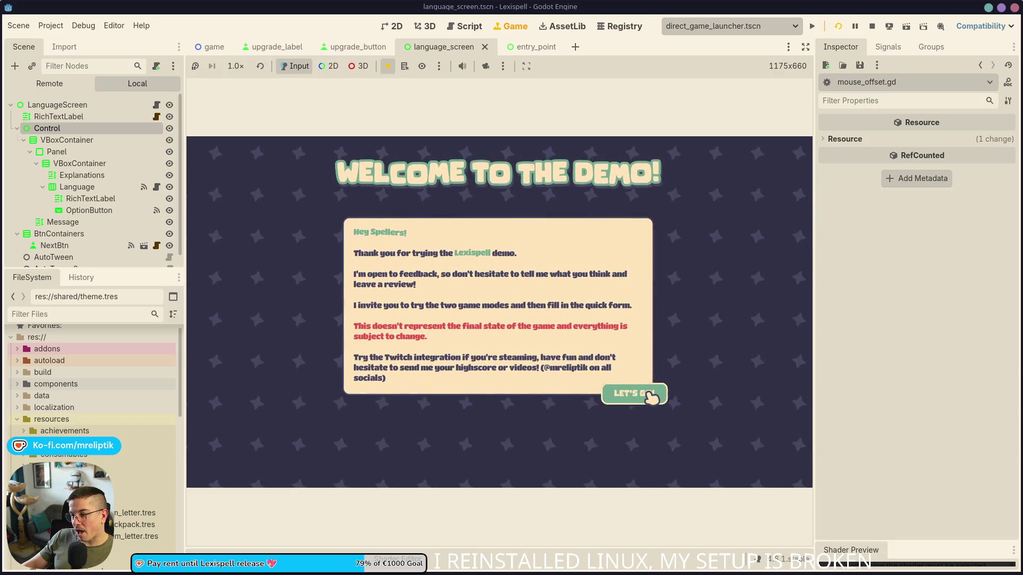
left_click(653, 398)
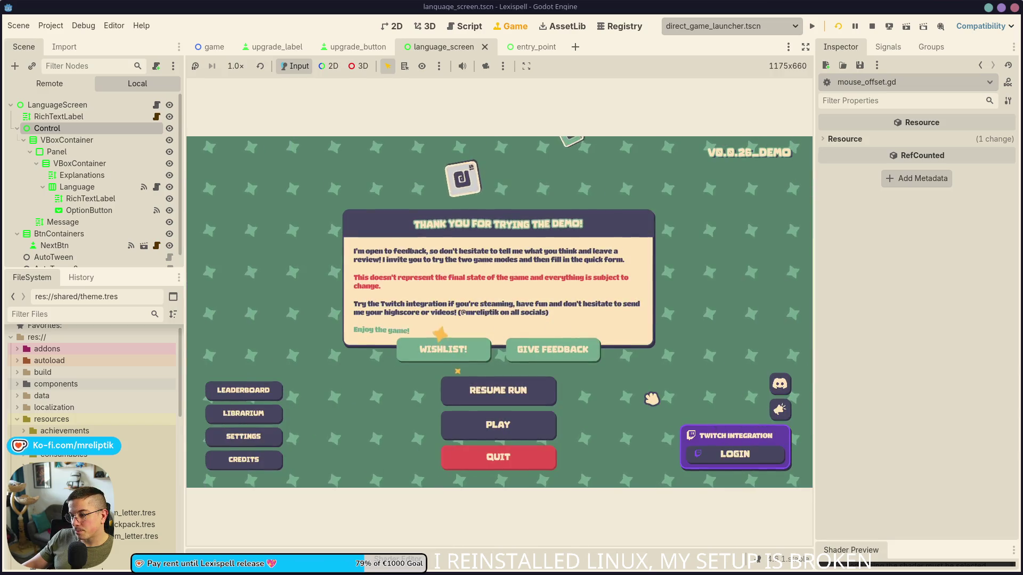
left_click(872, 26)
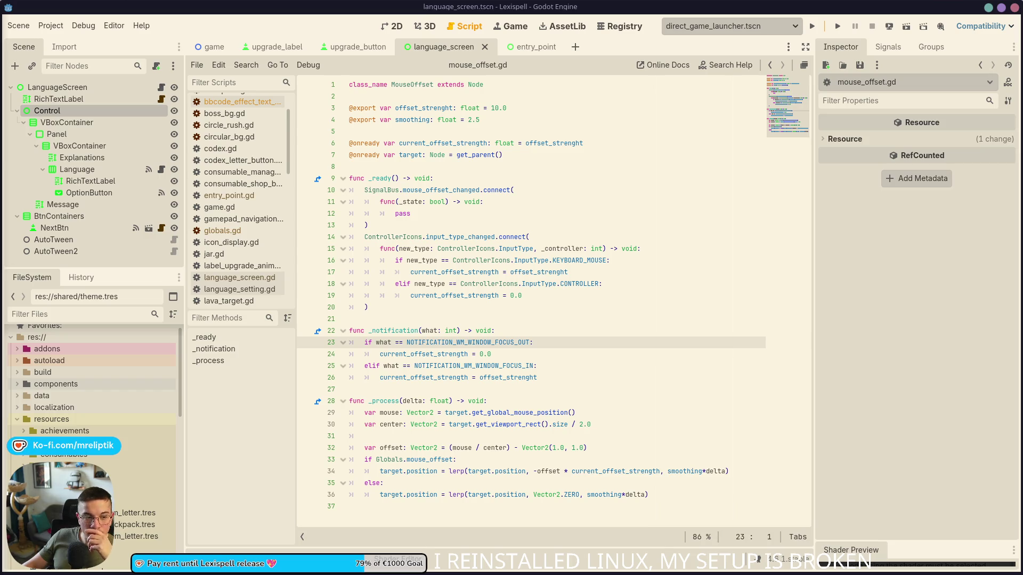
Inspect the keyboard and mouse check on line 16, then open language_setting.gd.
left_click(572, 261)
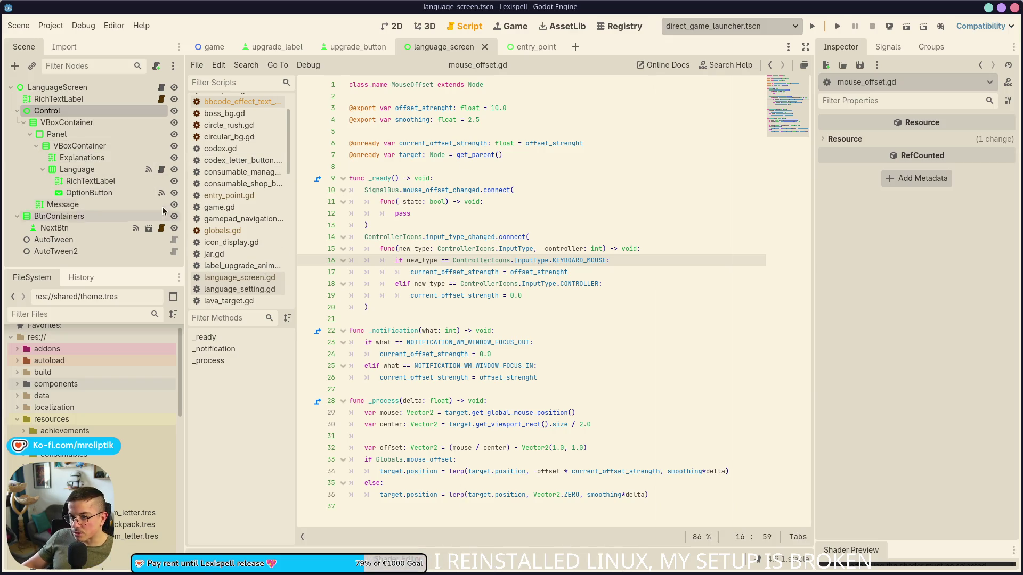
left_click(161, 169)
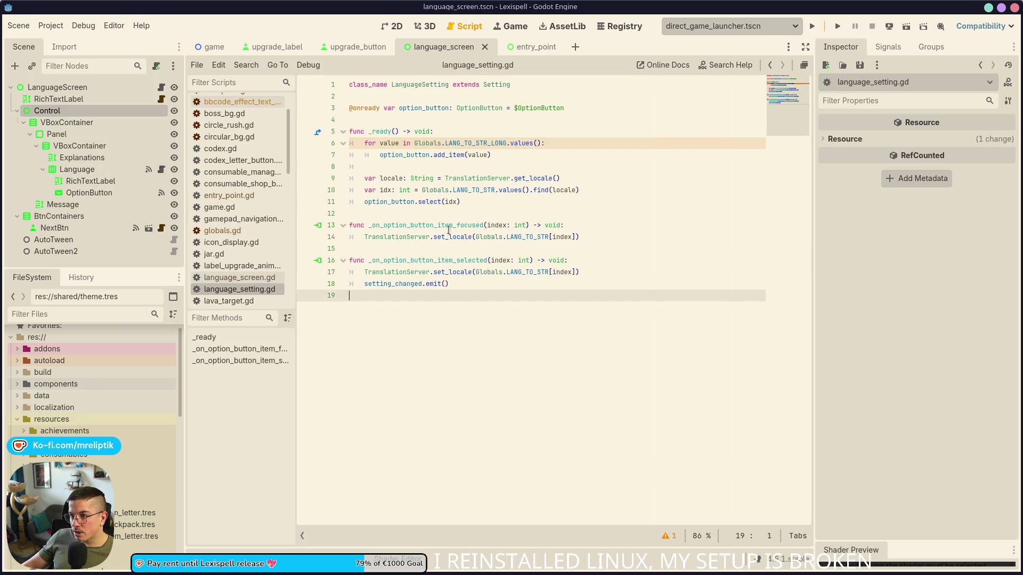
Read the OptionButton documentation's select method description, then go back to language_screen.gd.
left_click(482, 107, "ctrl")
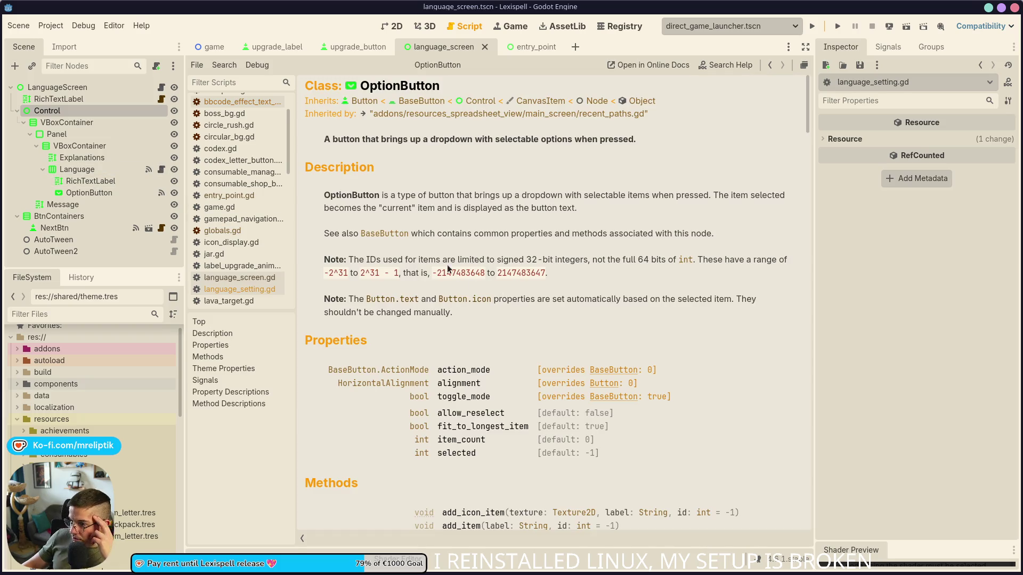
scroll(482, 436, "down", 4)
scroll(482, 438, "down", 10)
scroll(373, 240, "down", 4)
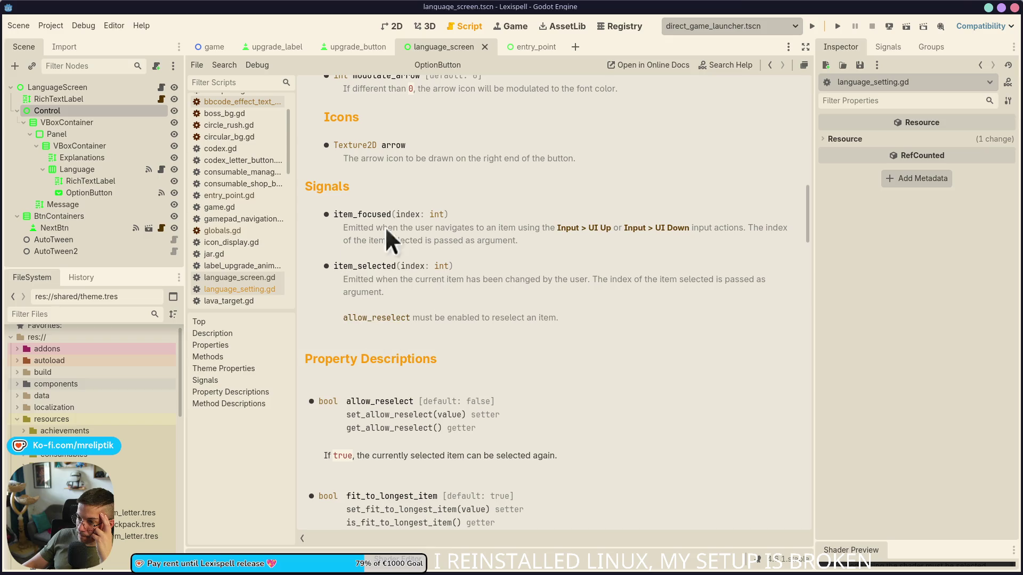
scroll(427, 315, "up", 4)
scroll(432, 314, "down", 8)
scroll(468, 325, "up", 9)
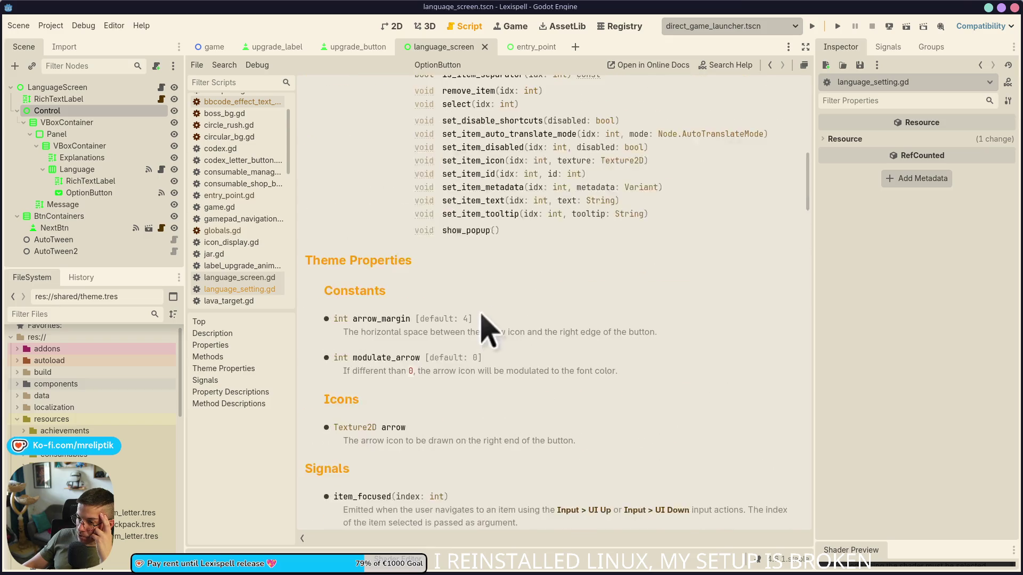
scroll(481, 313, "up", 5)
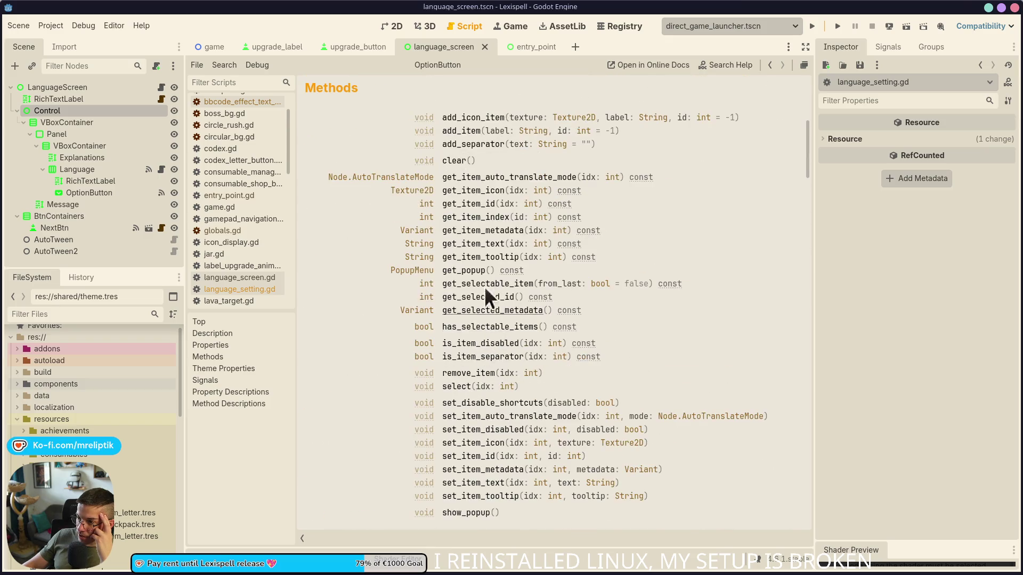
left_click(453, 388)
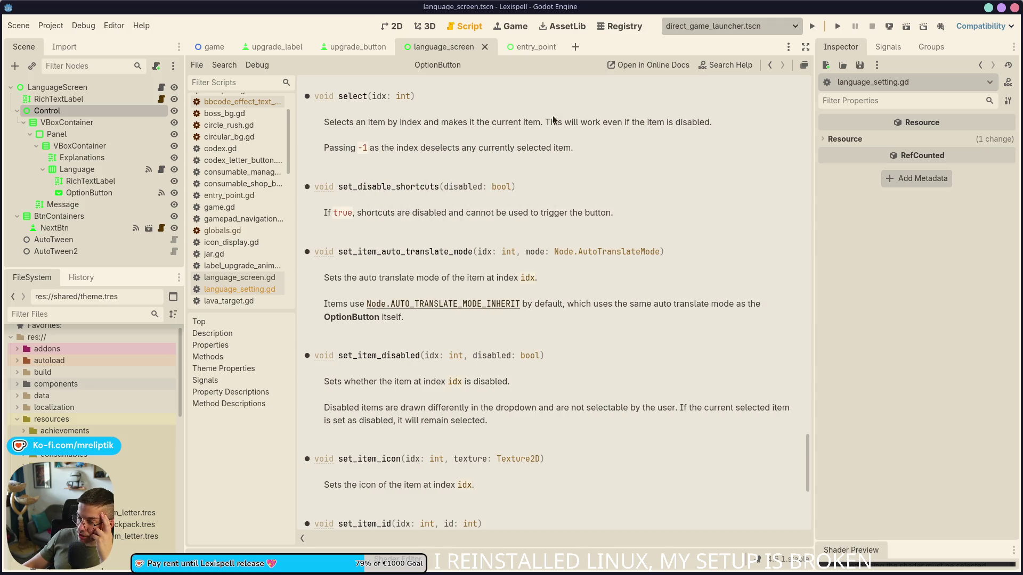
scroll(447, 103, "up", 3)
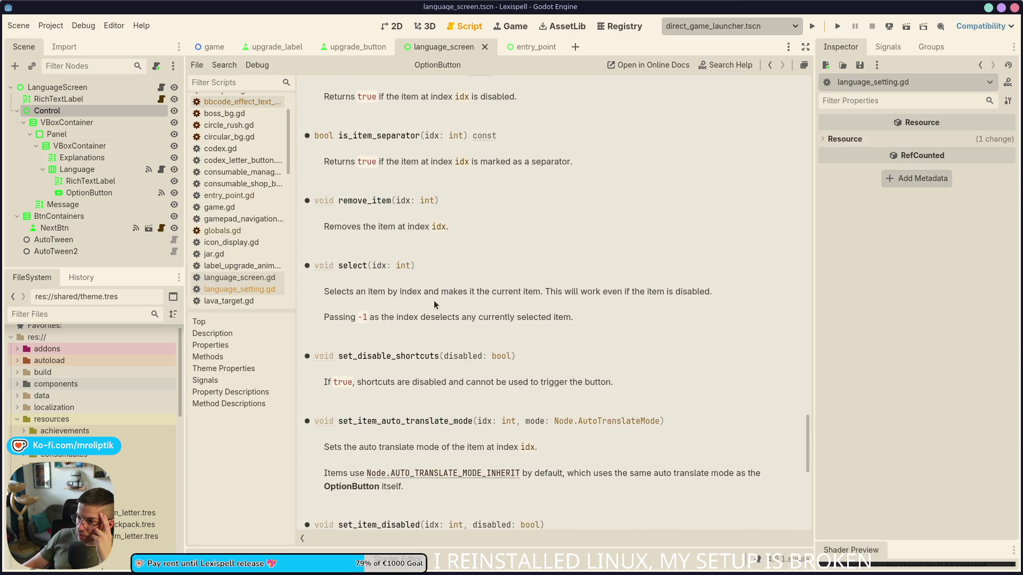
scroll(421, 362, "up", 4)
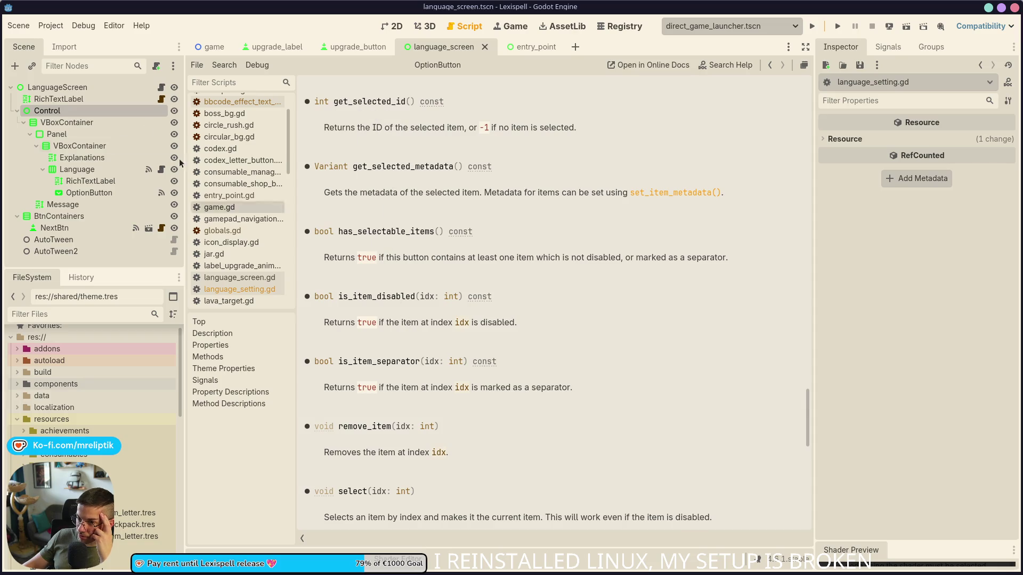
left_click(161, 87)
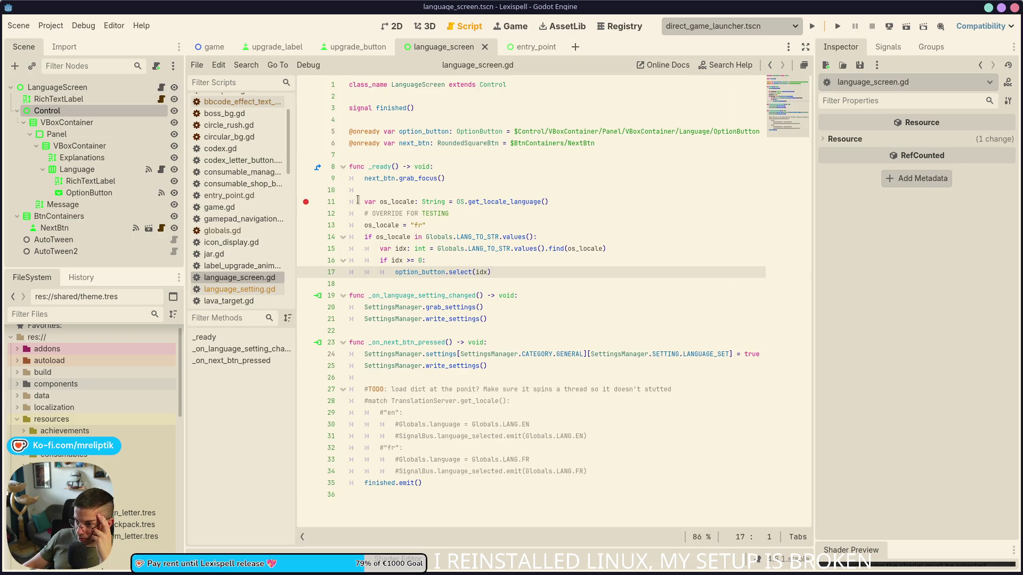
Remove the line-11 breakpoint and add breakpoints on lines 14 and 17 of language_setting.gd.
left_click(305, 201)
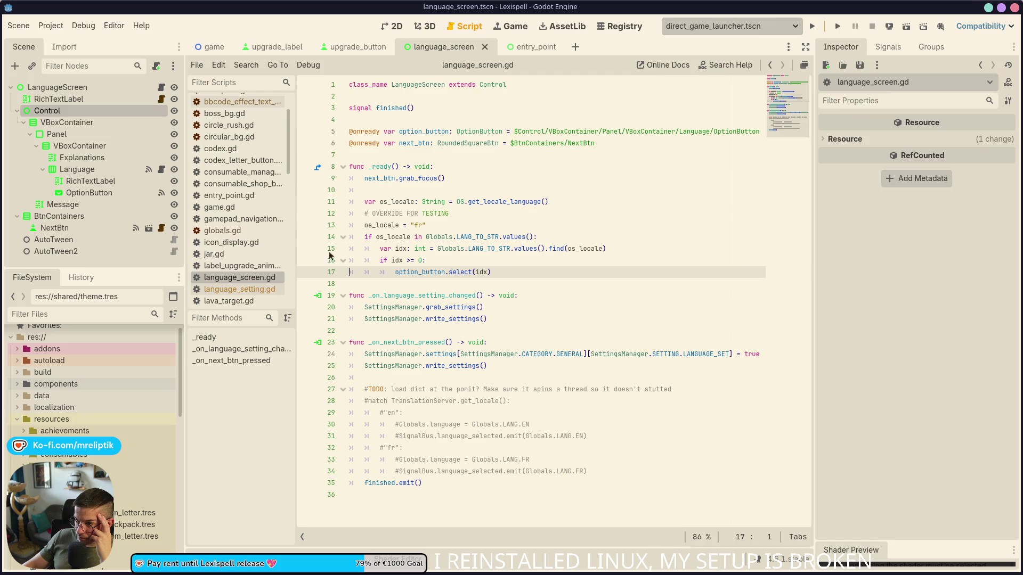
double_click(413, 272)
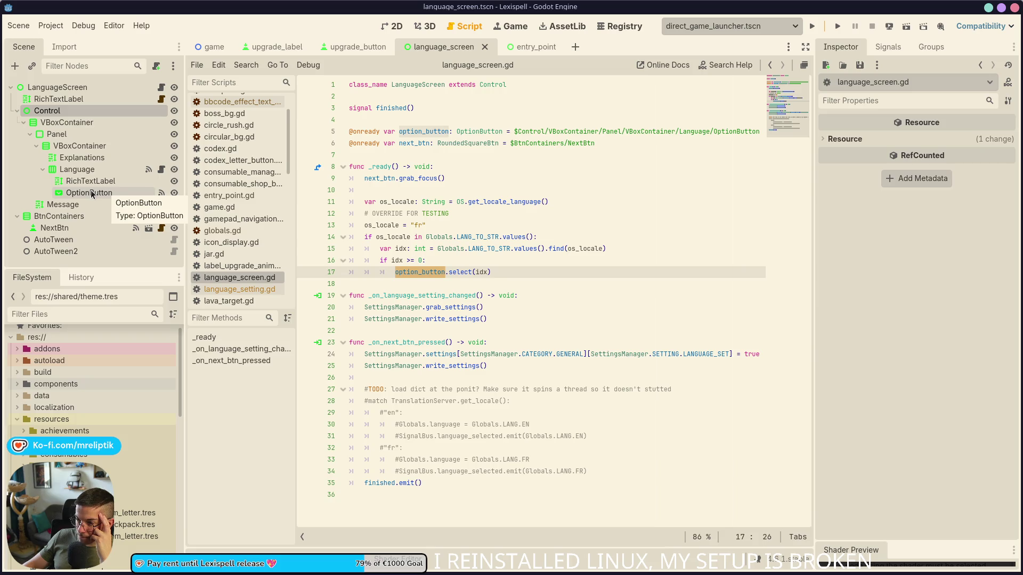
left_click(160, 171)
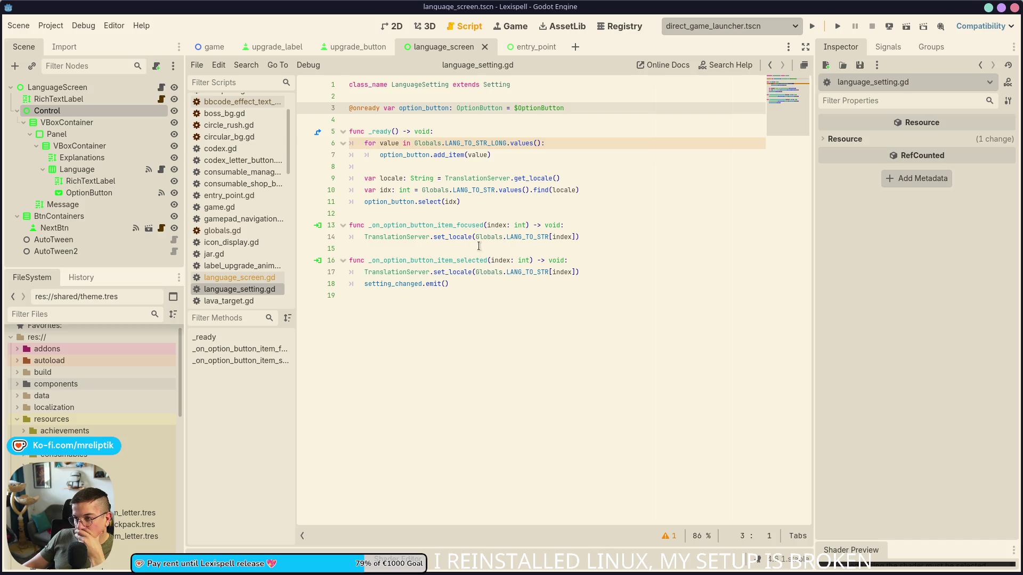
left_click(306, 237)
left_click(306, 272)
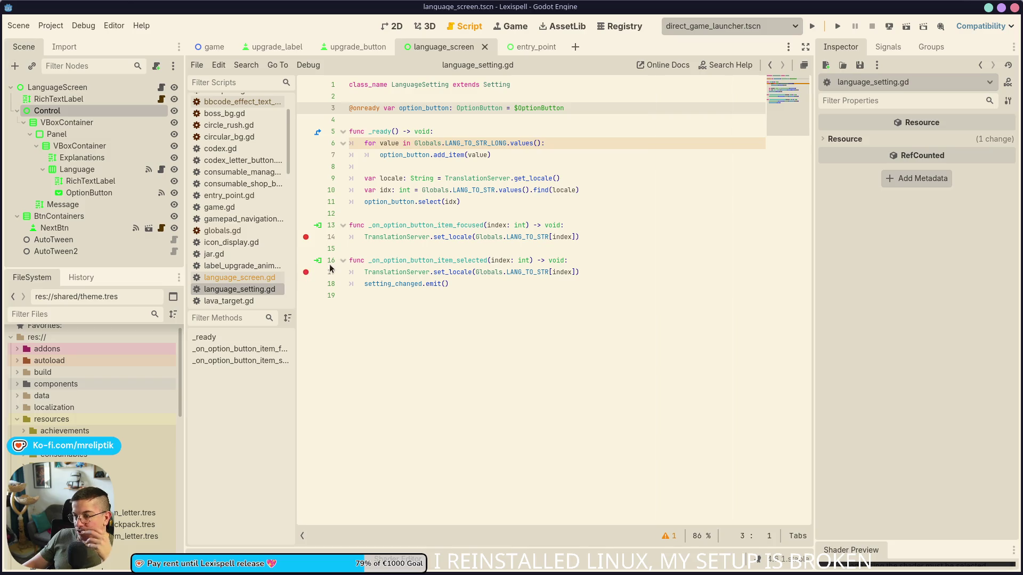
Add a line-17 breakpoint in language_screen.gd and run the project with F5.
left_click(160, 87)
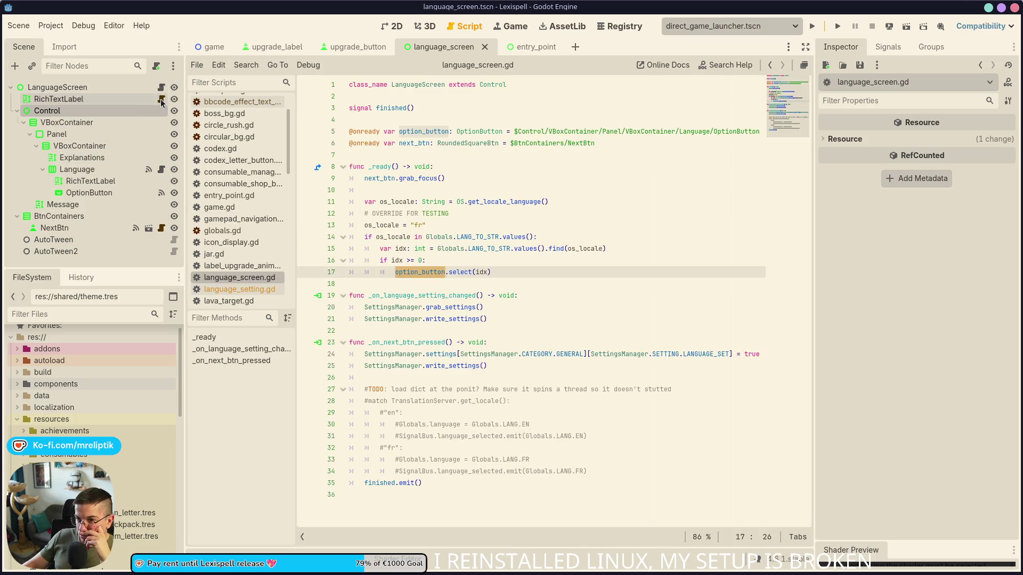
left_click(161, 99)
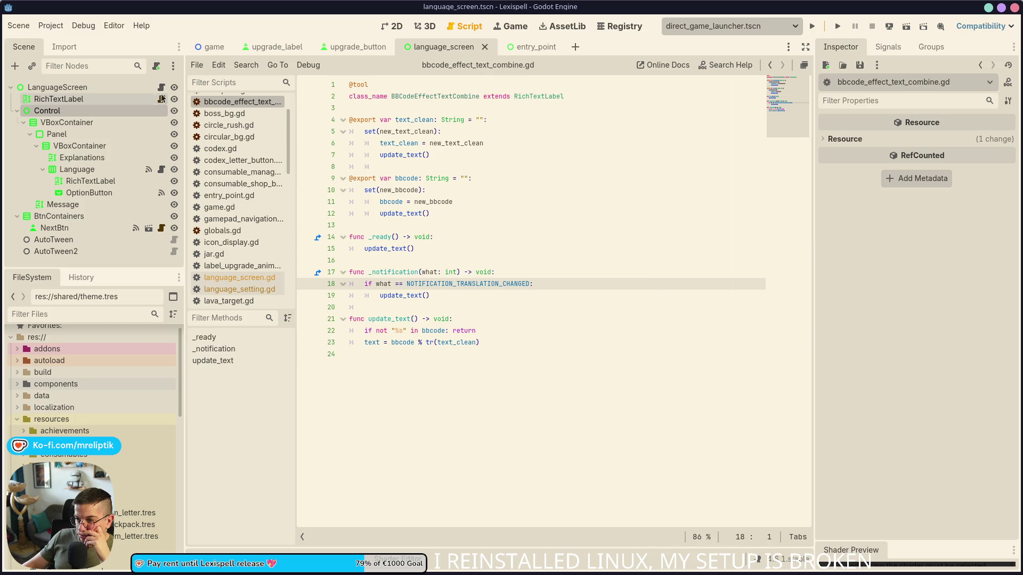
left_click(160, 87)
left_click(306, 273)
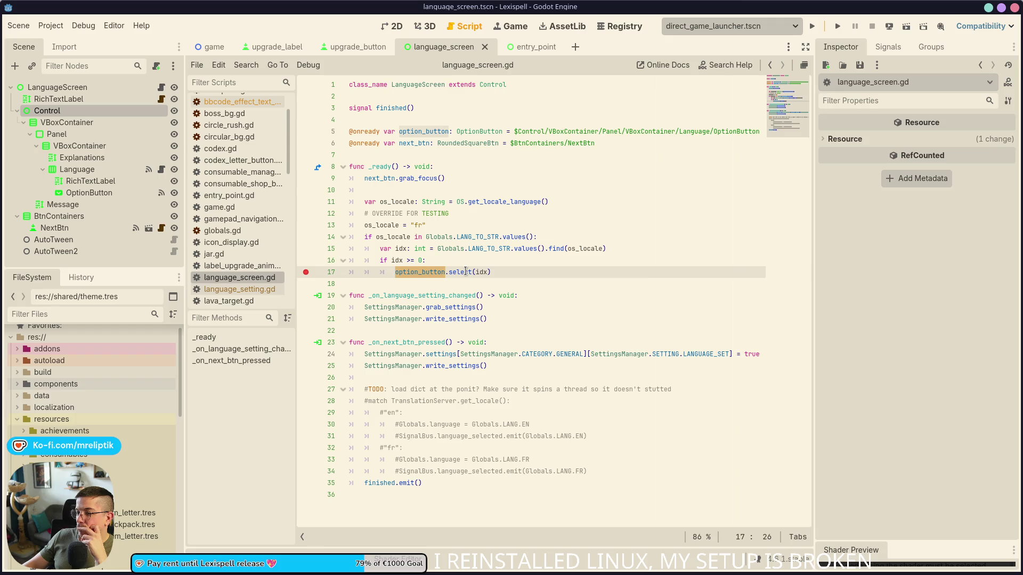
mouse_move(466, 272)
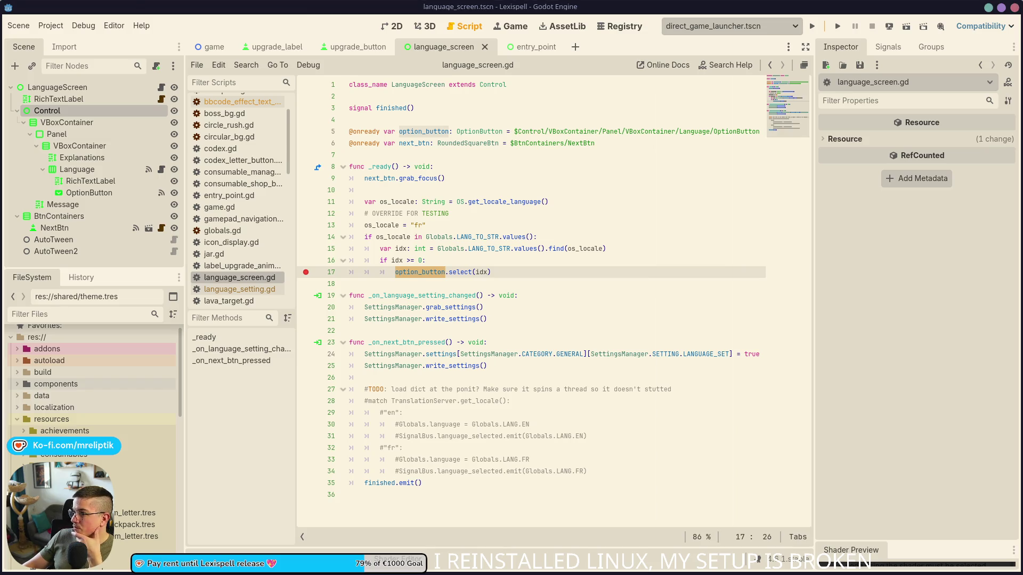
key("F5")
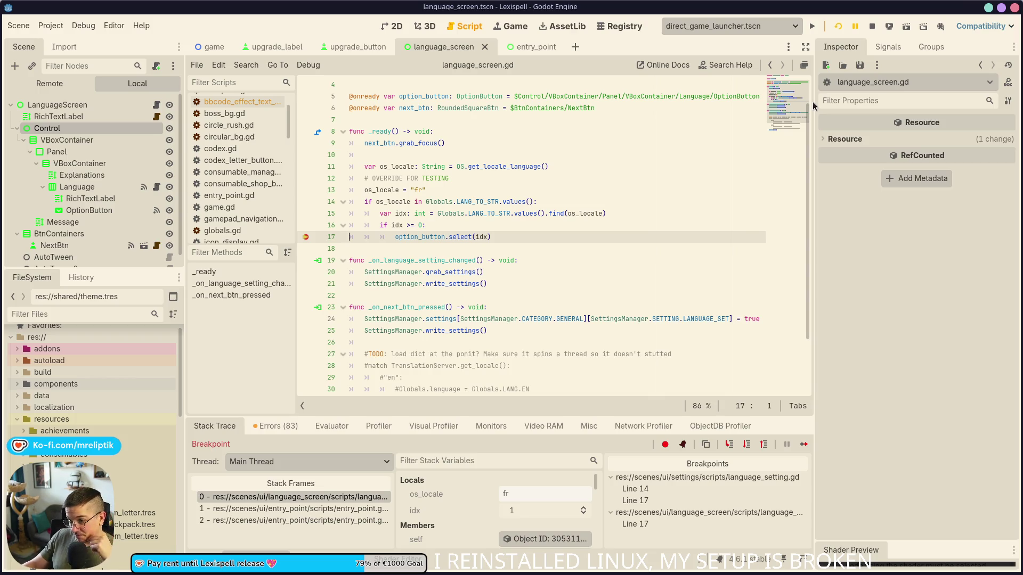
Step into the code from the line-17 break, resume the game, and return to language_screen.gd.
left_click(729, 445)
left_click(729, 445)
left_click(729, 445)
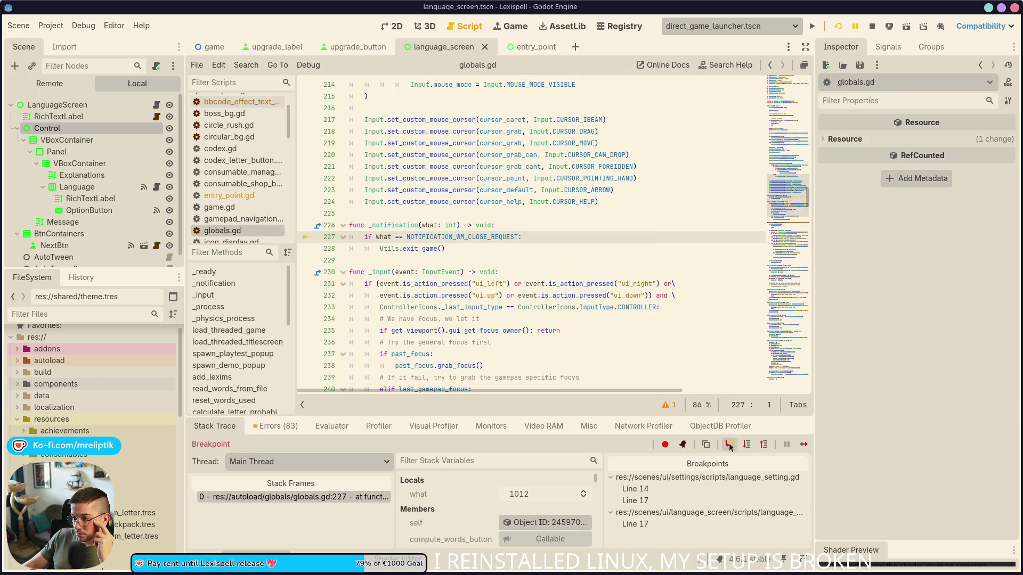
left_click(803, 445)
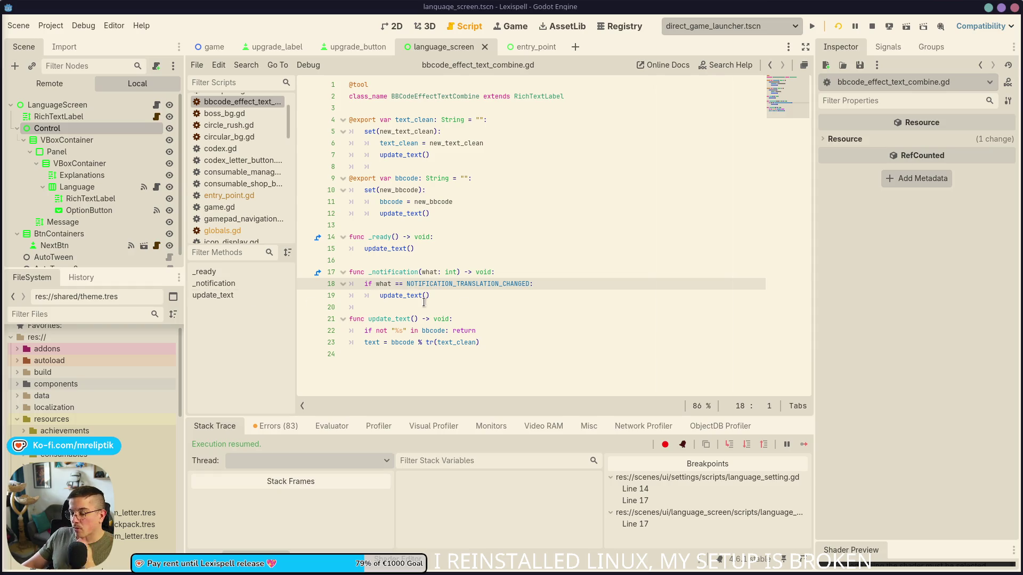
left_click(367, 307)
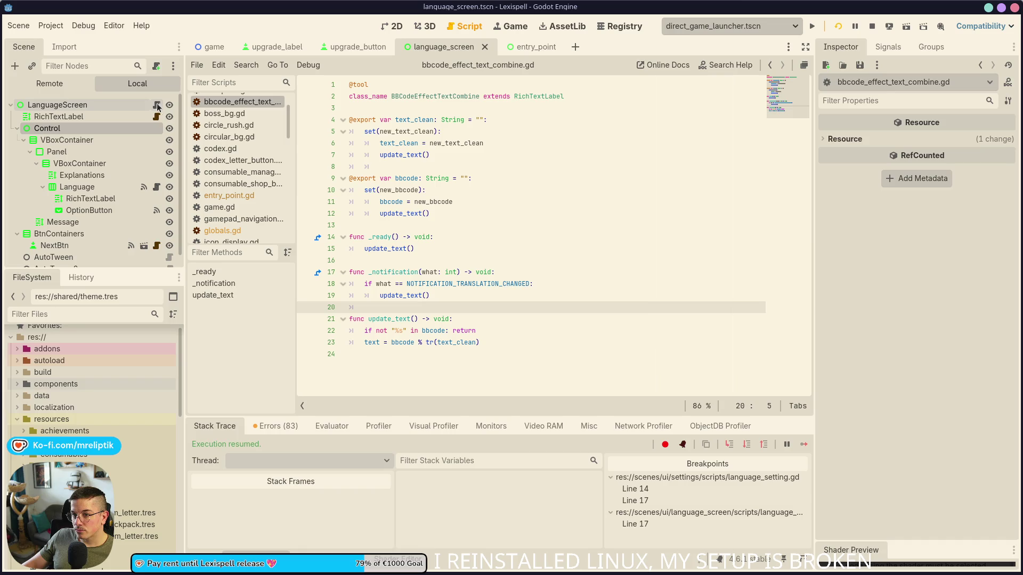
left_click(155, 128)
left_click(156, 105)
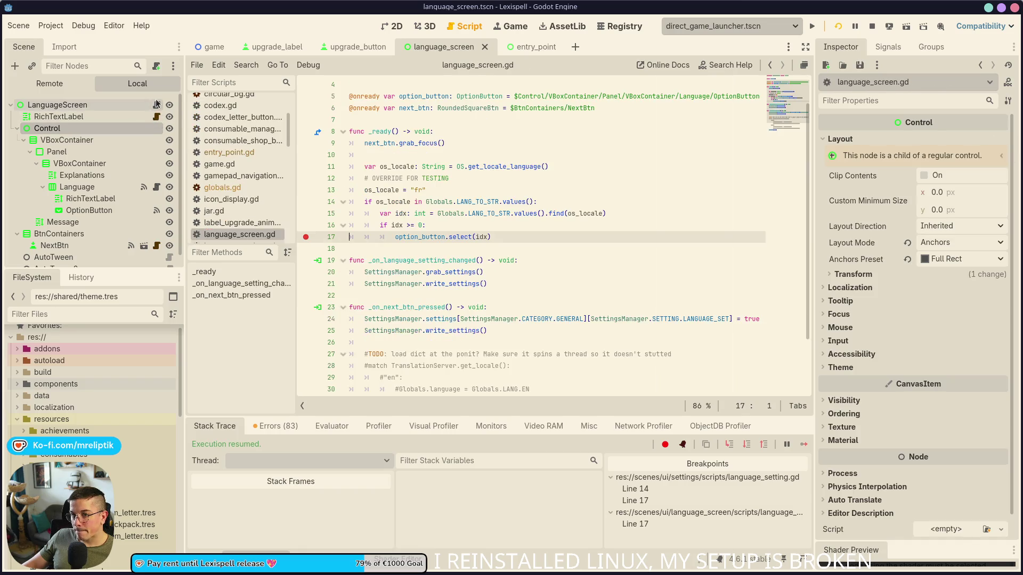
Remove the line-17 breakpoint and add option_button.selected.emit(idx) below line 17.
left_click(306, 237)
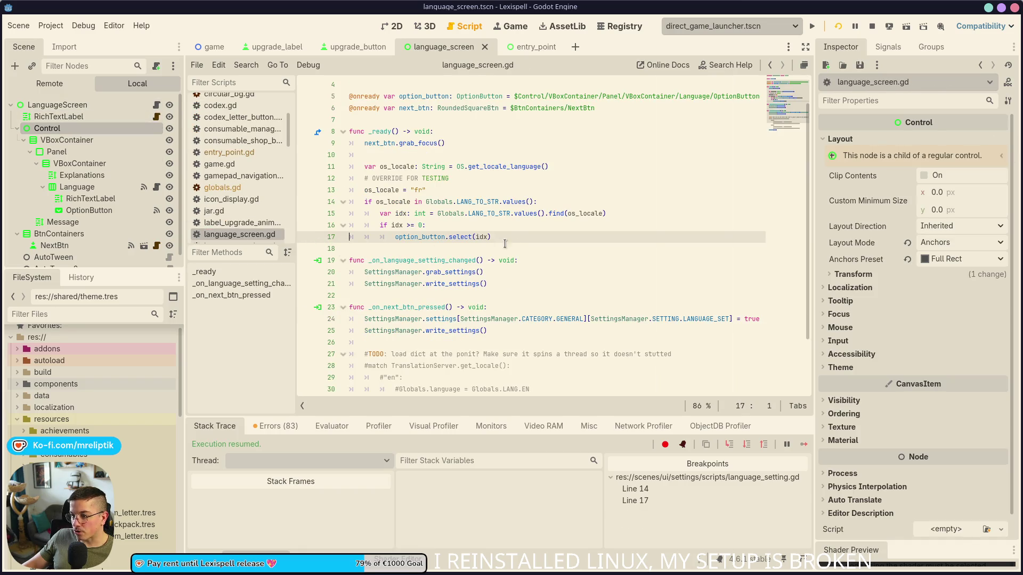
left_click(521, 236)
key("Return")
type("optio")
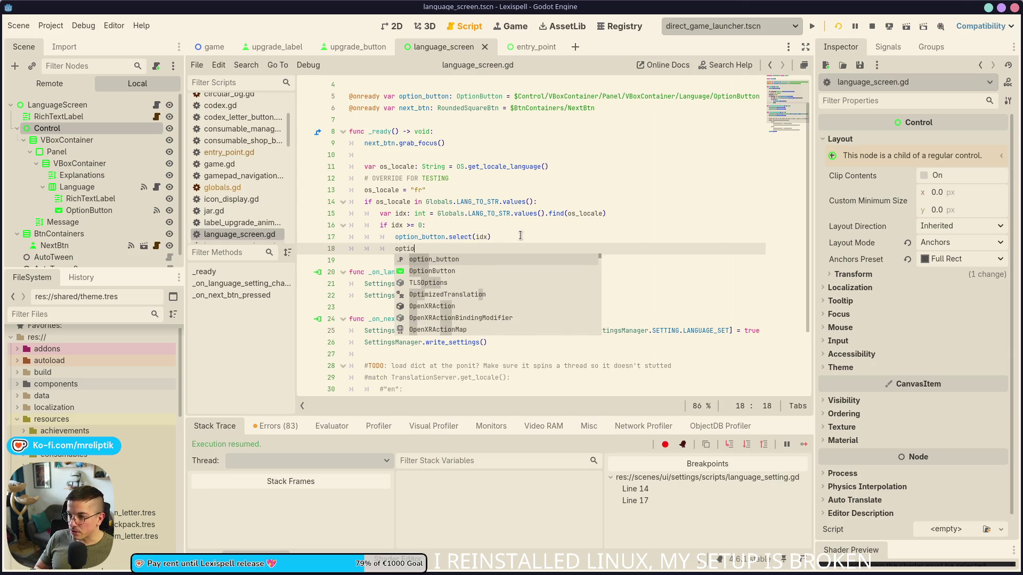
key("Return")
type(".selected")
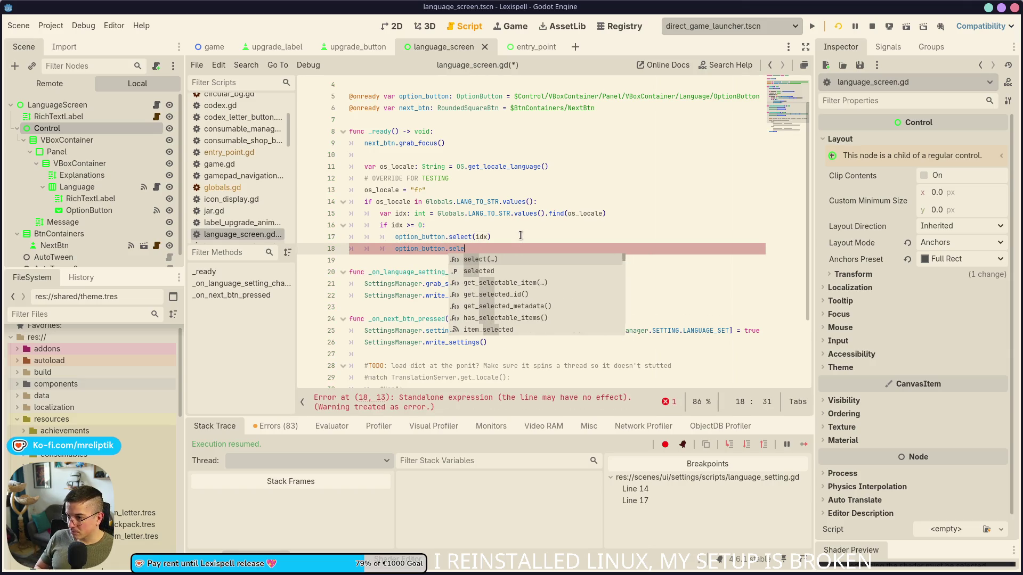
type(".em")
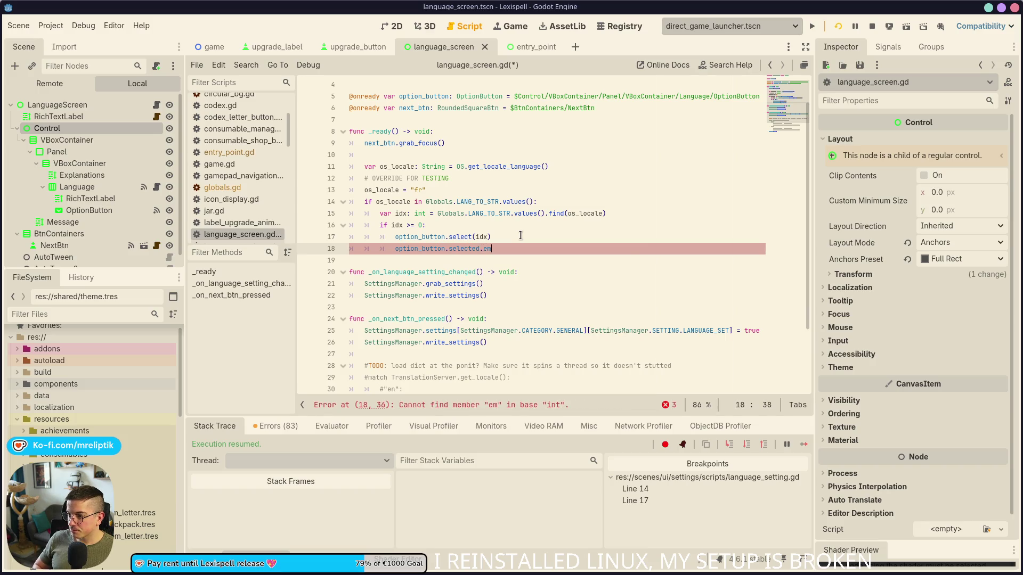
type("it(idx")
key("ctrl+s")
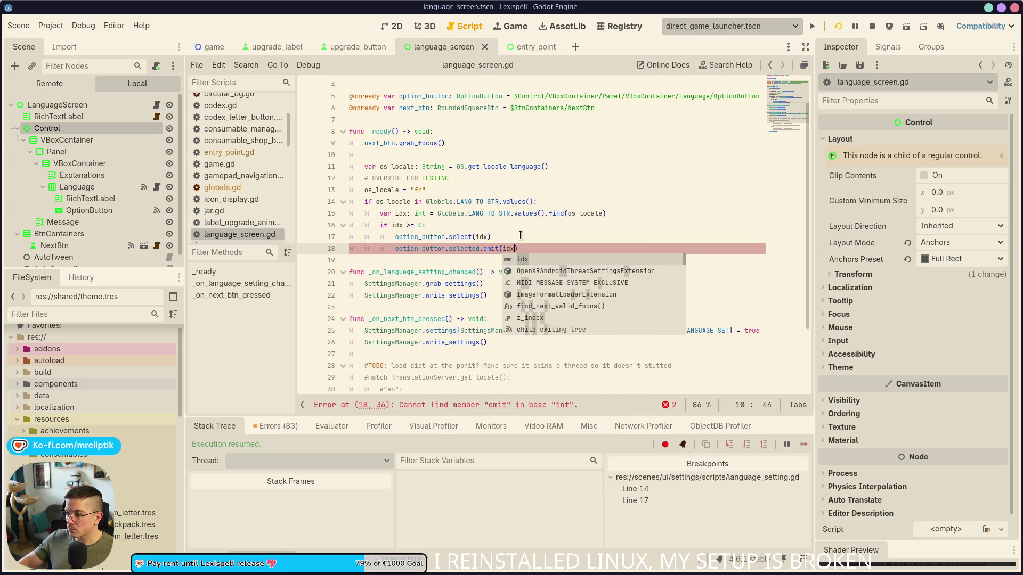
left_click(545, 228)
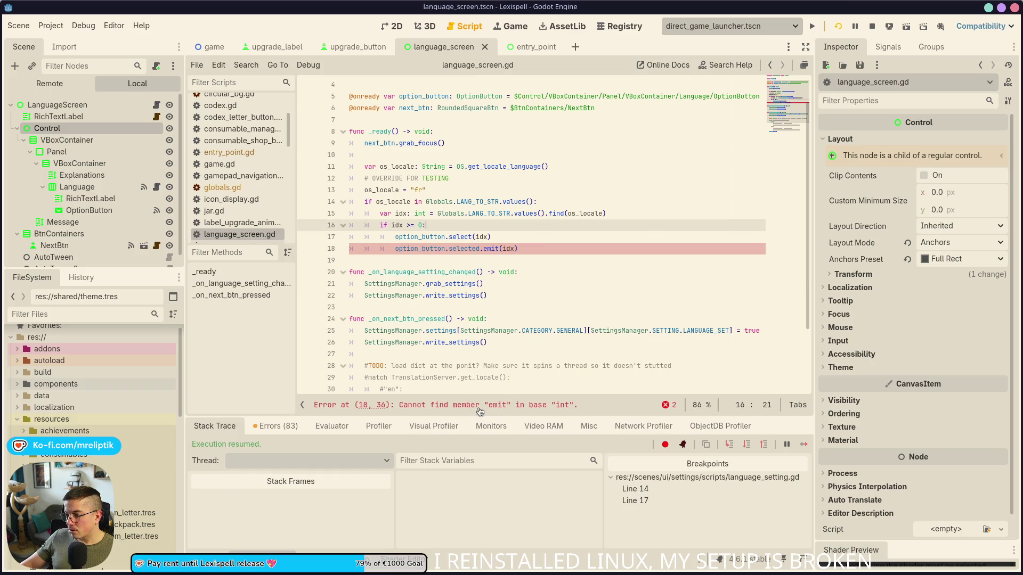
Change the emitted signal to item_selected after checking language_setting.gd's handler.
double_click(466, 249)
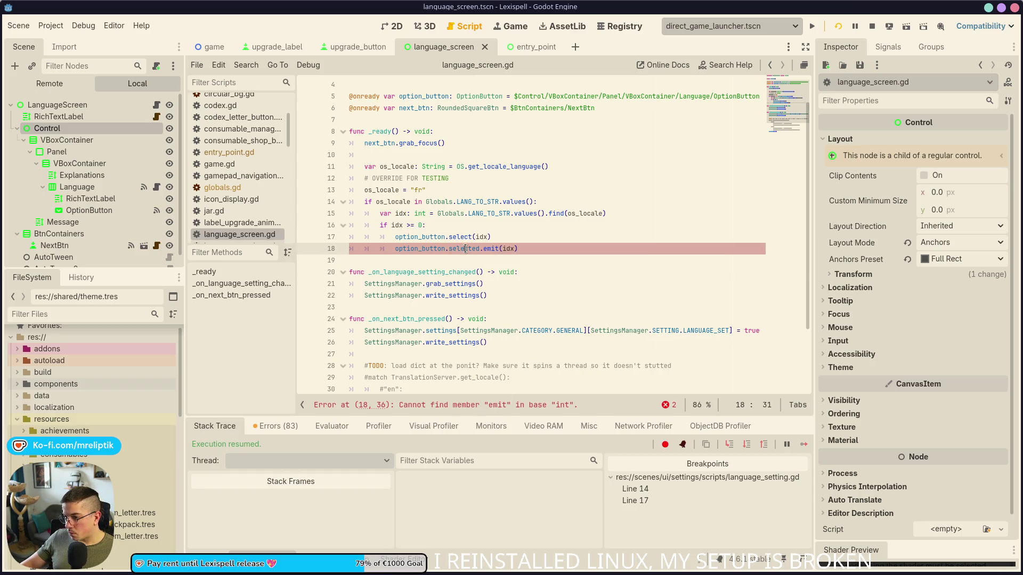
scroll(455, 293, "down", 1)
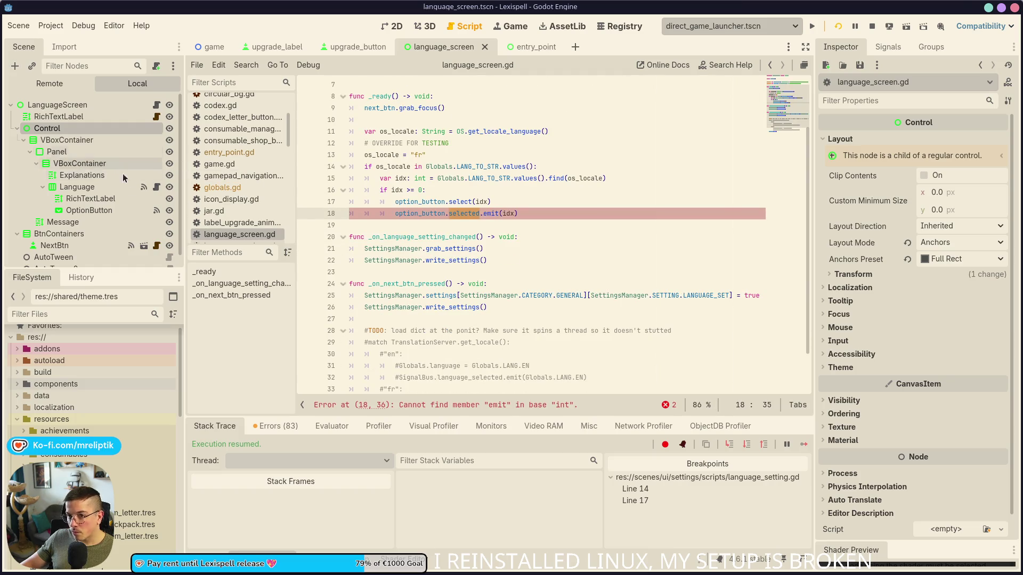
left_click(157, 187)
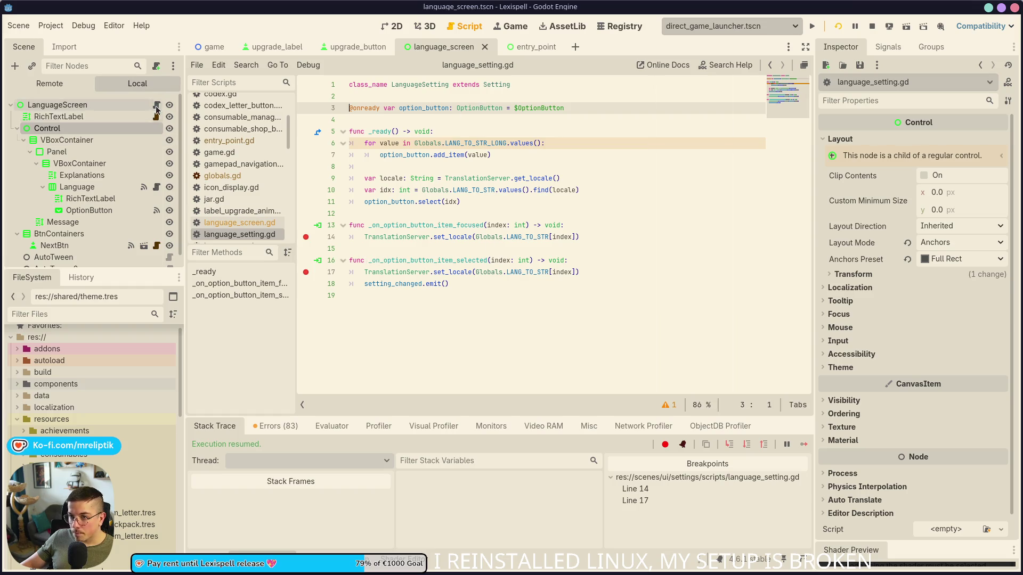
left_click(156, 106)
type("item_sel.emit(idx")
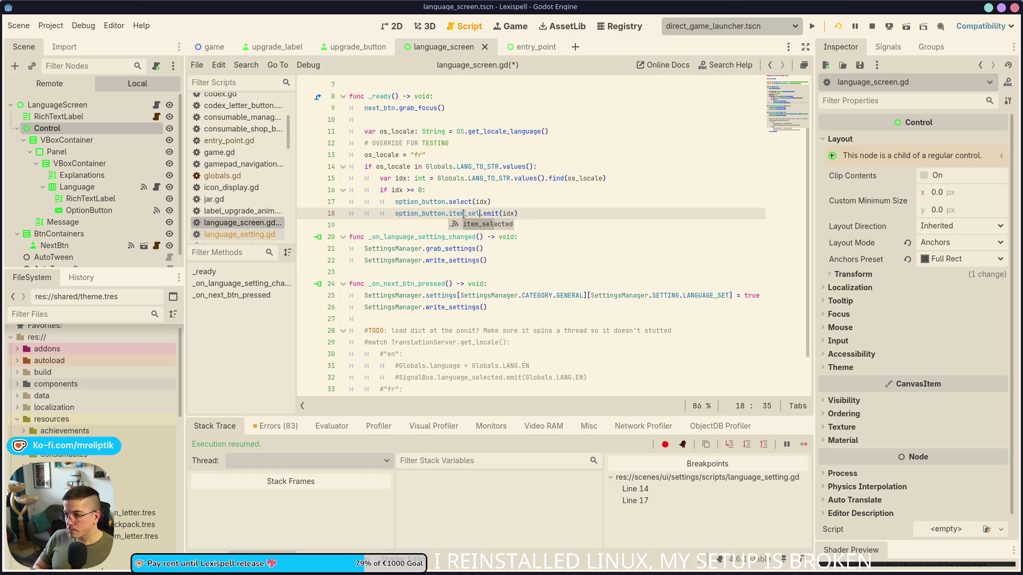
key("Return")
key("ctrl+s")
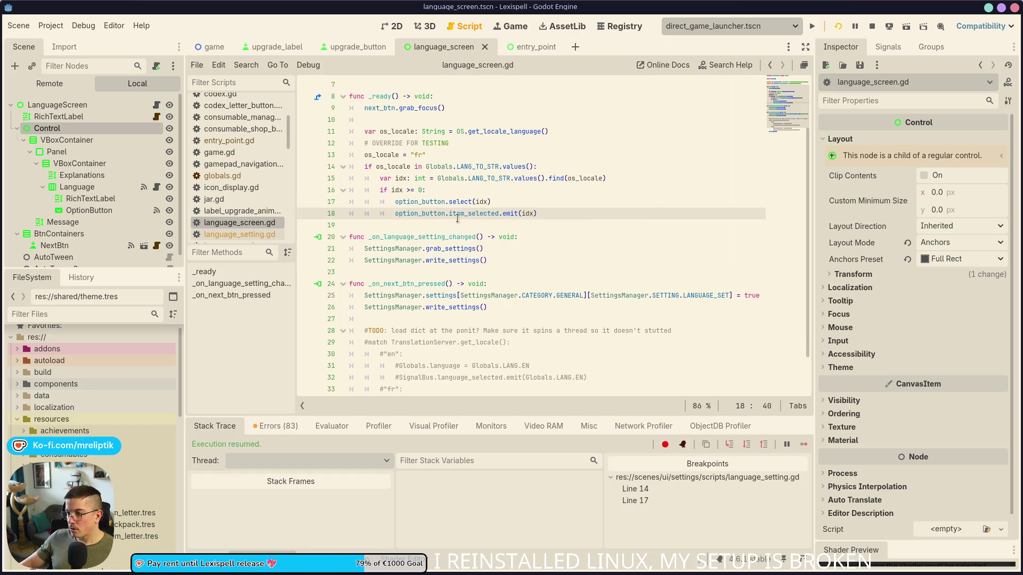
Add a "Select doesn't trigger selected" comment, stop the game, and save the script.
left_click(547, 198)
key("Return")
type("#")
type("ct t")
type("sn")
type("er ")
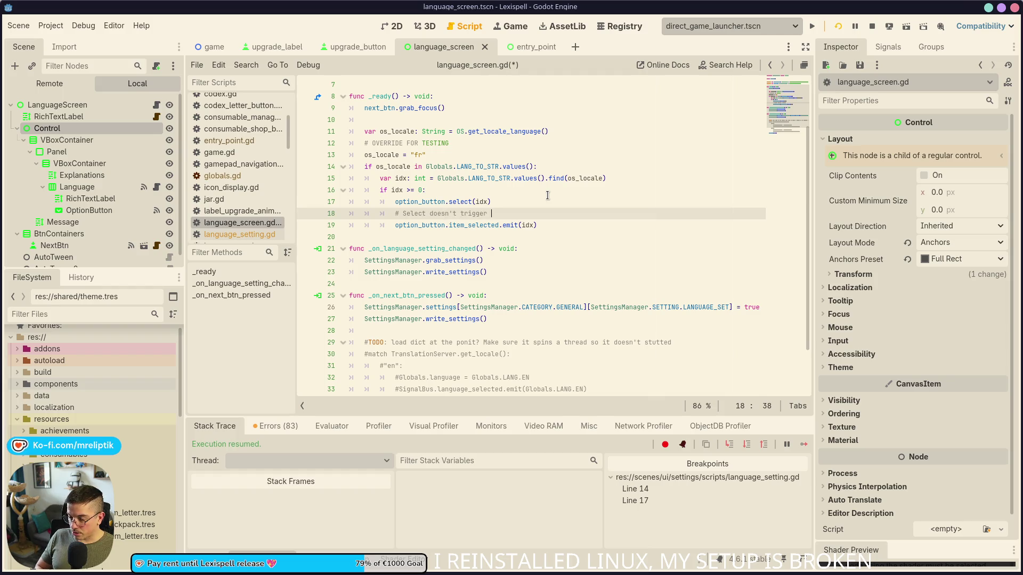
type("sleelected")
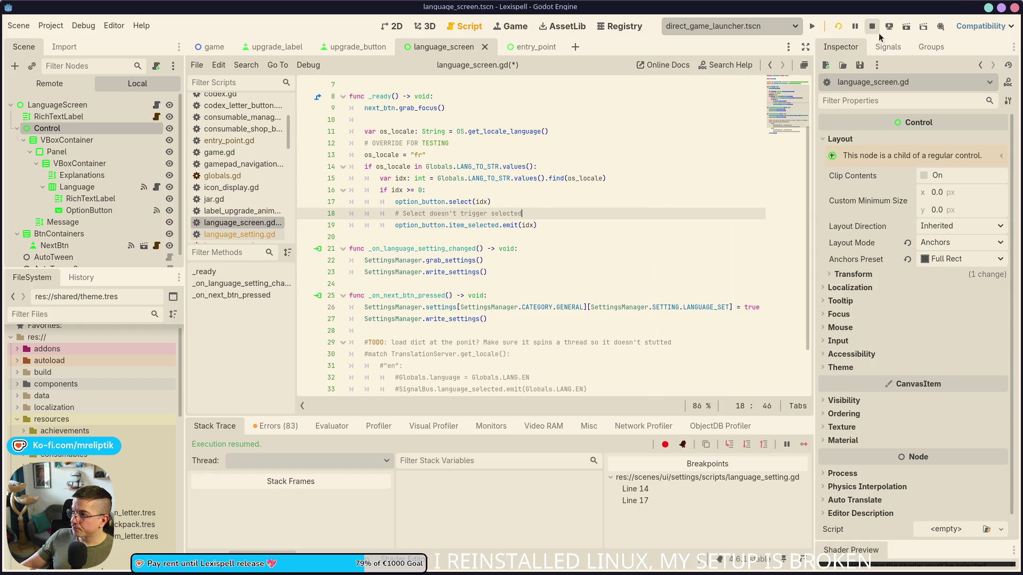
left_click(872, 25)
left_click(753, 30)
left_click(754, 31)
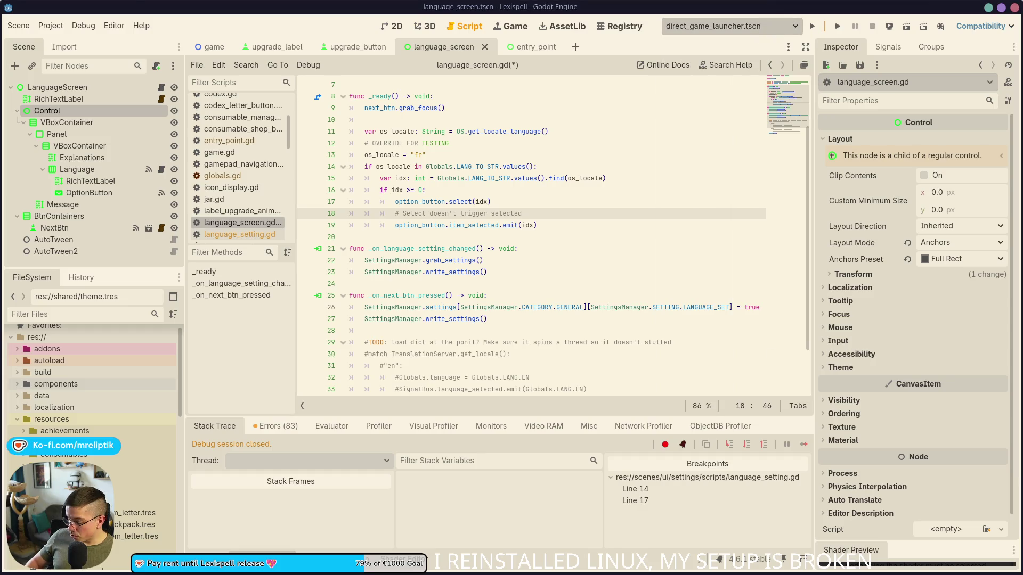
left_click(812, 26)
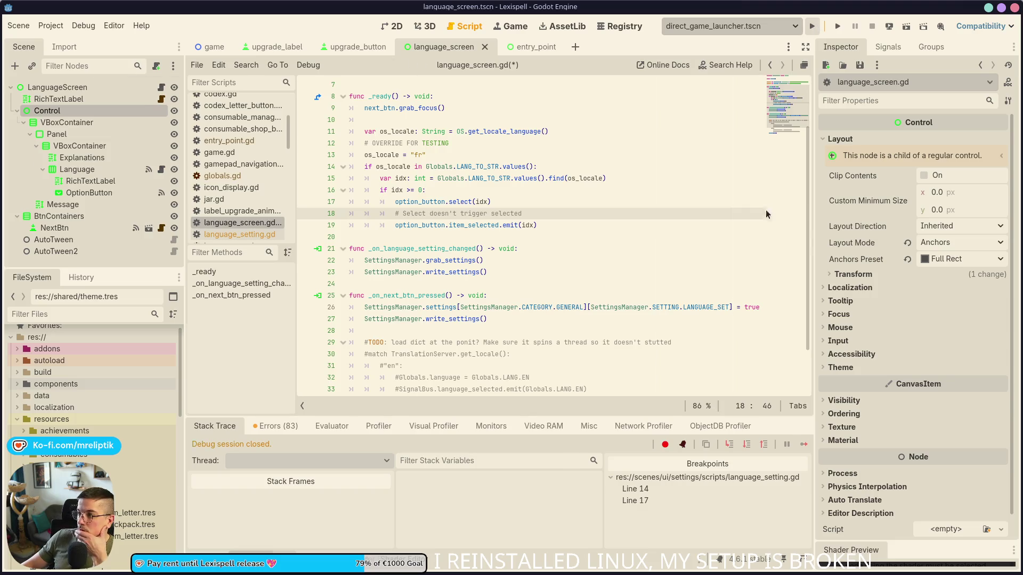
Launch the game past the breakpoints and test the language dropdown, switching to English and back to French.
left_click(872, 25)
left_click(850, 26)
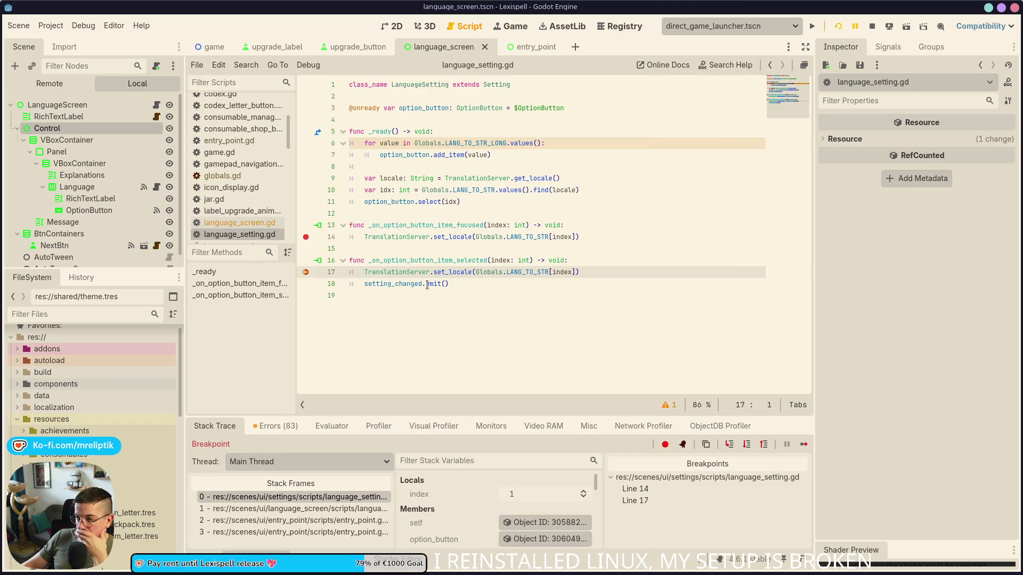
left_click(803, 444)
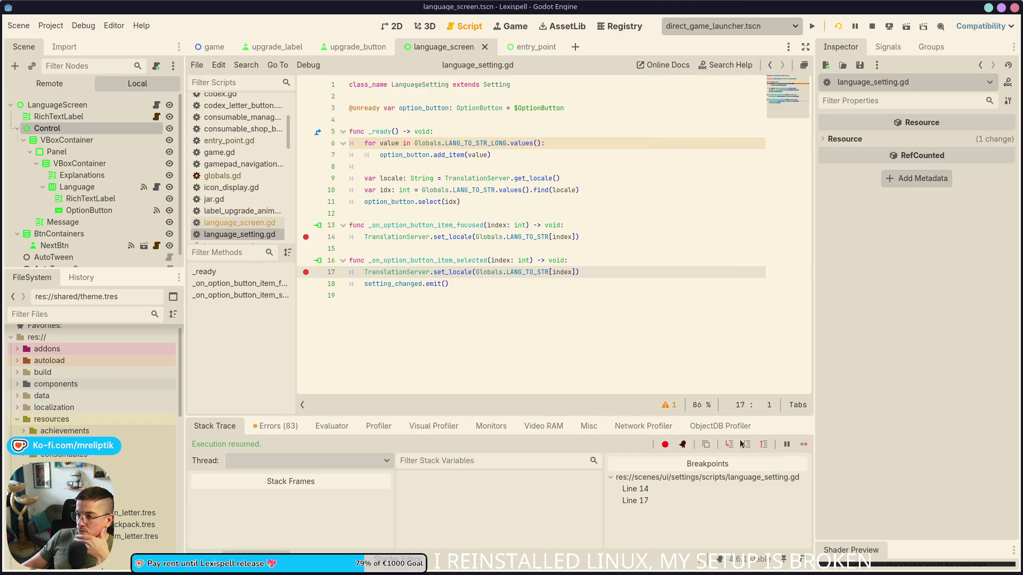
left_click(515, 27)
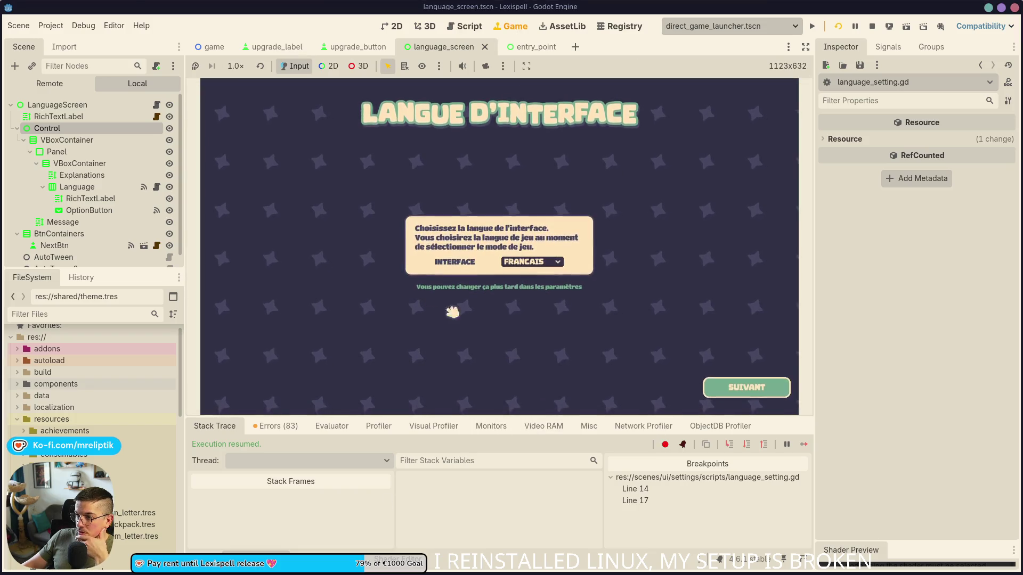
left_click(541, 263)
left_click(541, 272)
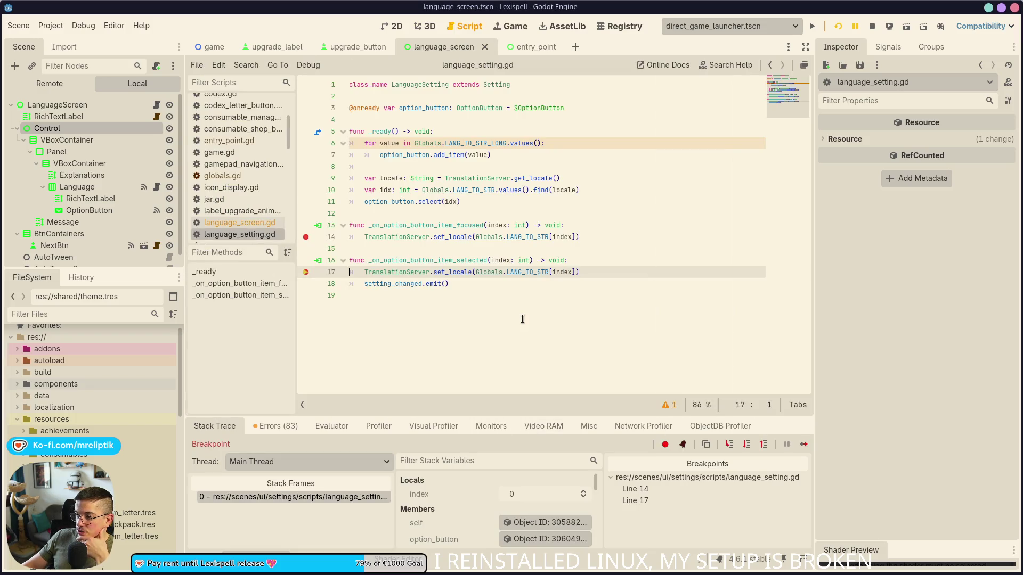
left_click(802, 444)
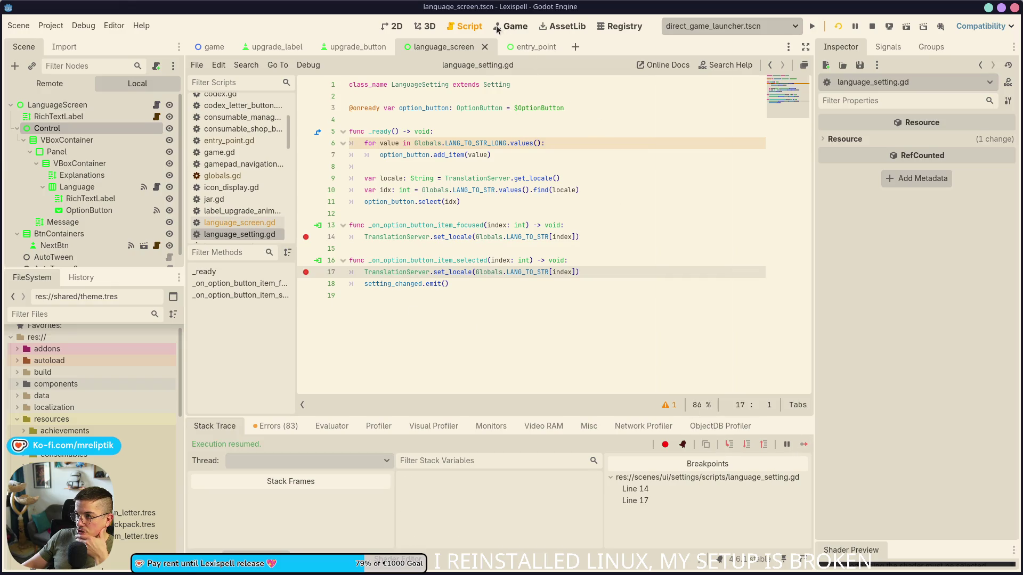
left_click(511, 26)
left_click(541, 263)
left_click(540, 273)
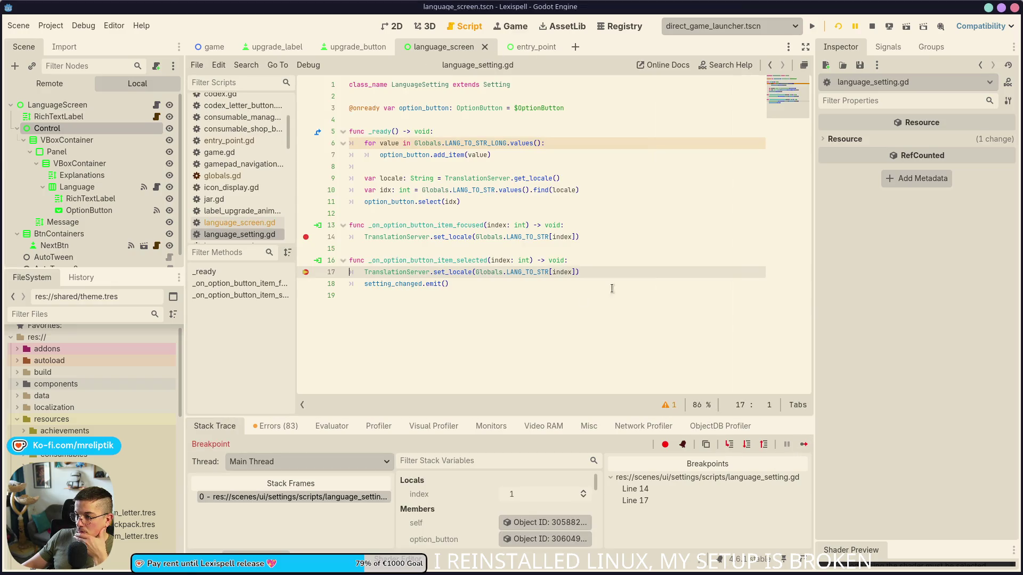
Relaunch the game, click SUIVANT through the onboarding pages to the French main menu, then stop it.
left_click(872, 26)
left_click(837, 26)
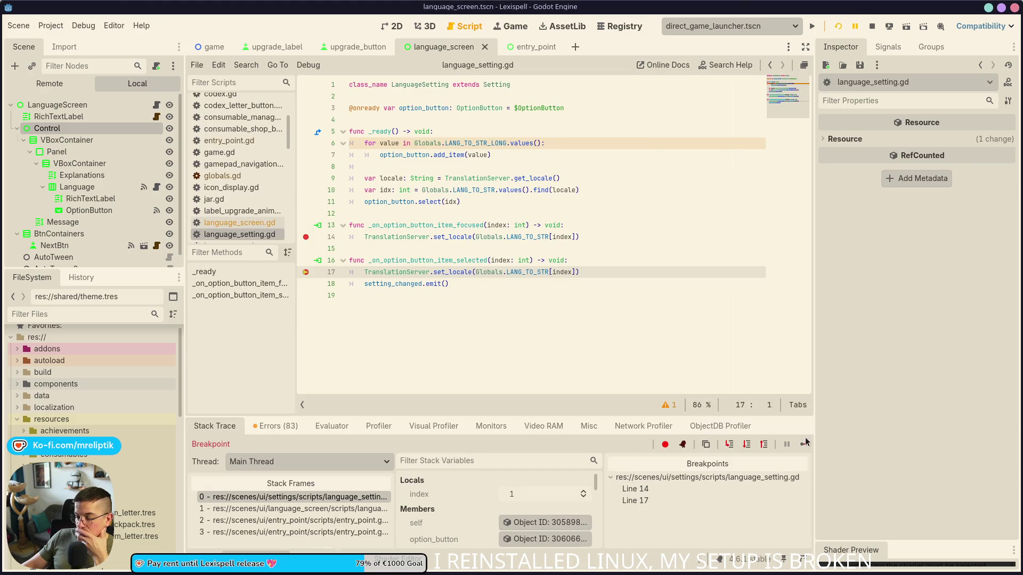
left_click(804, 446)
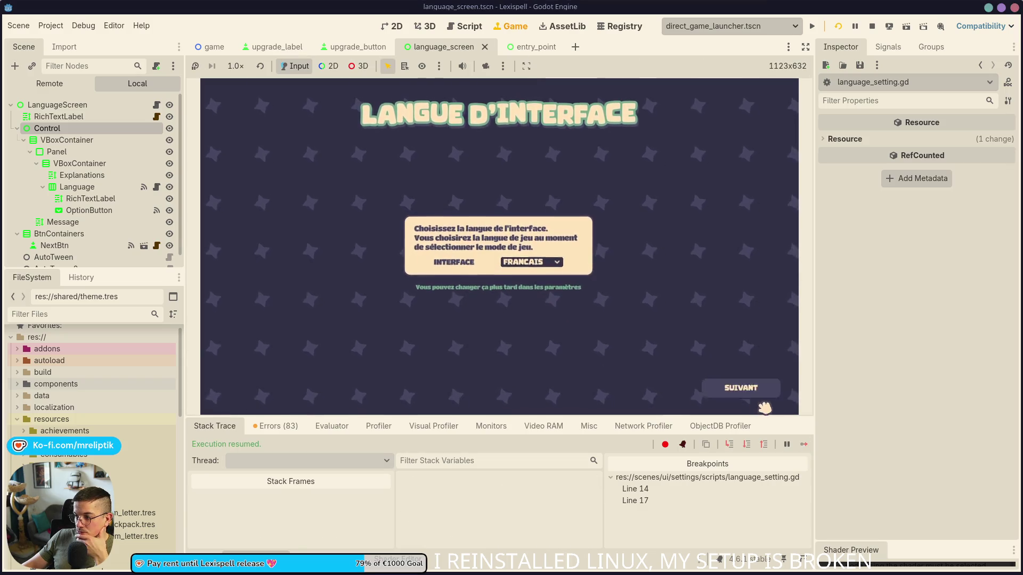
left_click(772, 389)
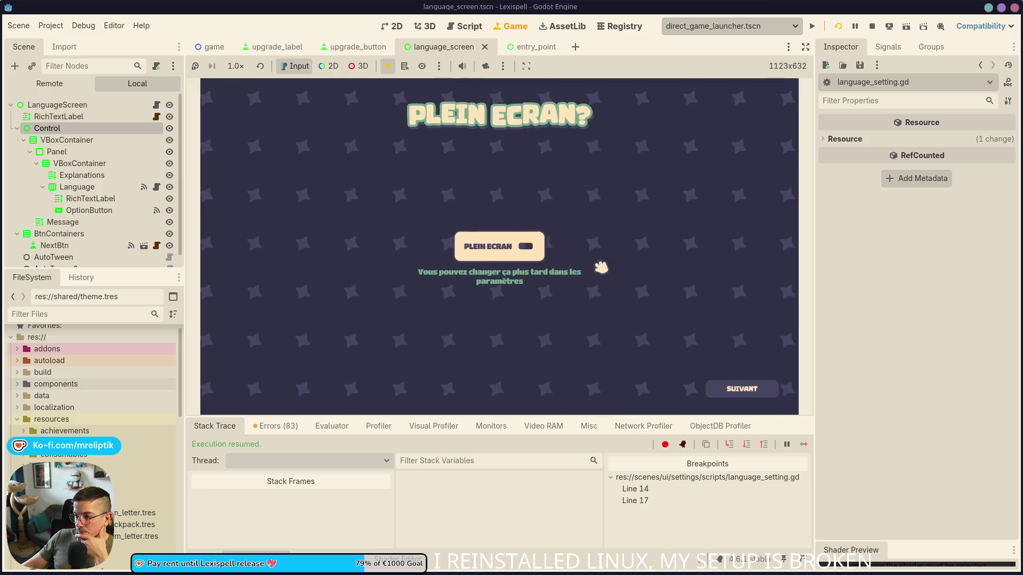
left_click(757, 388)
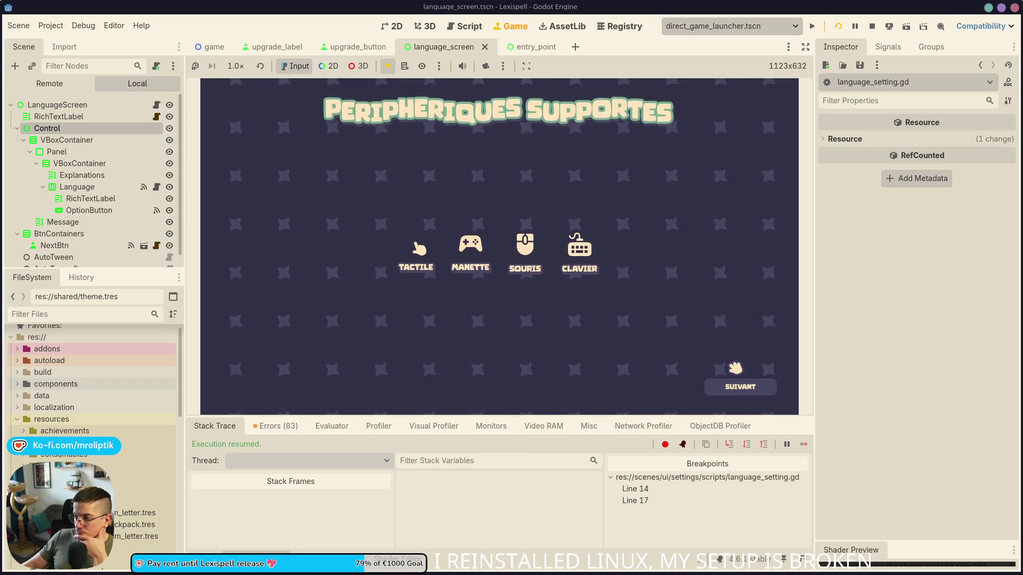
left_click(741, 387)
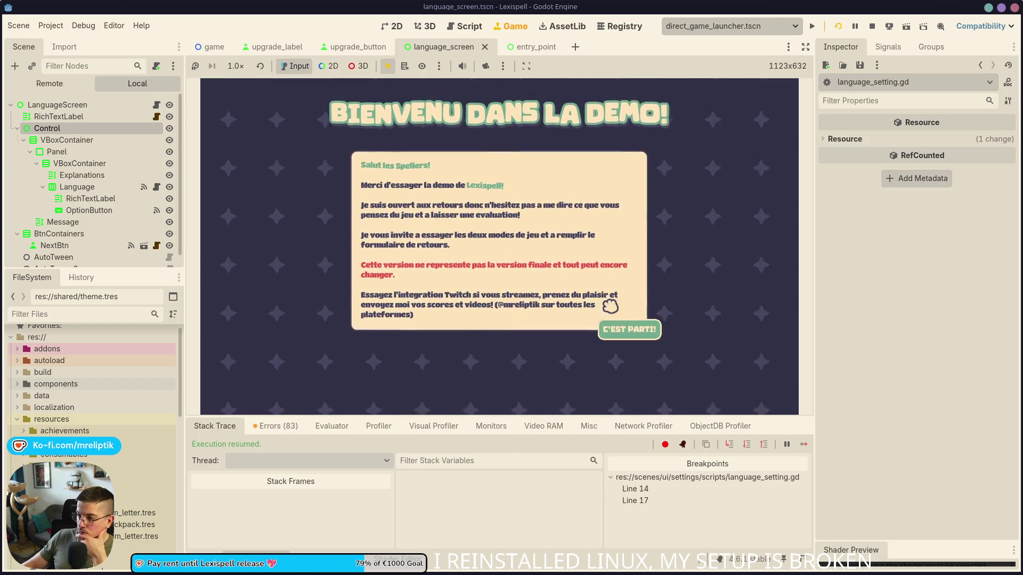
left_click(641, 329)
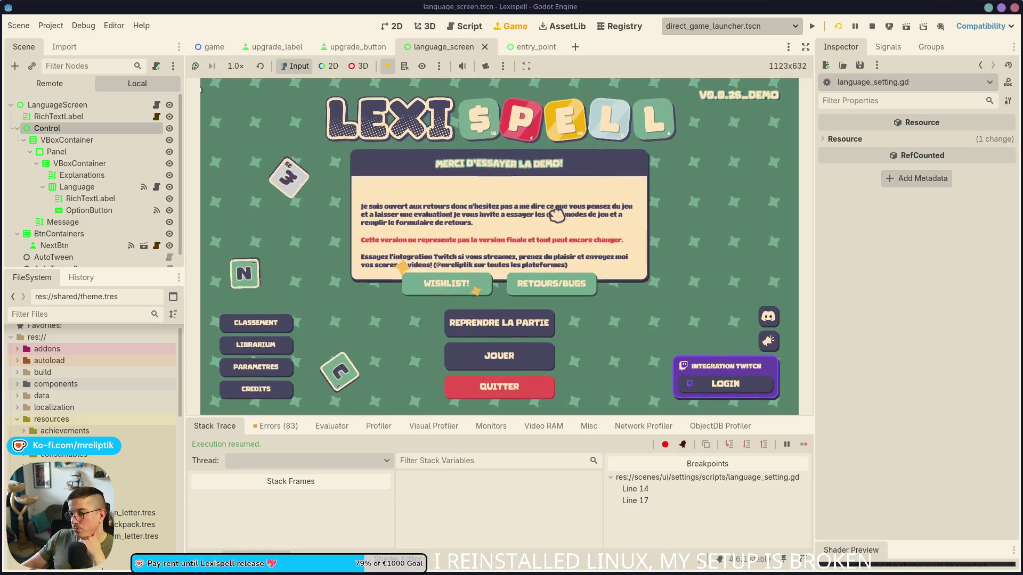
left_click(872, 27)
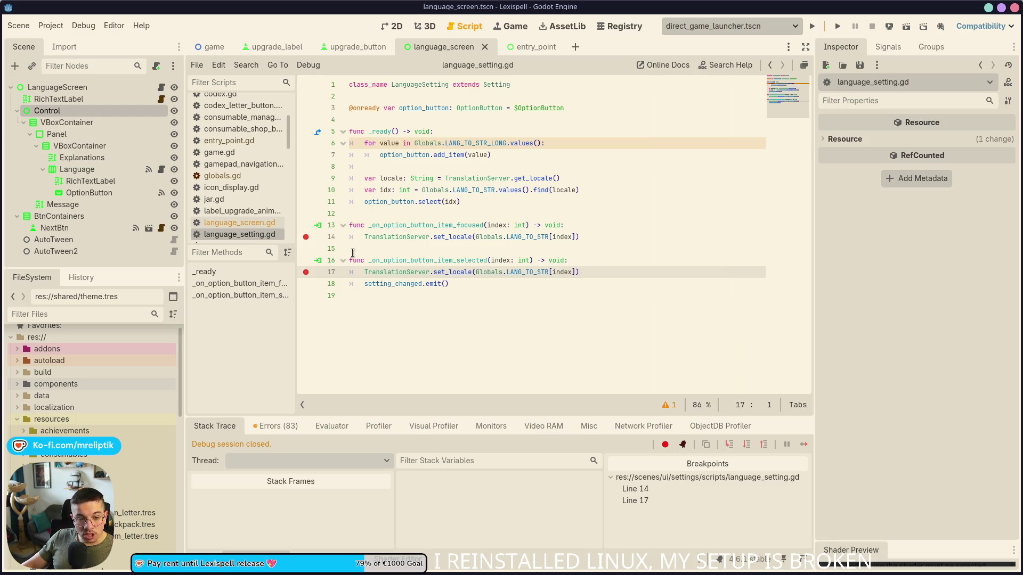
Clear all breakpoints and hide the debugger panel, returning to the script editor.
left_click(306, 272)
left_click(306, 236)
key("ctrl+F1")
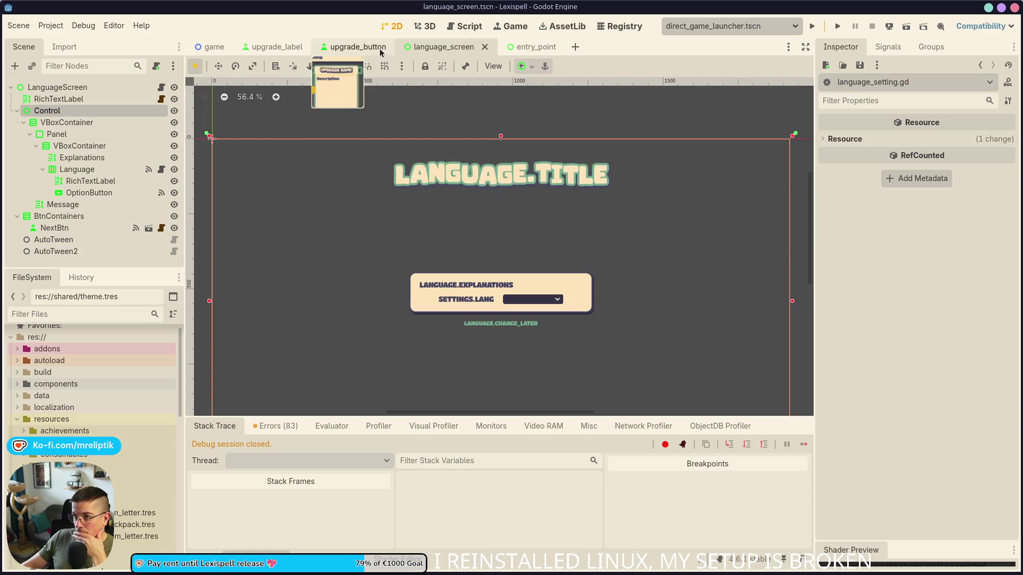
key("alt+o")
key("alt+o")
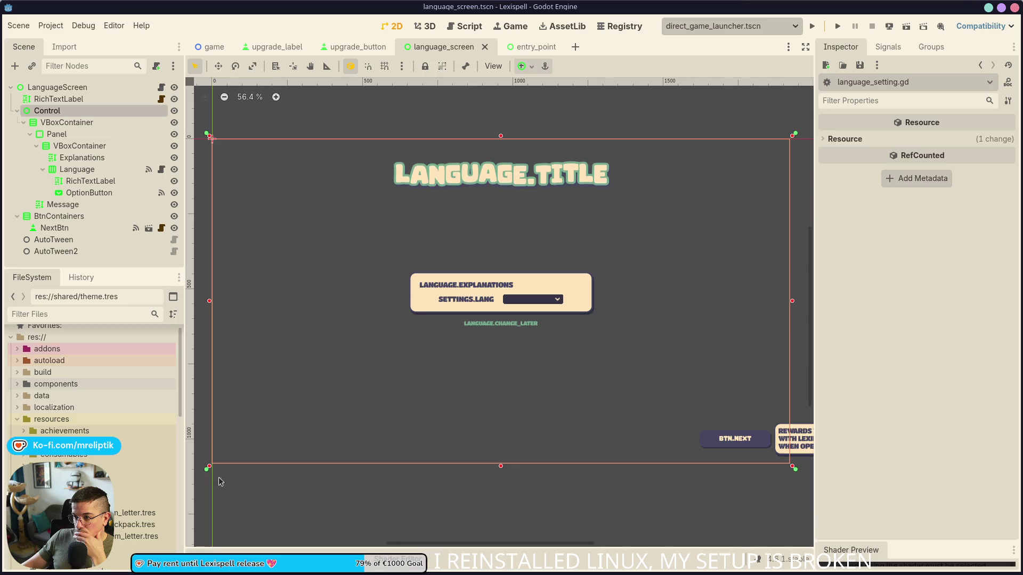
key("ctrl+F3")
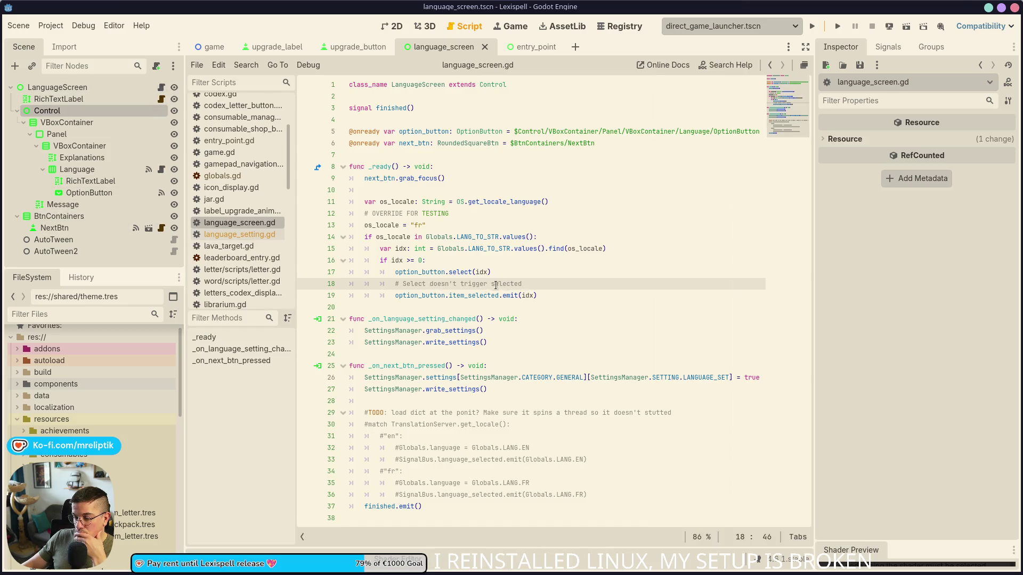
Delete the OVERRIDE FOR TESTING French locale lines from language_screen.gd, save, and bring up the spreadsheet.
left_click(453, 214)
key("shift+Down")
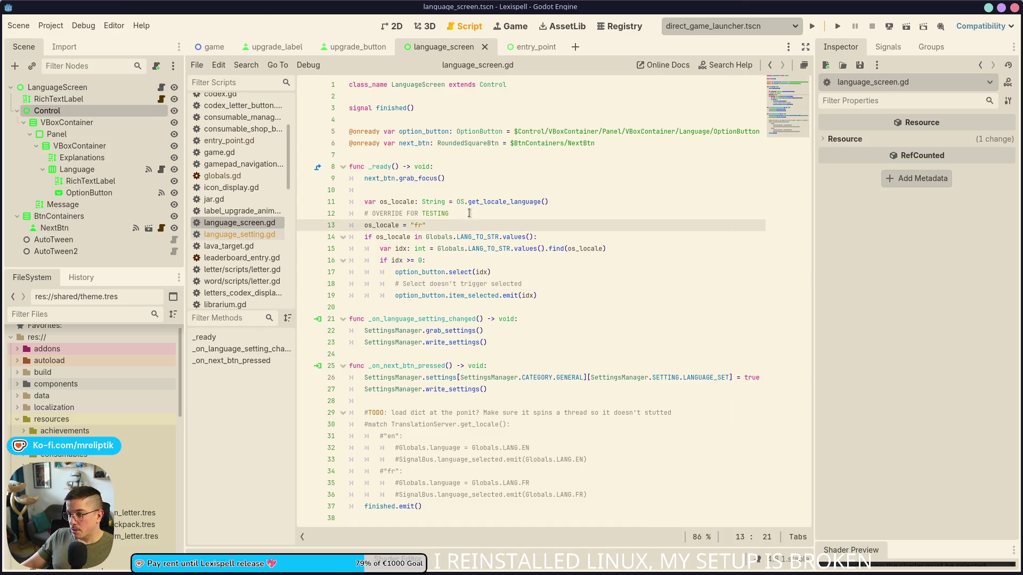
key("ctrl+shift+k")
key("ctrl+s")
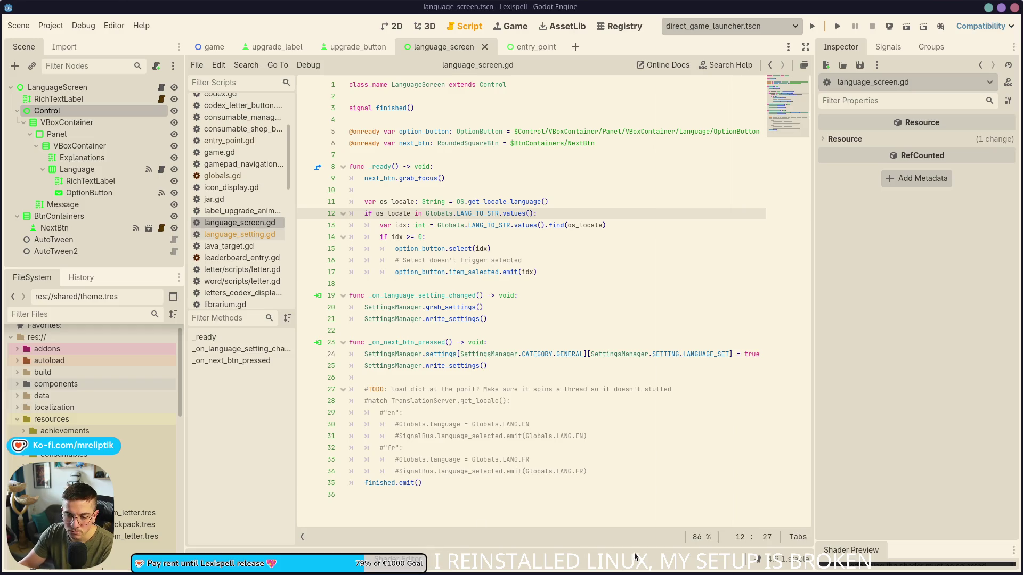
left_click(155, 559)
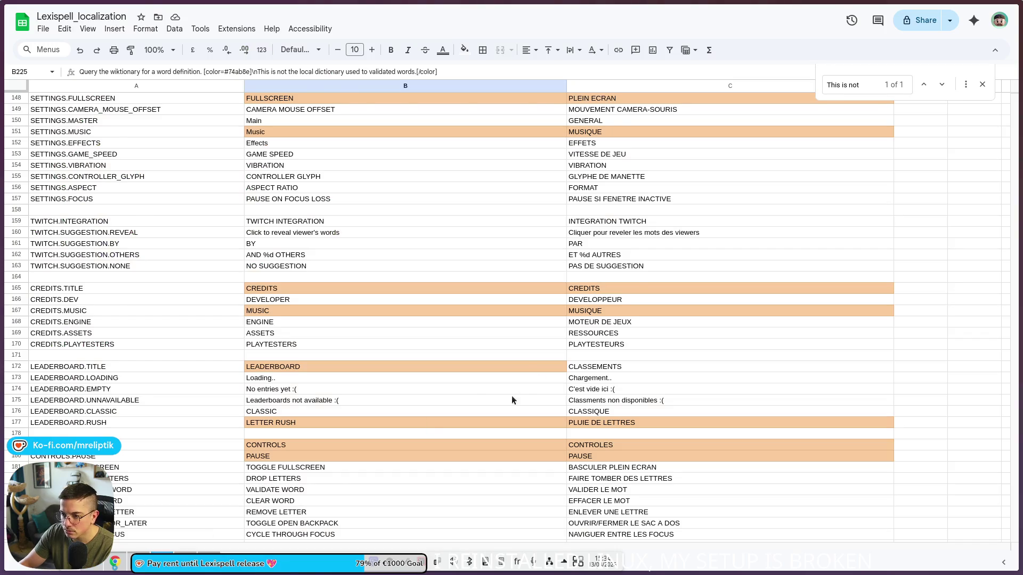
Scroll through the CONSUMABLE and UPGRADE translation rows, then return to Godot's upgrades registry table.
scroll(510, 398, "down", 20)
scroll(434, 431, "down", 20)
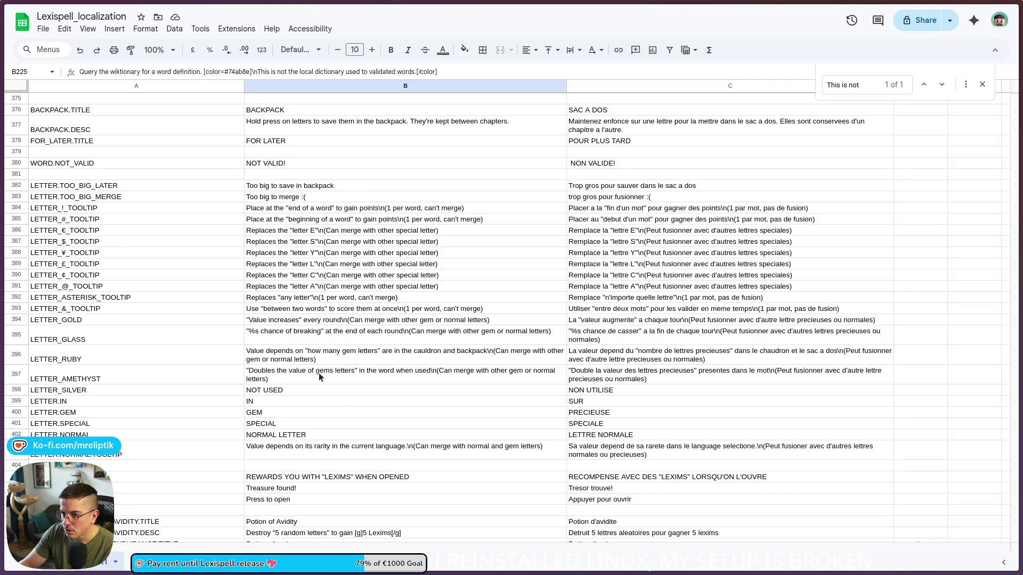
scroll(272, 383, "down", 7)
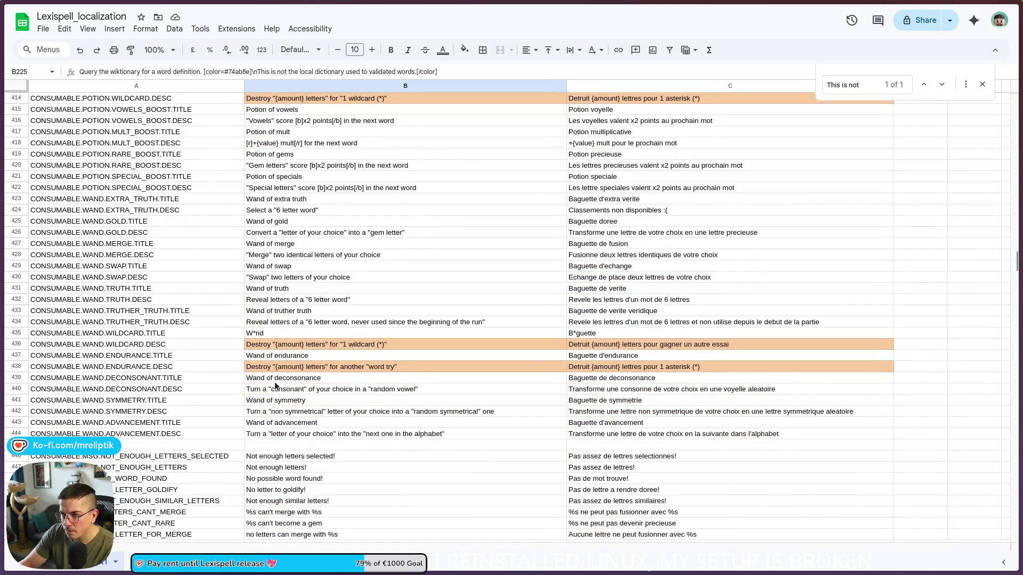
scroll(275, 384, "down", 5)
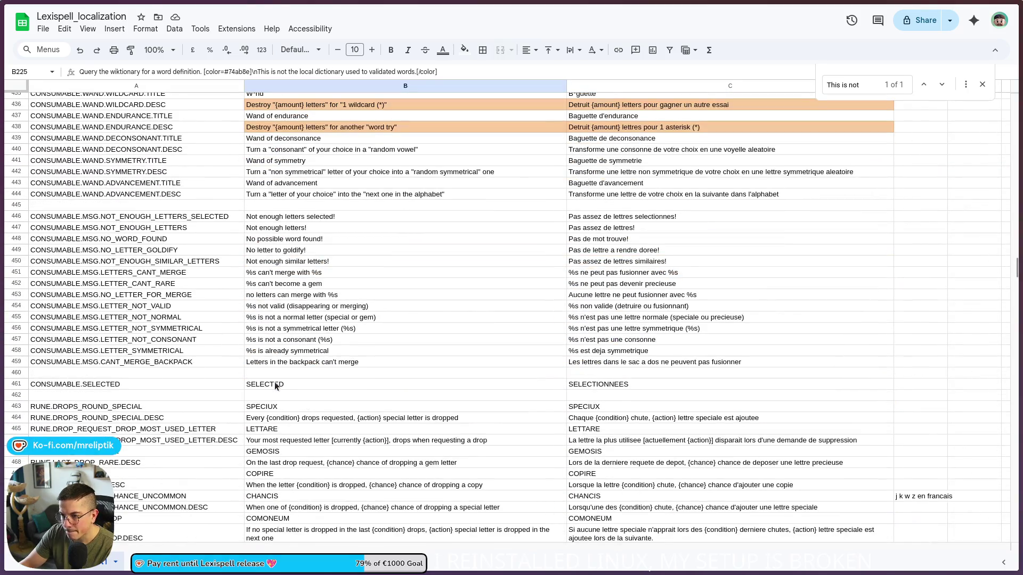
scroll(275, 385, "down", 10)
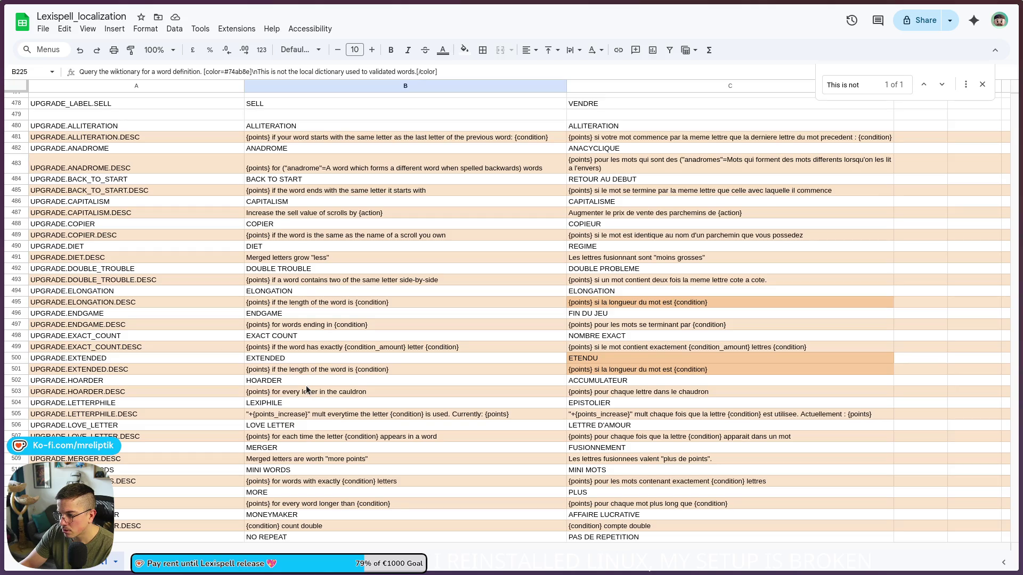
scroll(307, 386, "down", 3)
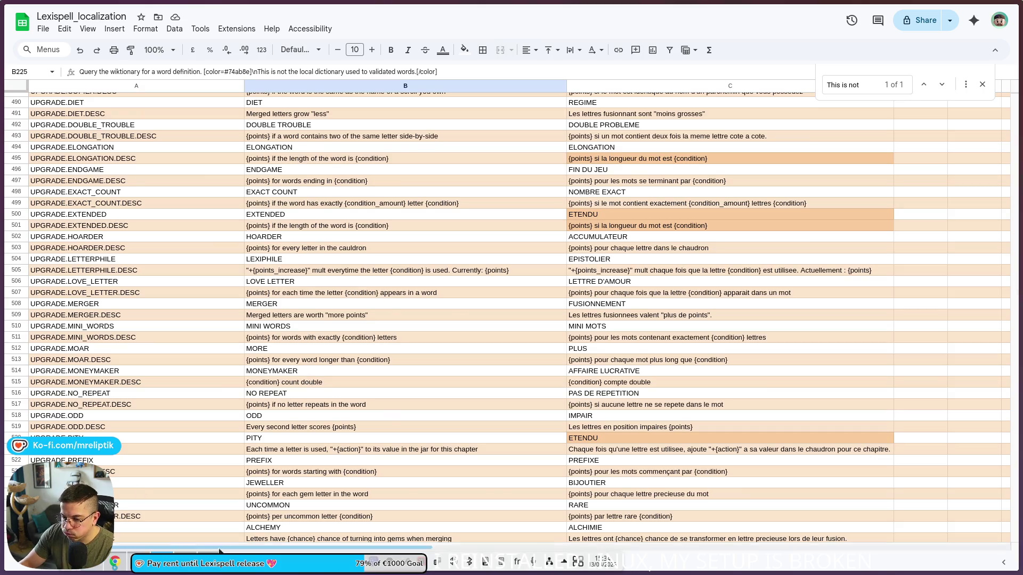
key("alt+Tab")
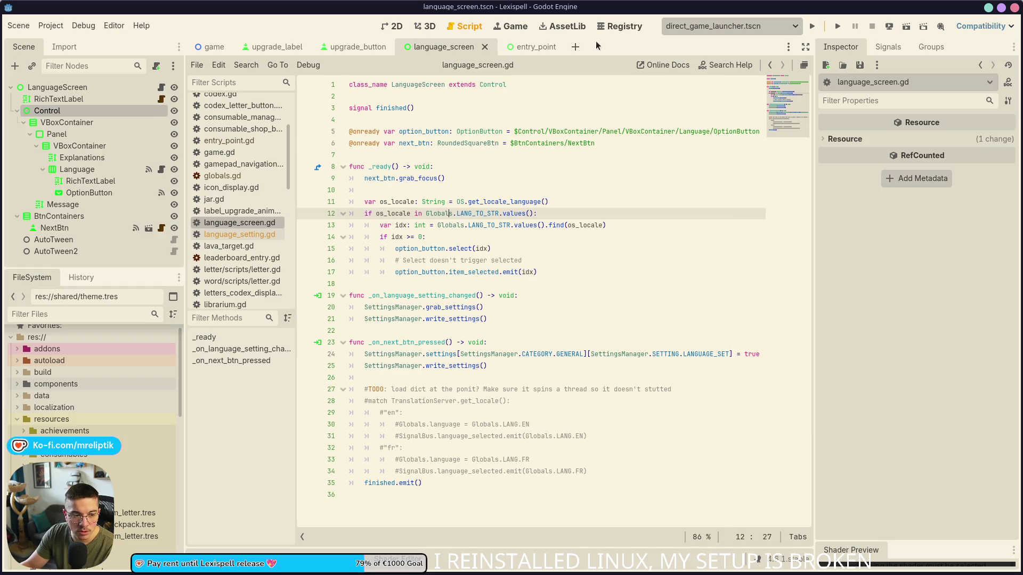
left_click(618, 26)
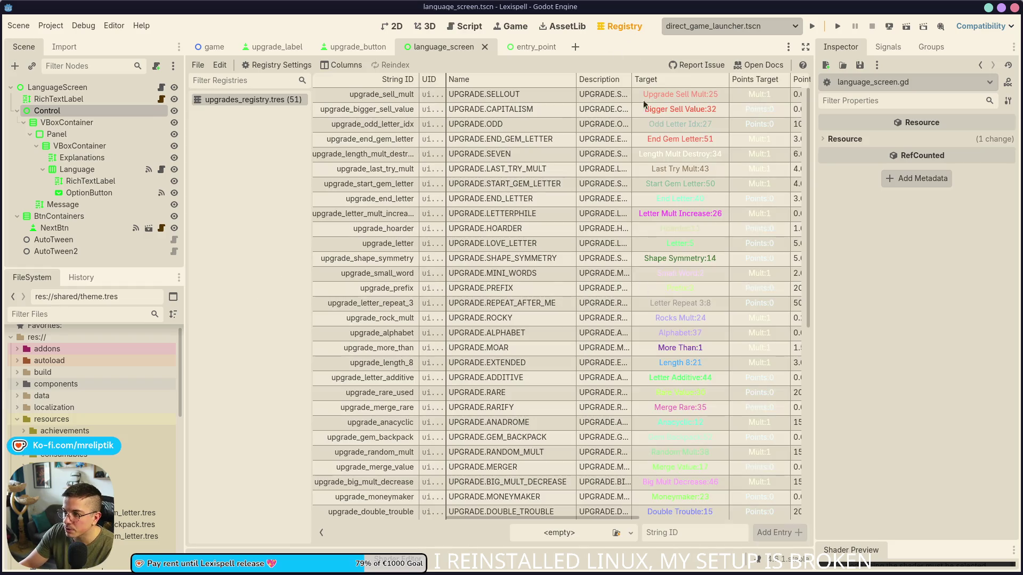
Turn on distraction-free mode so the upgrades_registry.tres table fills the editor window.
left_click(805, 48)
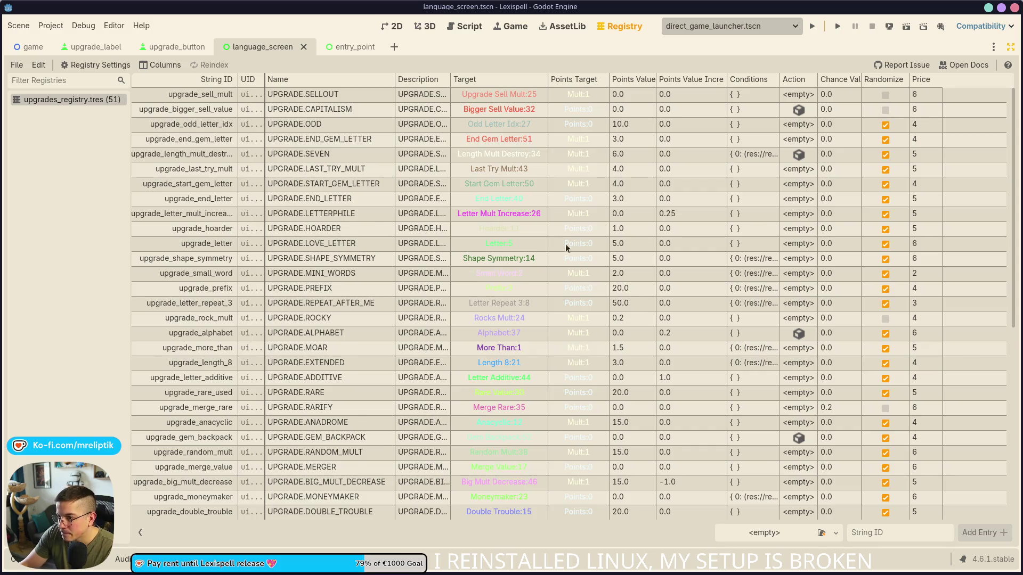
scroll(544, 255, "down", 2)
scroll(543, 281, "up", 2)
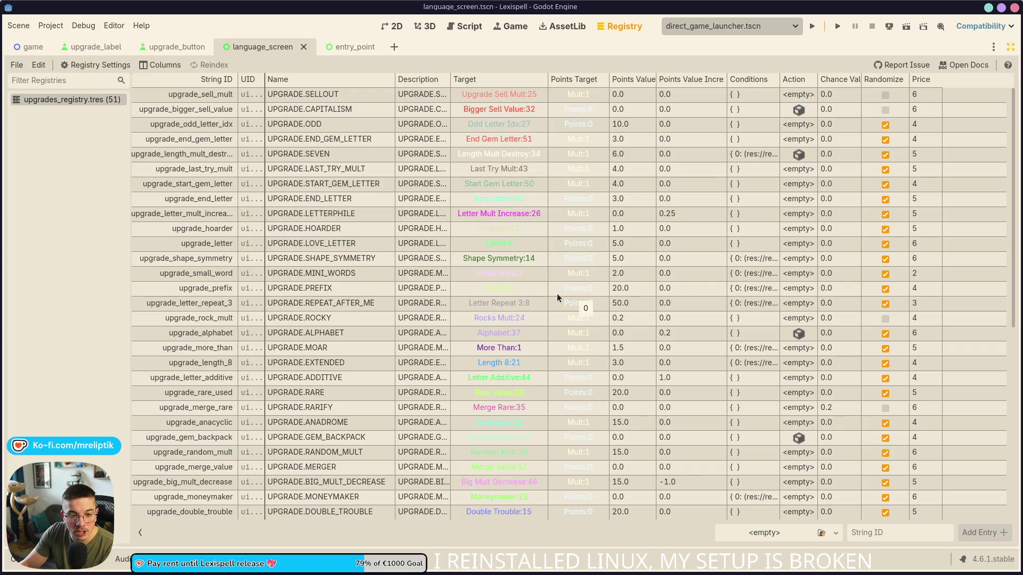
left_click(759, 158)
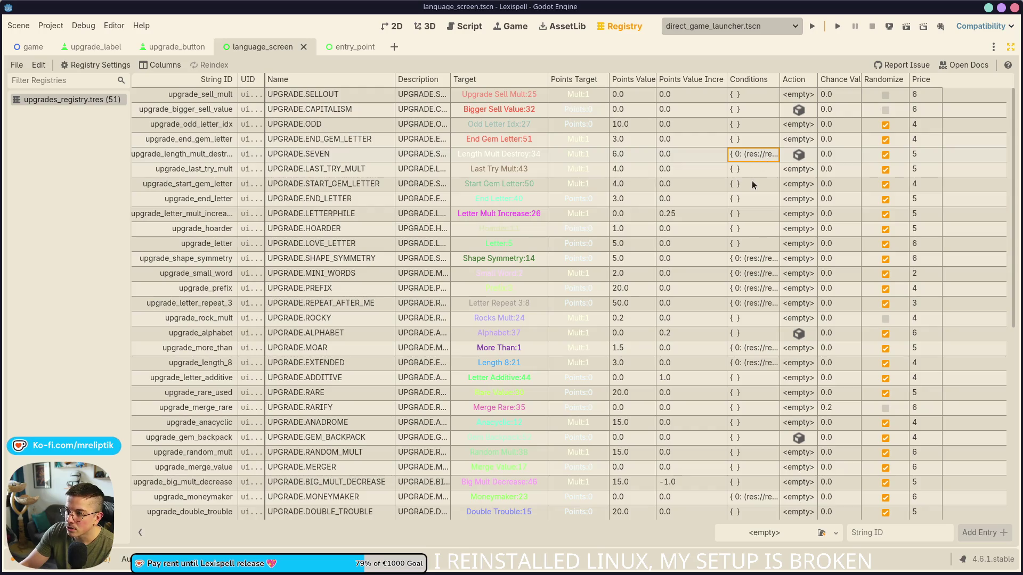
left_click(751, 260)
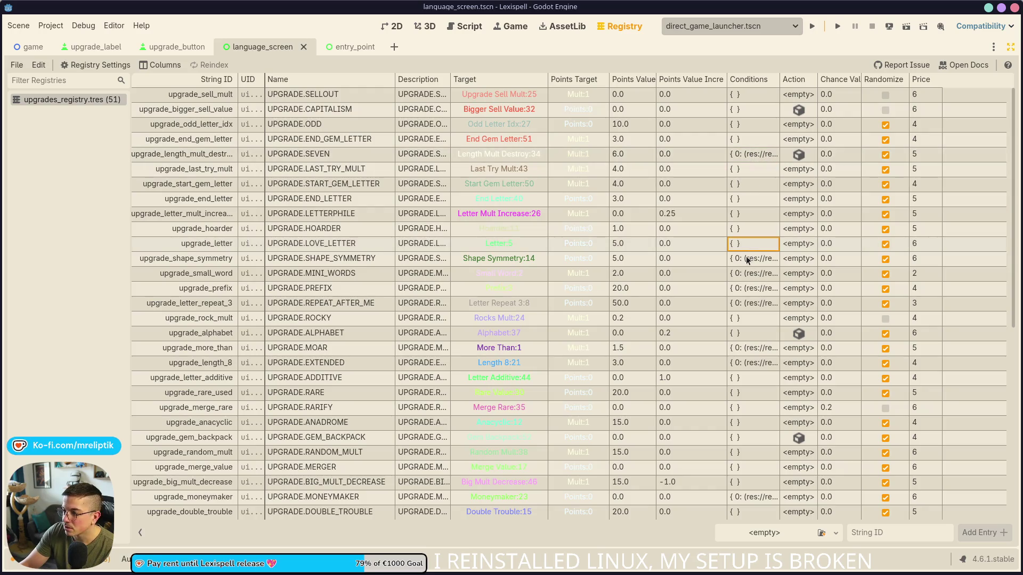
scroll(759, 173, "down", 2)
scroll(760, 174, "up", 2)
left_click(756, 153)
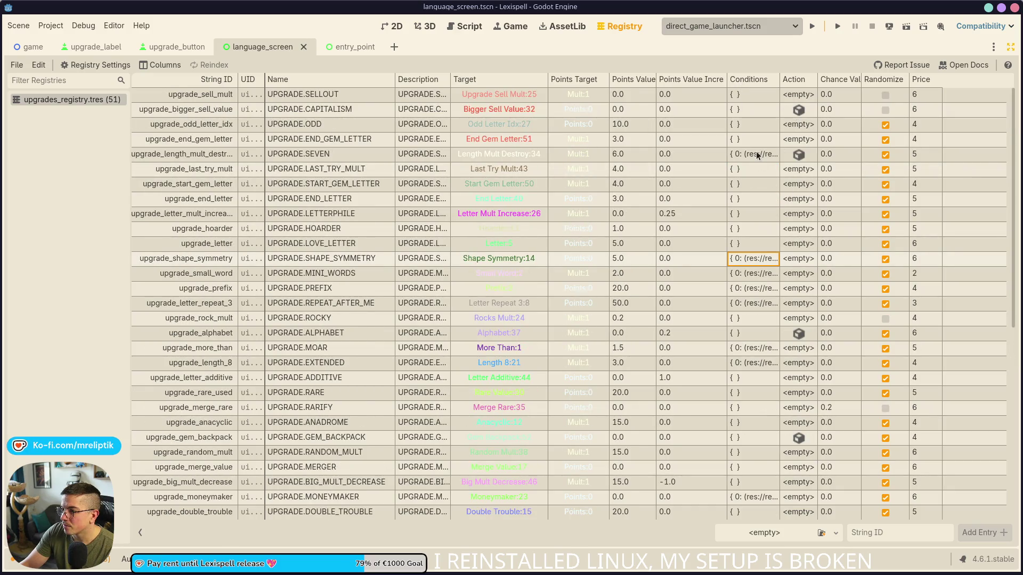
left_click(797, 110)
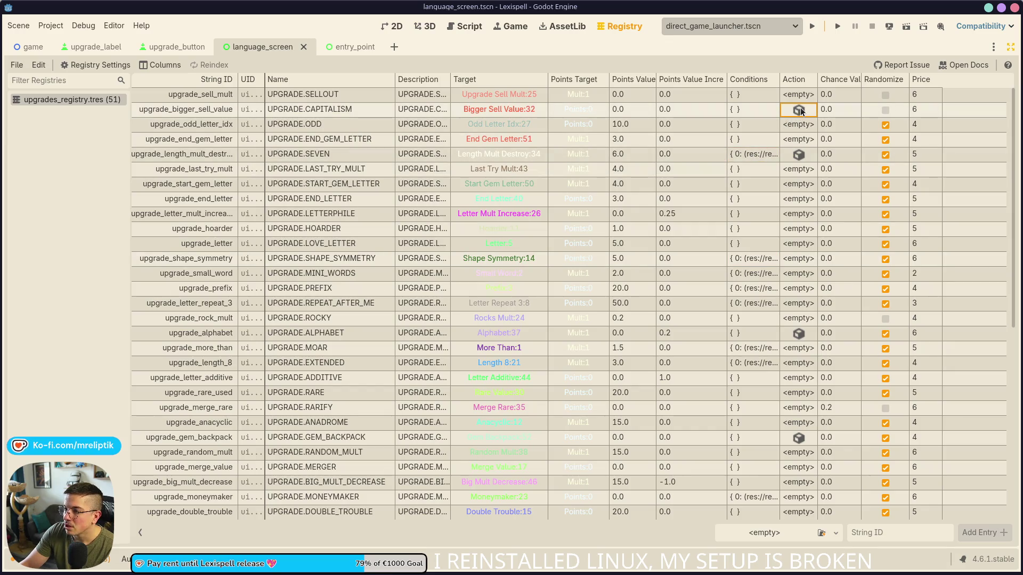
Restore the side docks and expand the CAPITALISM upgrade's Action to check its 1.5 amount.
left_click(799, 110)
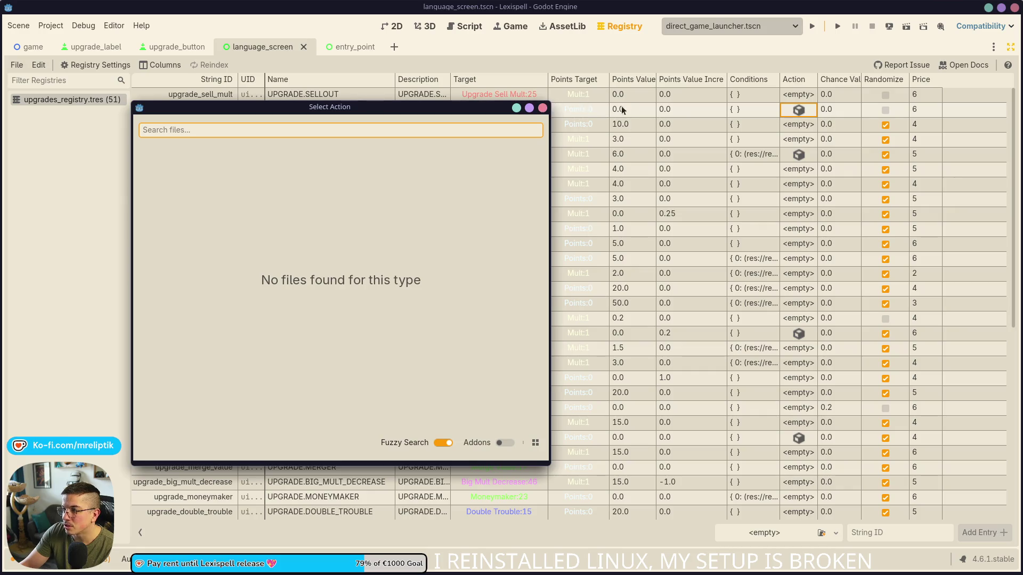
left_click(542, 108)
left_click(1009, 48)
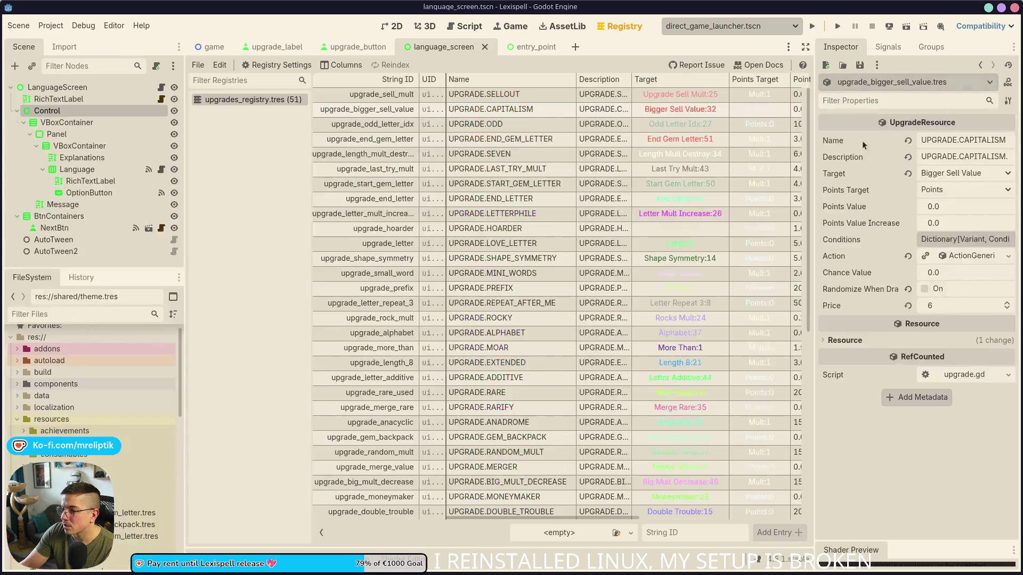
left_click(973, 257)
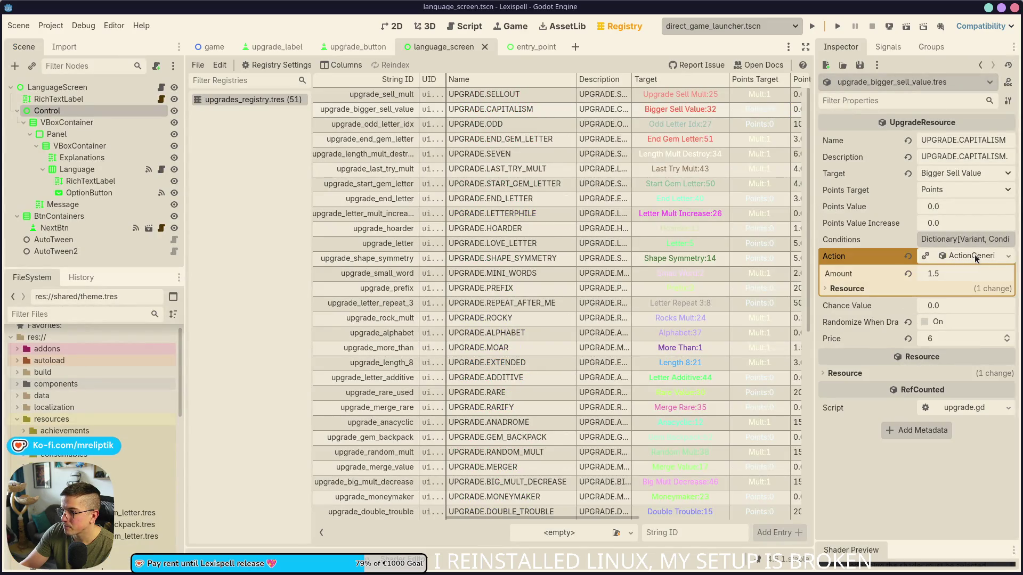
left_click(974, 254)
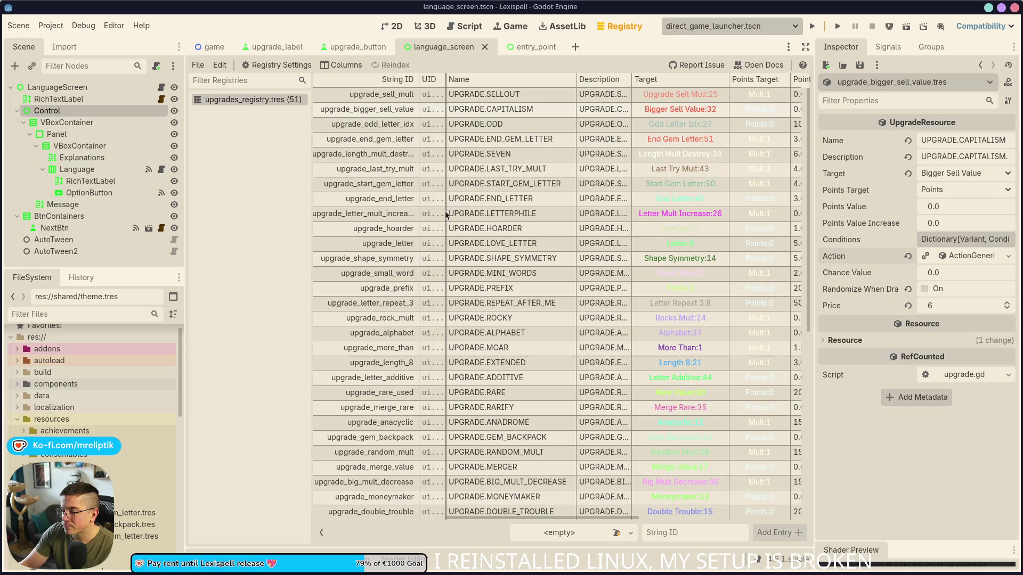
Narrow the Scene and FileSystem docks to widen the table, then return to the localization spreadsheet.
scroll(376, 209, "down", 5)
left_click_drag(310, 139, 268, 139)
left_click_drag(186, 143, 102, 145)
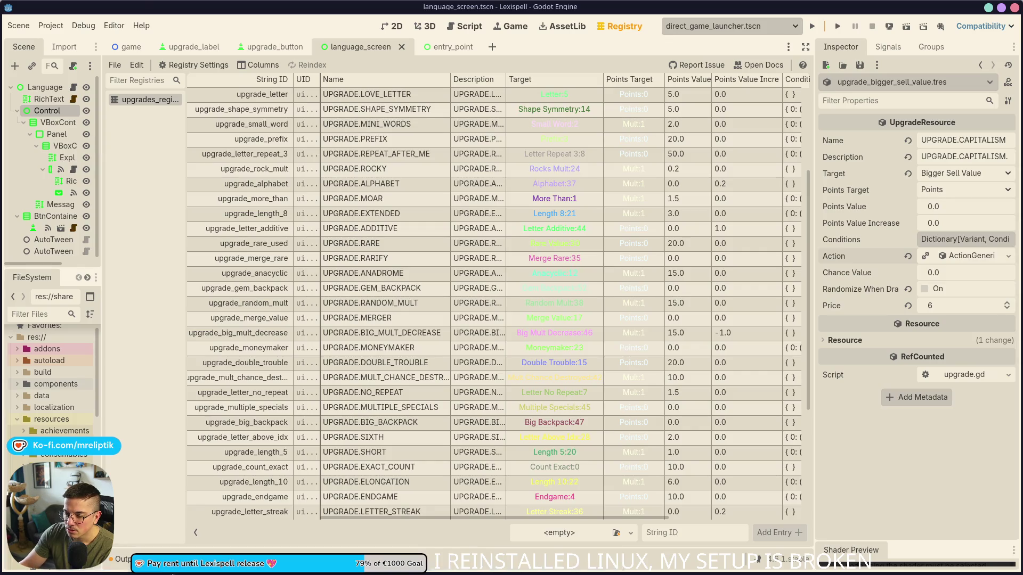
left_click(115, 562)
scroll(395, 289, "up", 5)
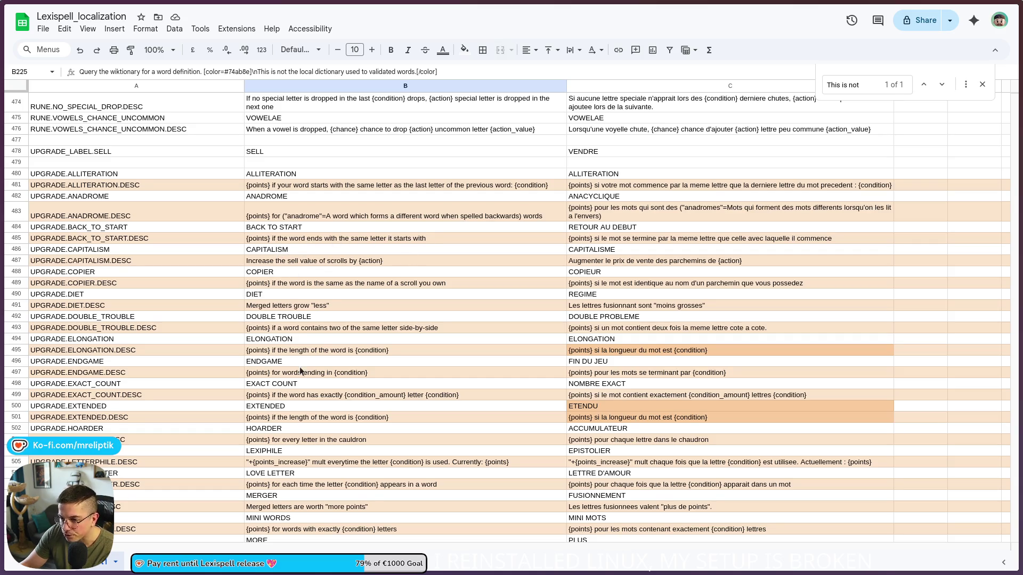
Scroll through the remaining upgrade strings, then bring Godot's upgrades registry back with Alt+Tab.
scroll(314, 396, "down", 1)
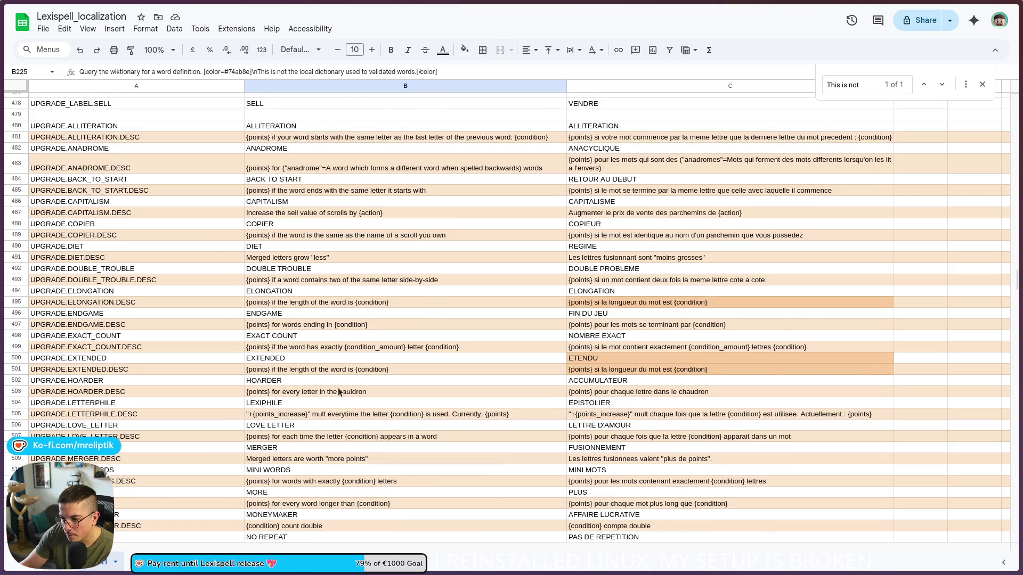
scroll(302, 374, "down", 1)
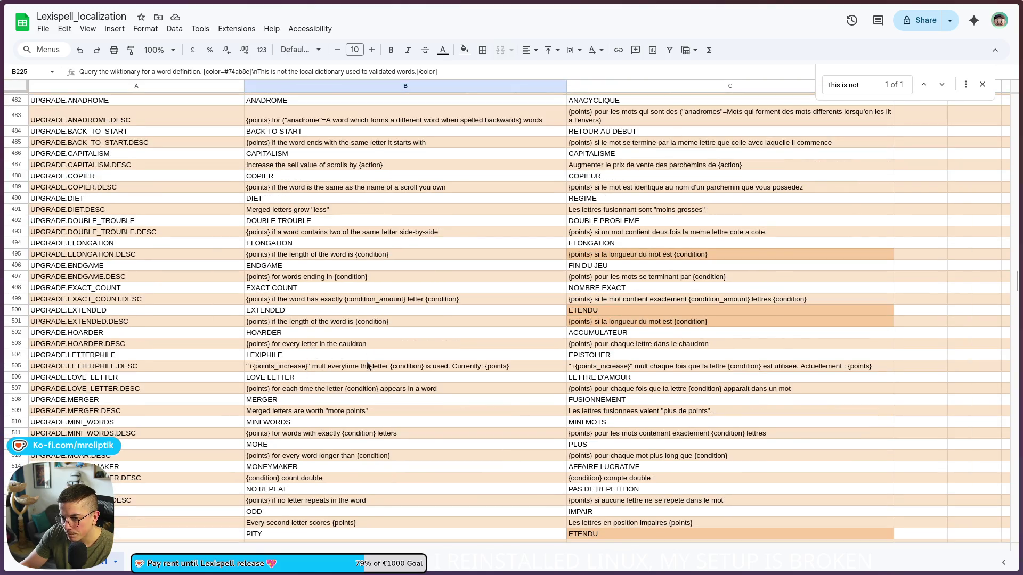
scroll(369, 365, "down", 1)
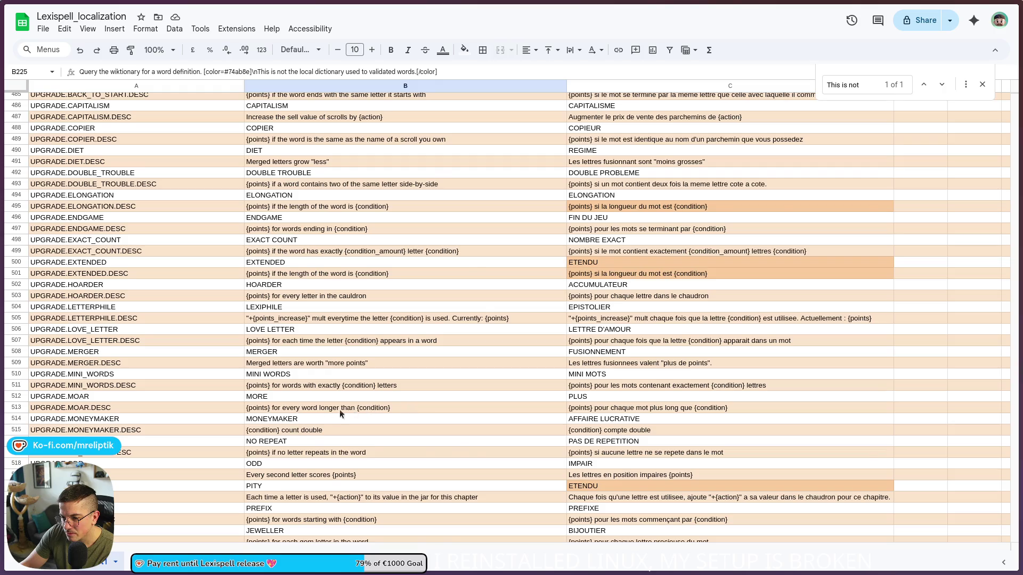
scroll(315, 396, "down", 2)
scroll(328, 375, "down", 3)
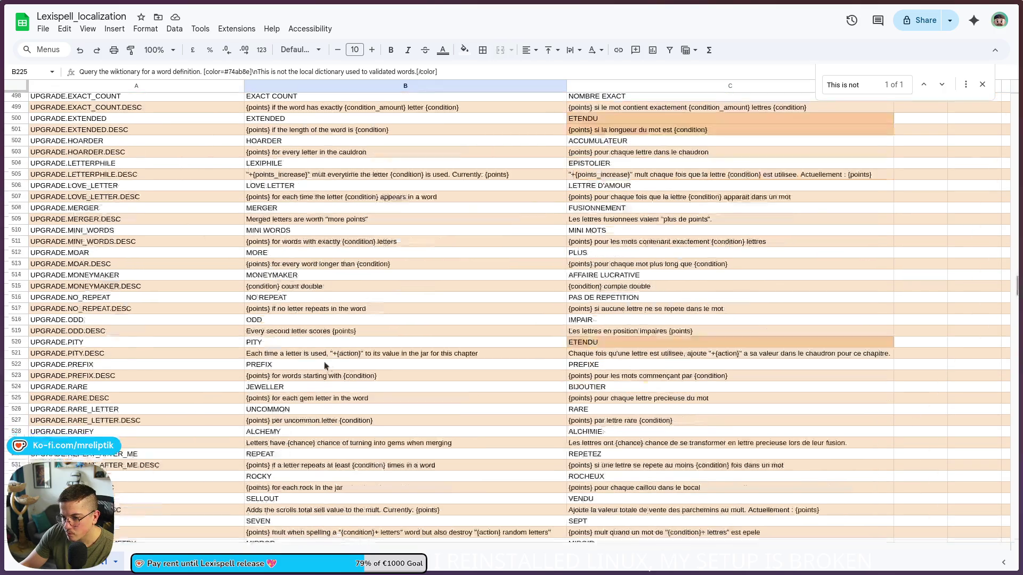
scroll(357, 356, "down", 2)
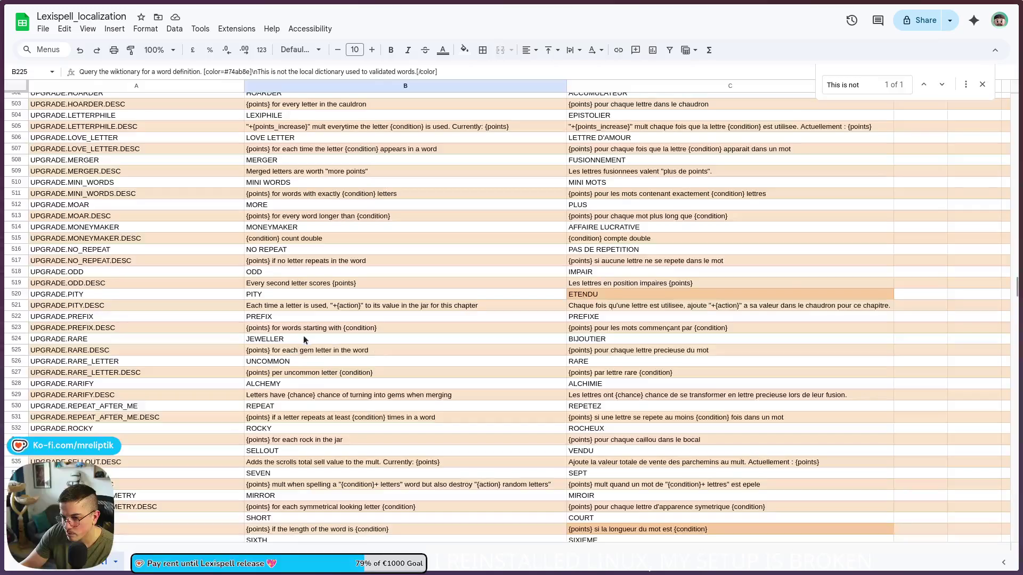
scroll(302, 357, "down", 2)
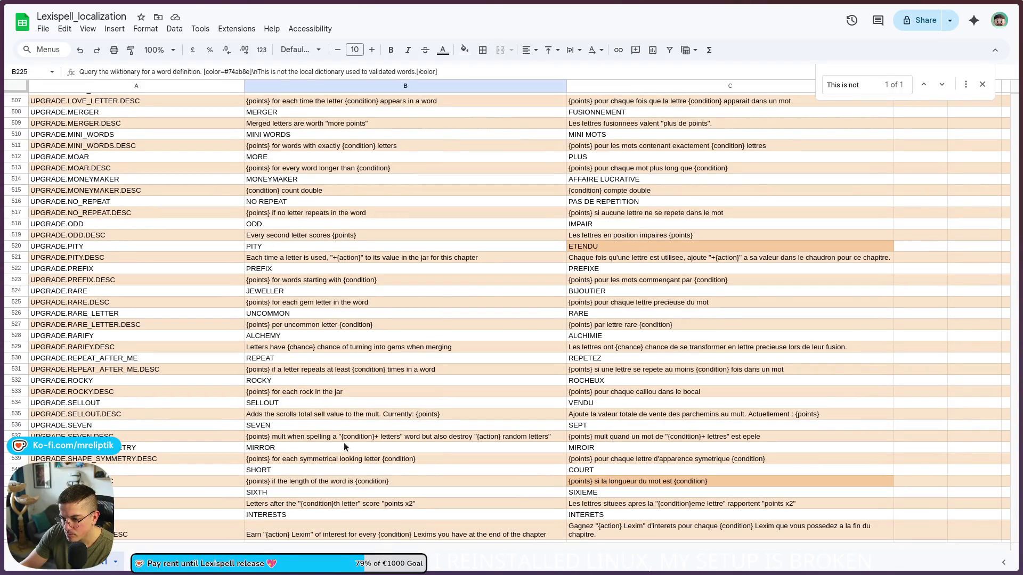
scroll(395, 458, "down", 3)
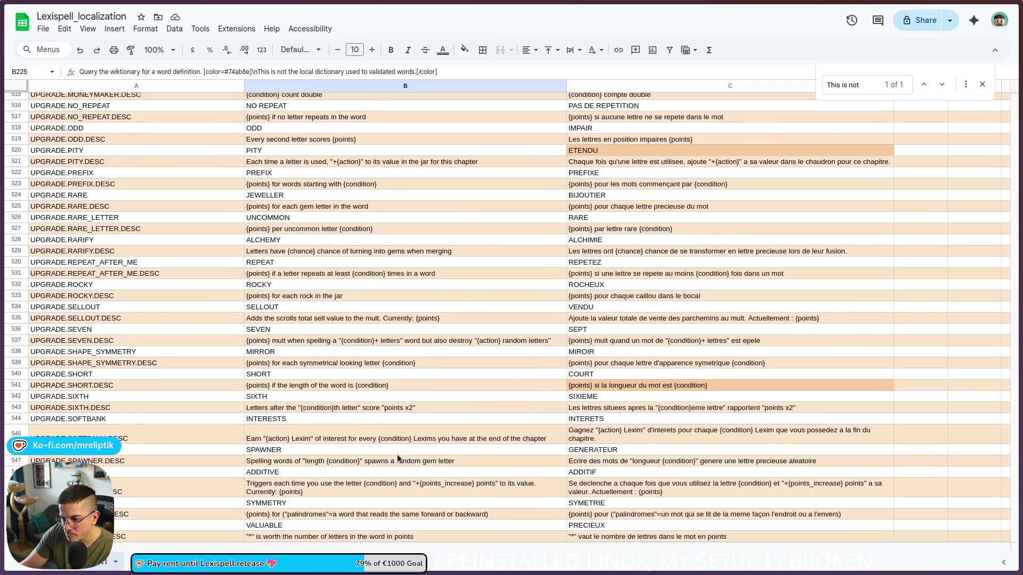
scroll(398, 457, "down", 2)
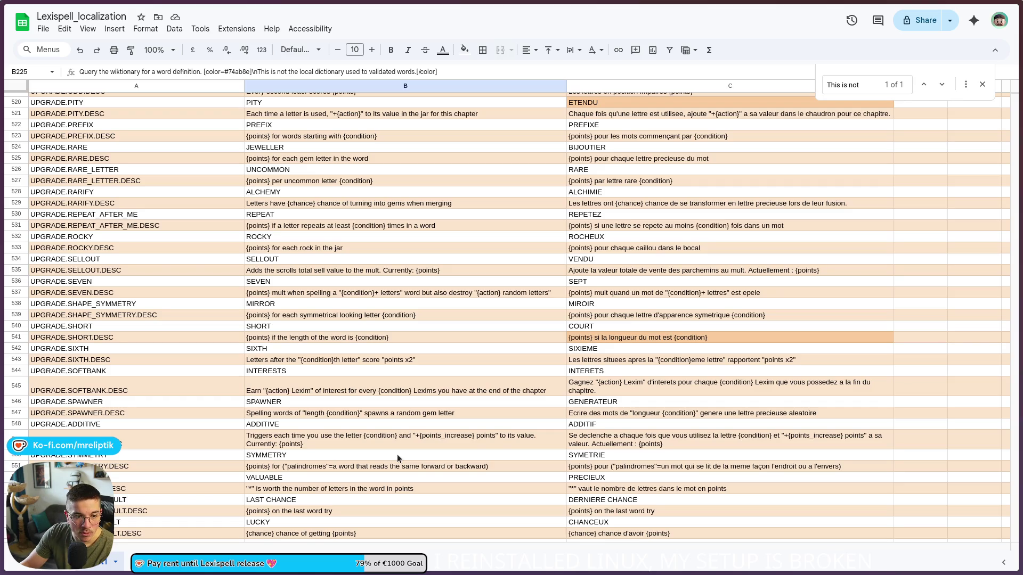
scroll(351, 448, "down", 2)
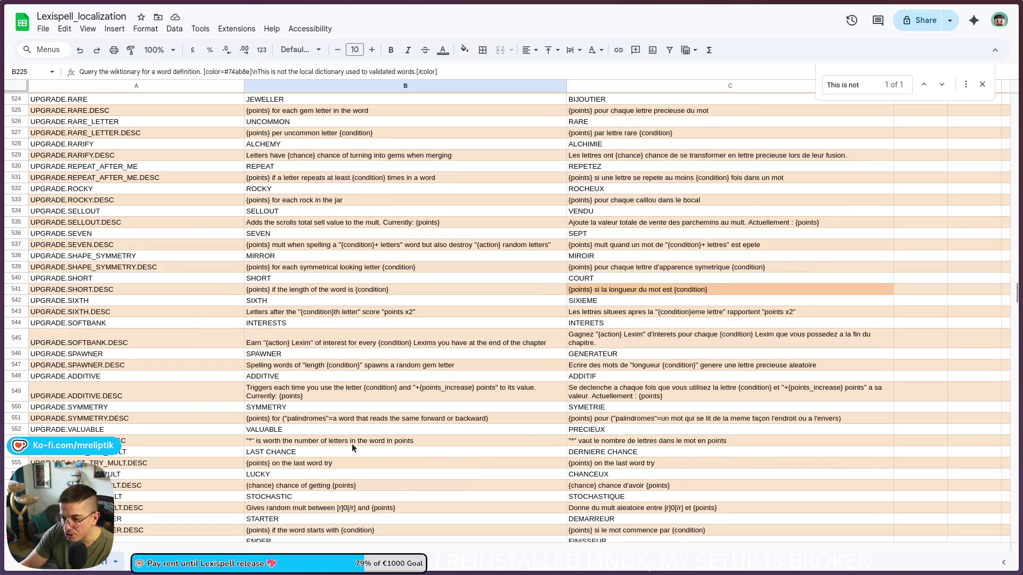
scroll(352, 443, "down", 8)
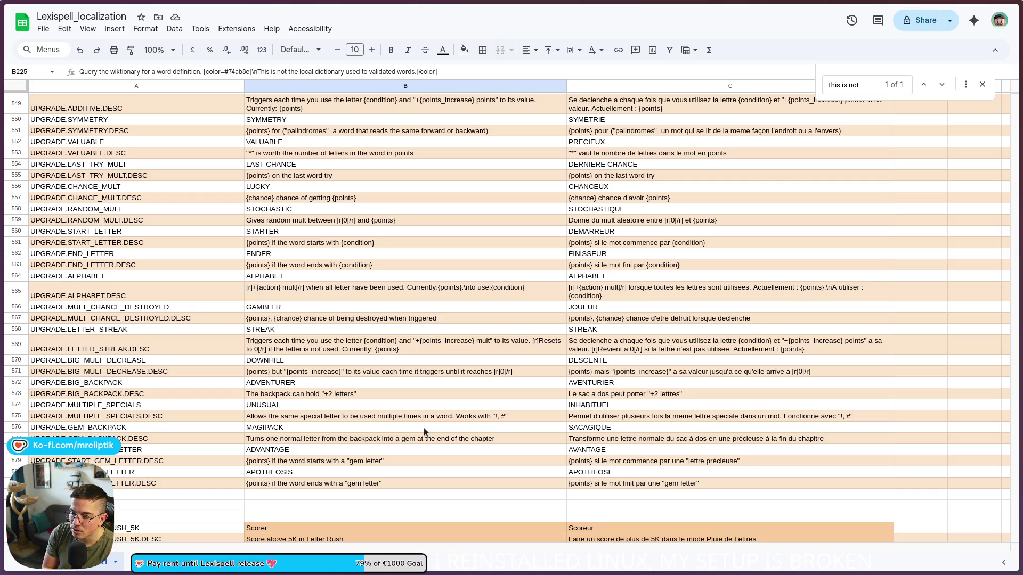
scroll(373, 419, "up", 10)
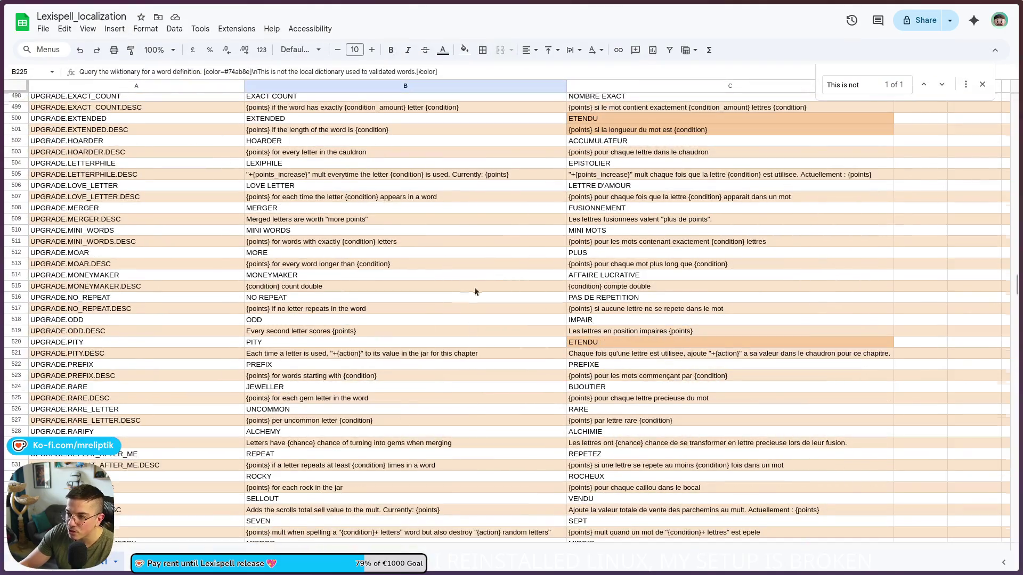
scroll(466, 286, "up", 6)
scroll(400, 296, "down", 18)
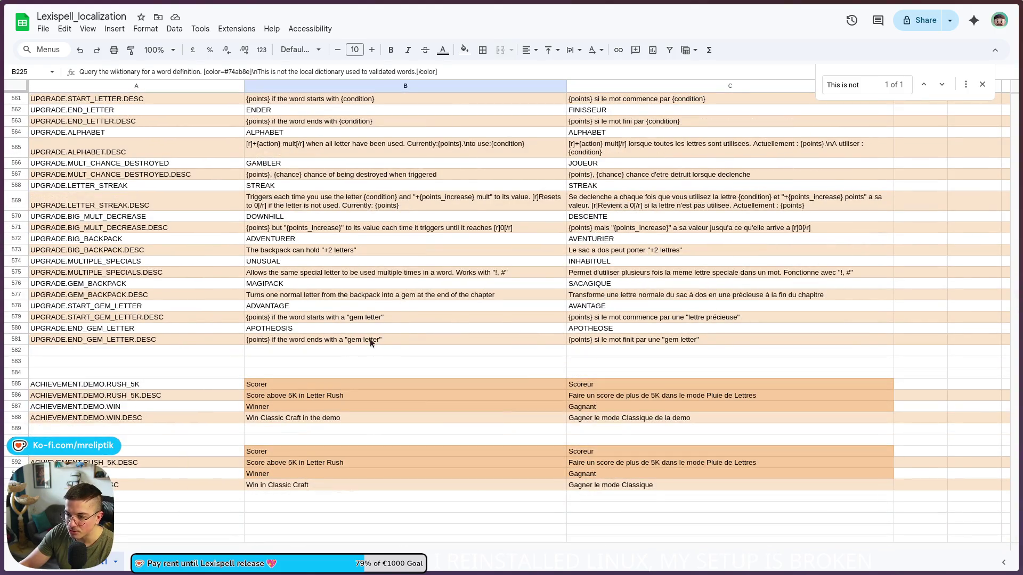
scroll(339, 327, "up", 3)
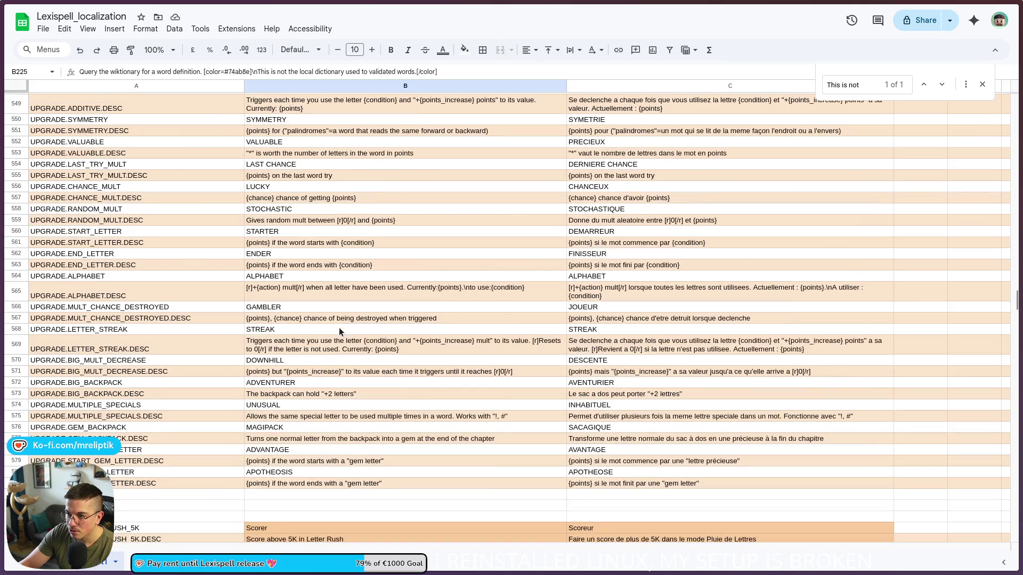
key("alt+Tab")
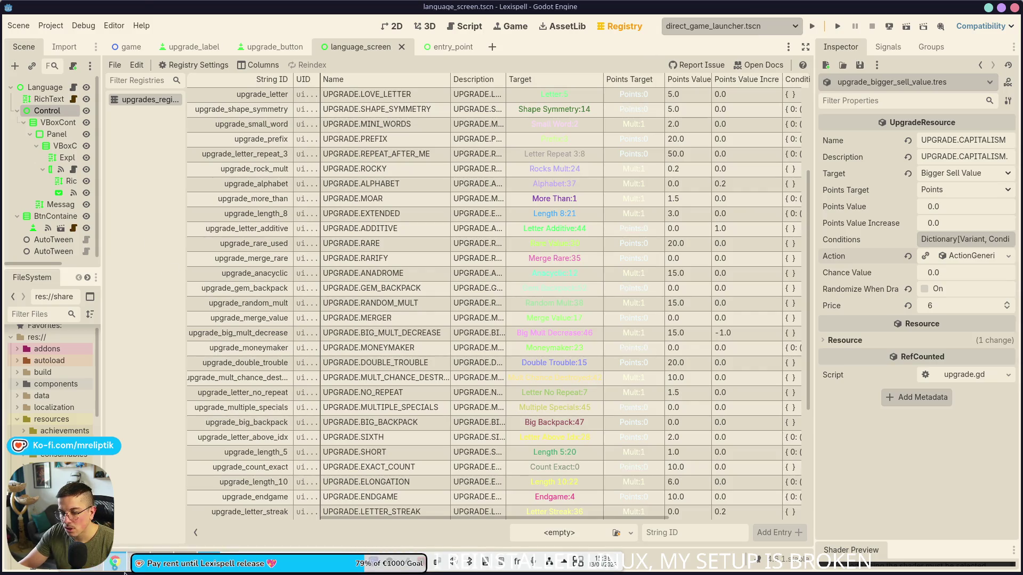
Run the game in French, open its DEBUG panel of potions and wands, then return to the sheet.
mouse_move(121, 558)
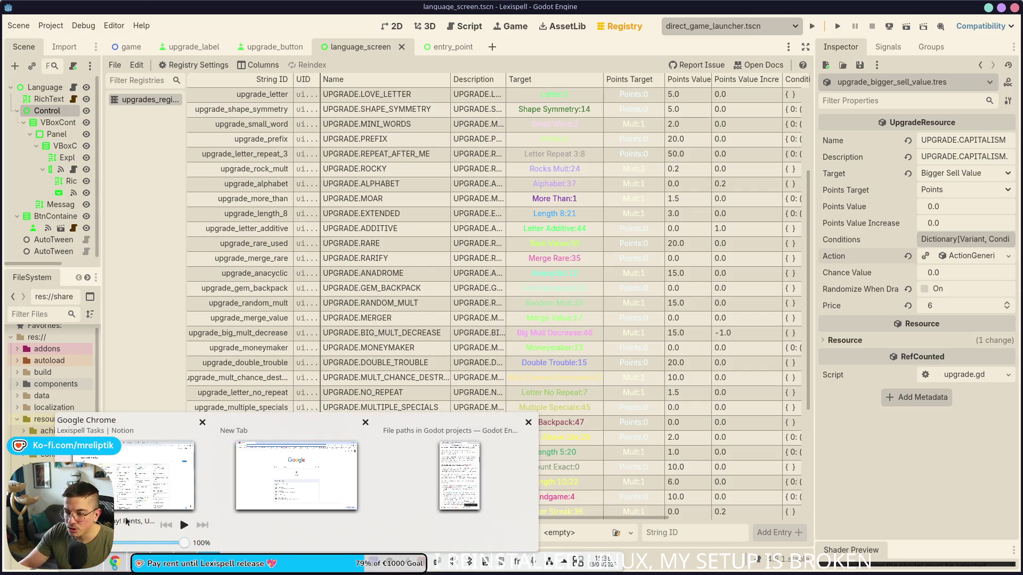
left_click(159, 474)
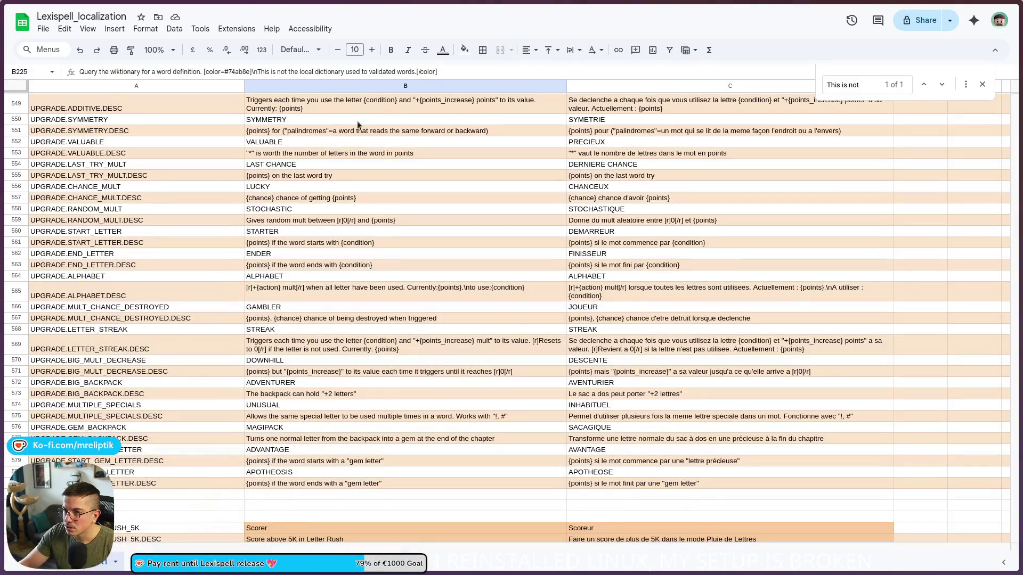
left_click(140, 561)
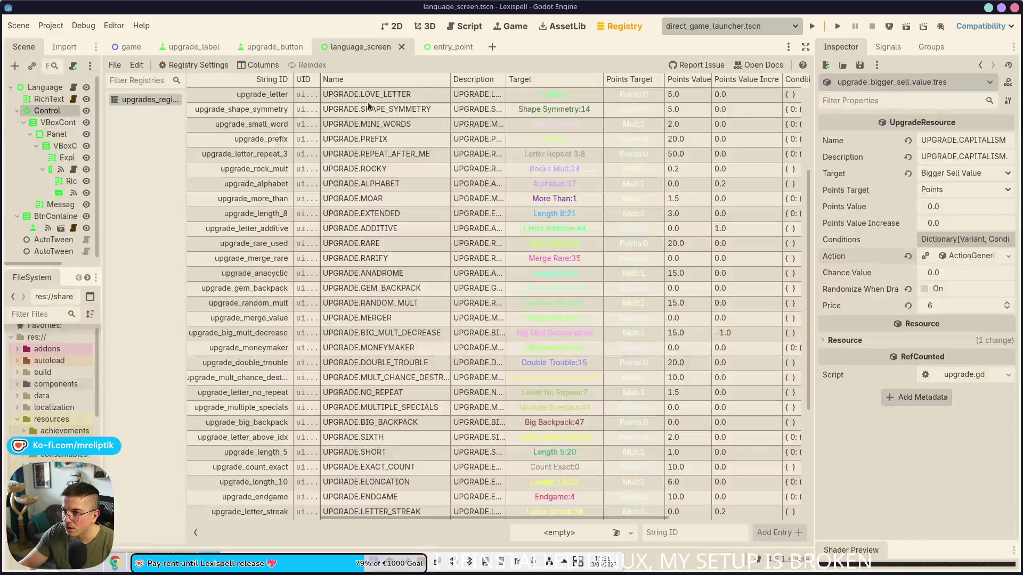
left_click(812, 26)
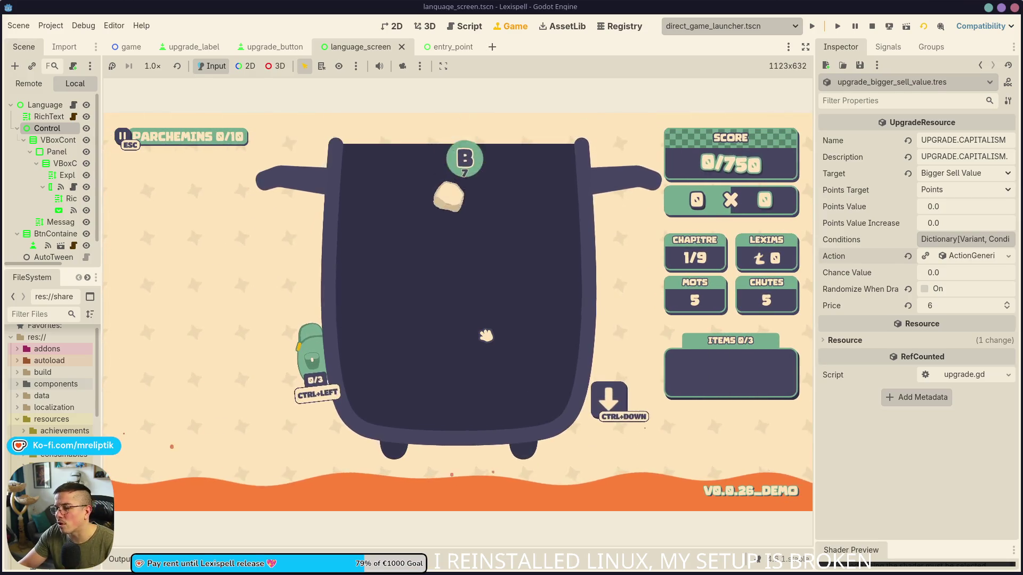
key("Escape")
left_click(468, 356)
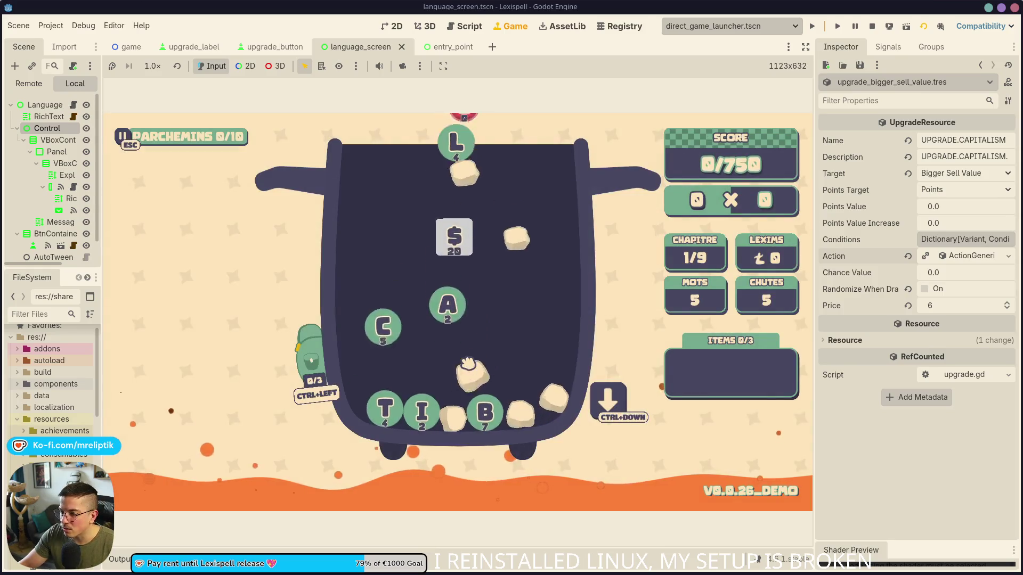
key("d")
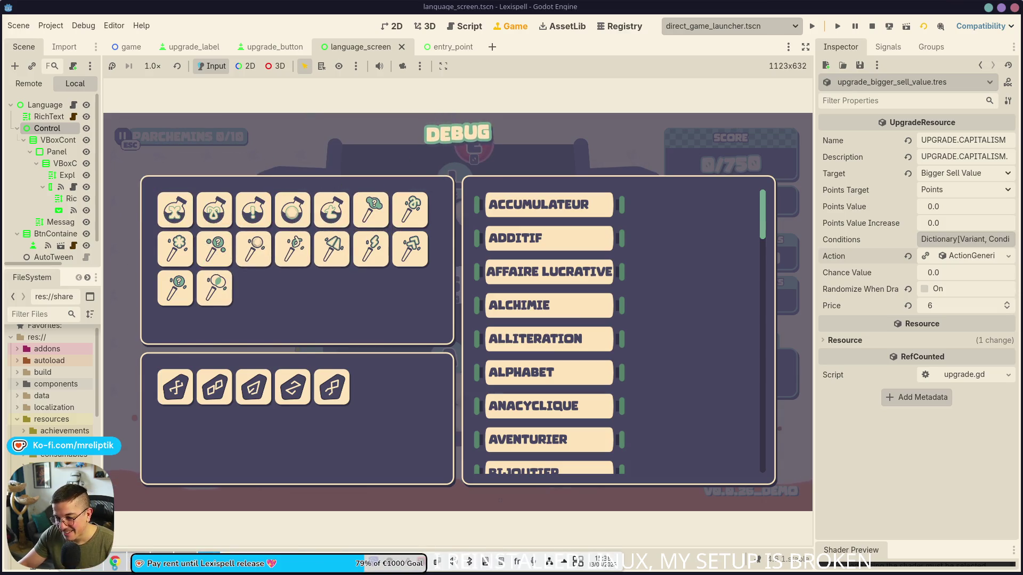
key("alt+Tab")
left_click(467, 359)
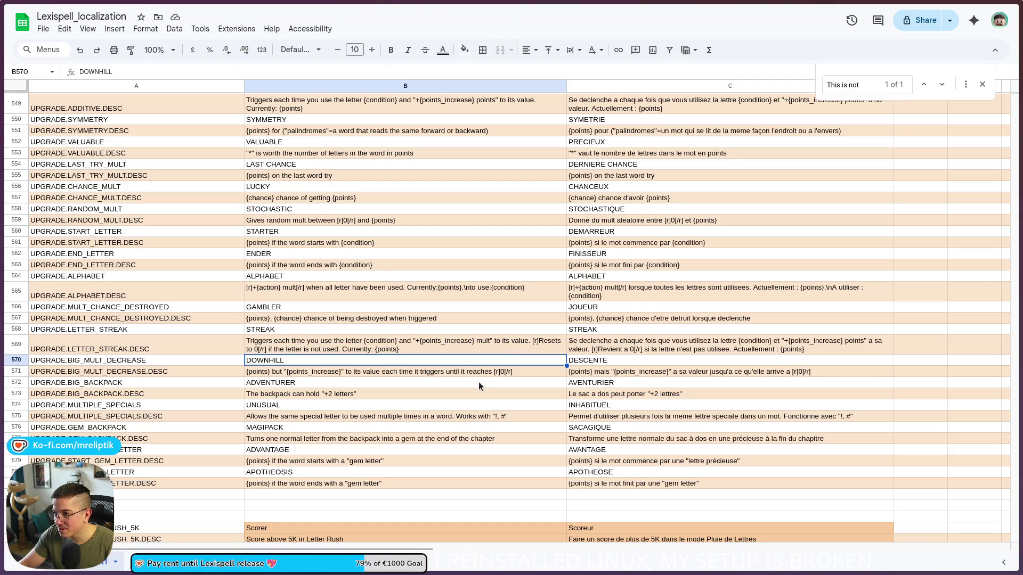
Find 'Extra truth' in the sheet and copy the English description from B424 into C424.
left_click(794, 266)
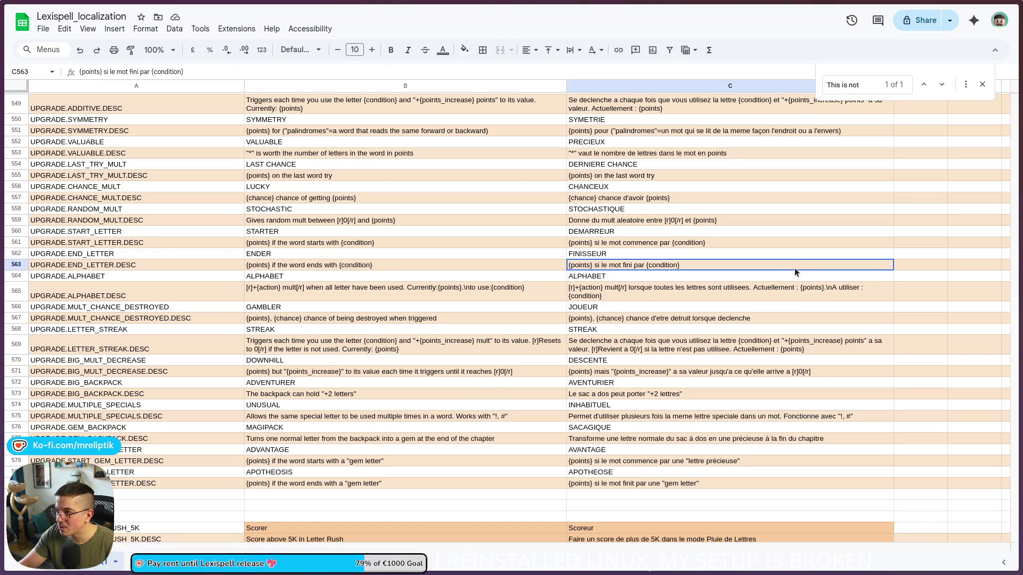
key("ctrl+f")
type("E")
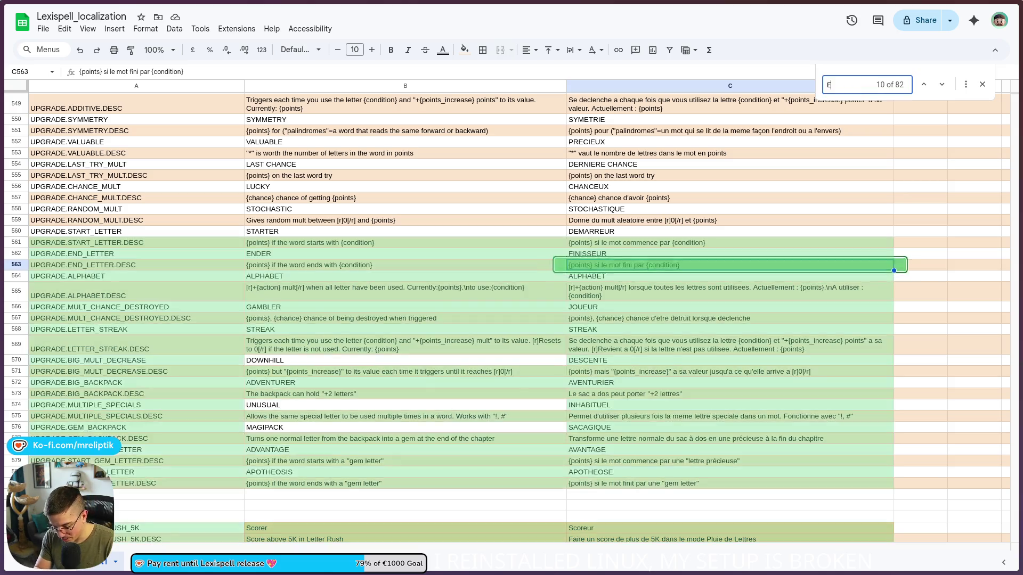
type("xtra truth")
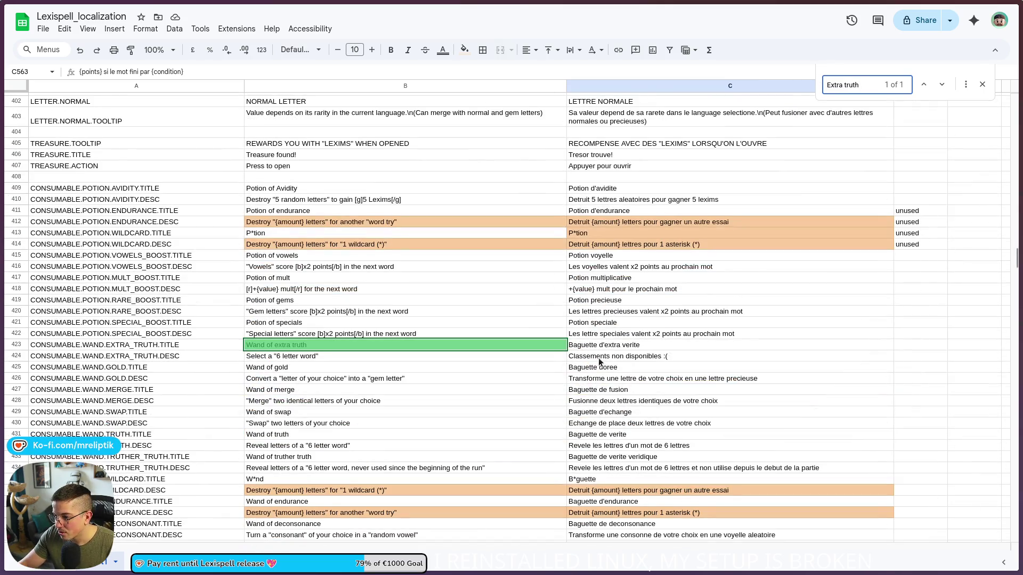
left_click(598, 358)
left_click(328, 360)
key("ctrl+c")
left_click(651, 360)
key("ctrl+v")
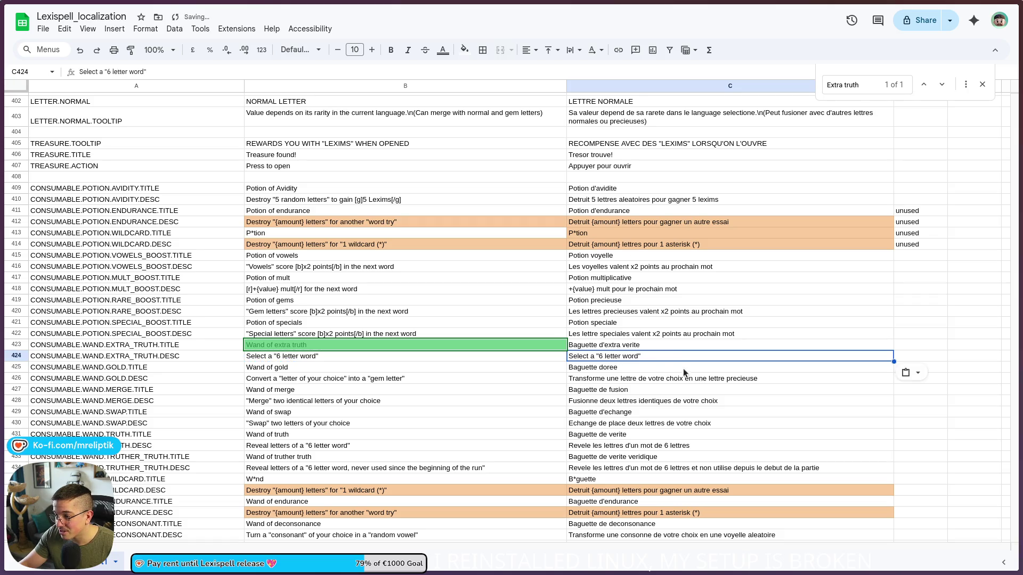
Rewrite C424 in French to read 'Selectionne un mo de "6 lettres"' and return to the game.
double_click(629, 357)
key("Home")
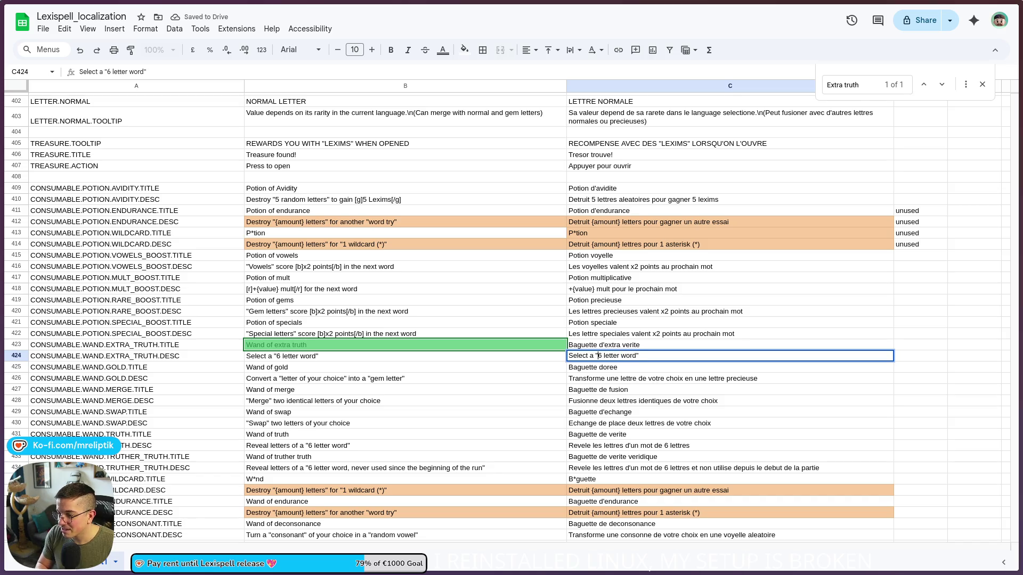
key("ctrl+shift+Right")
key("ctrl+shift+Right")
type("Selectionn")
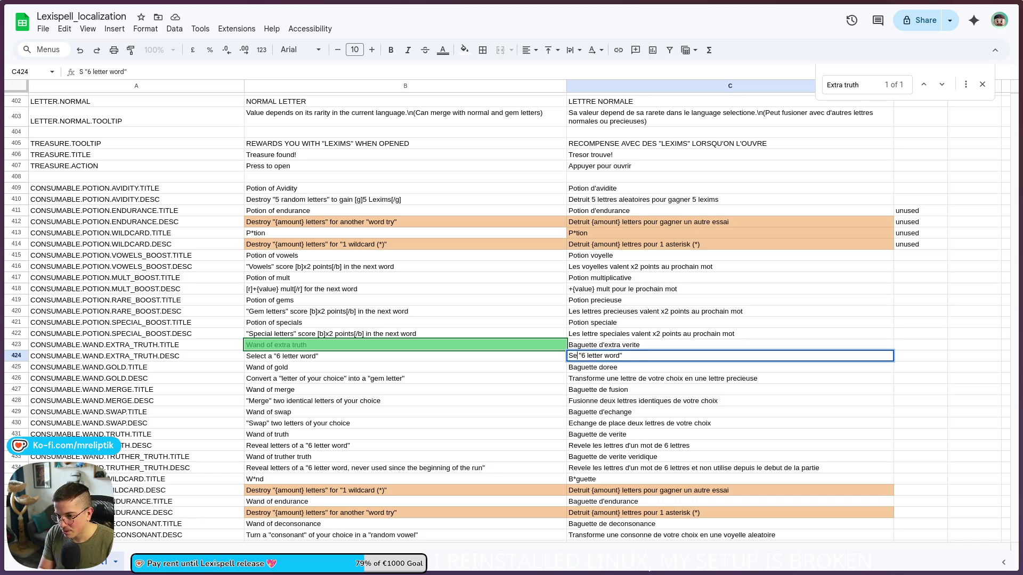
type("e un m")
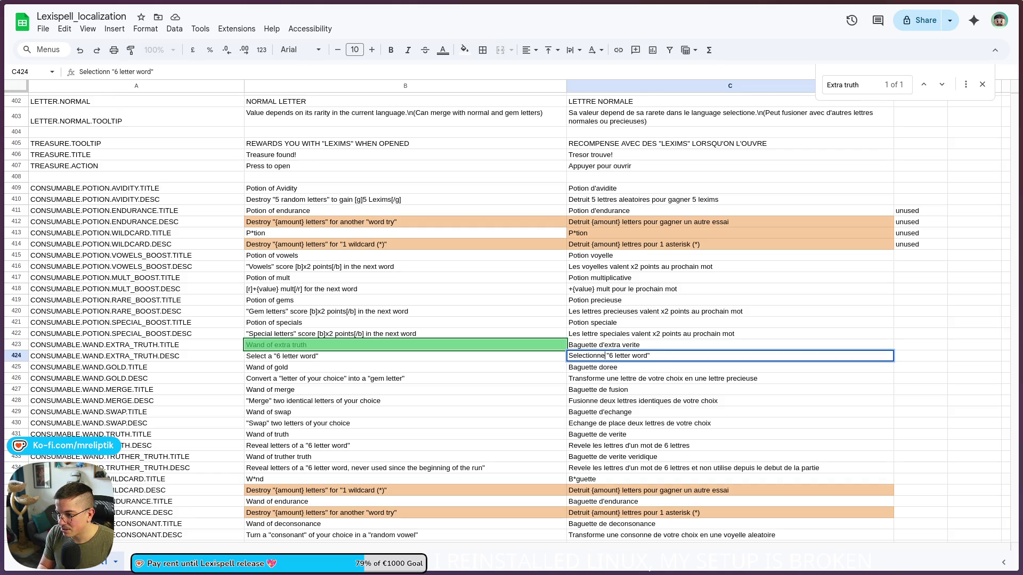
type("o de")
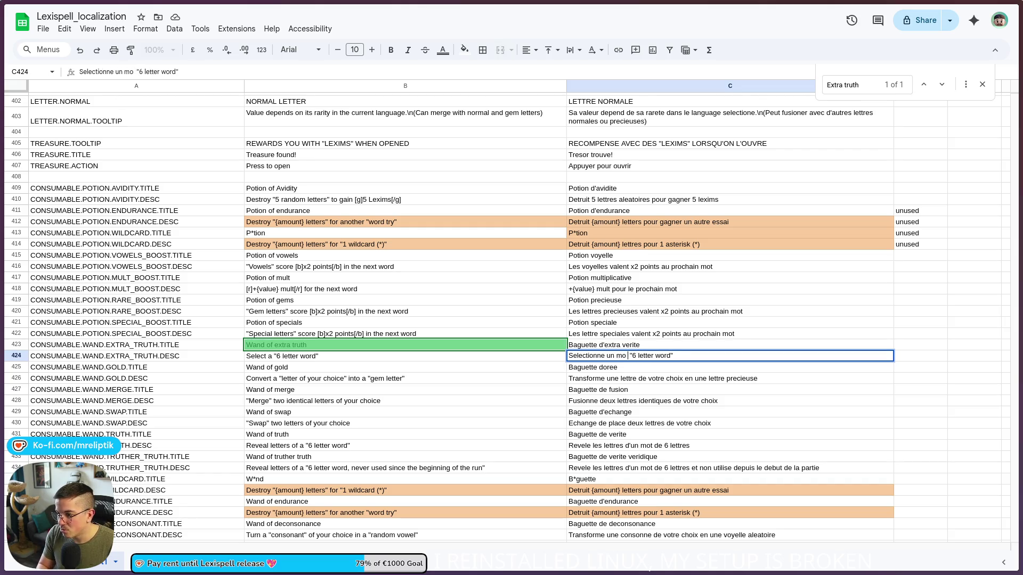
key("ctrl+shift+Right")
key("ctrl+shift+Right")
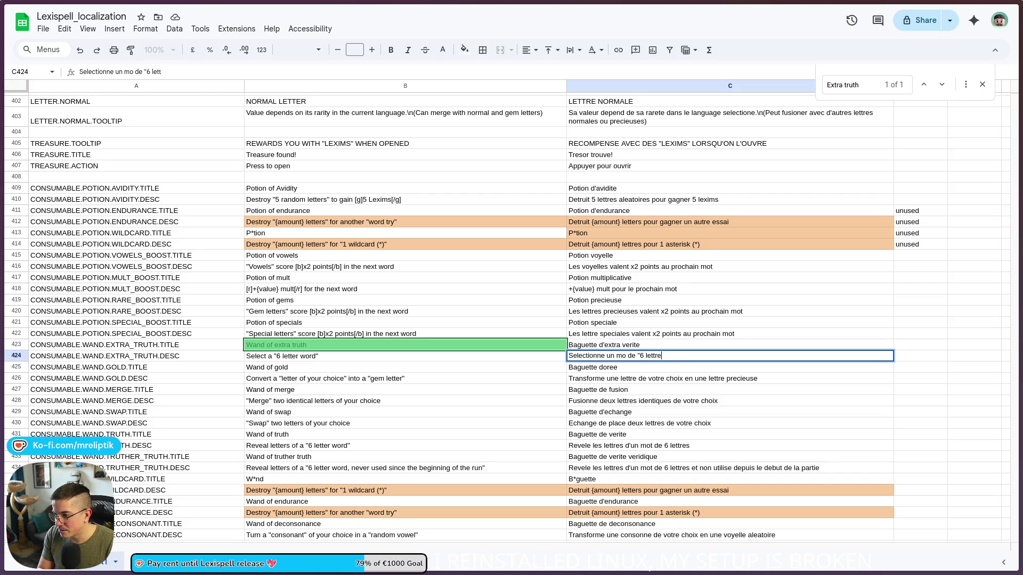
left_click(592, 392)
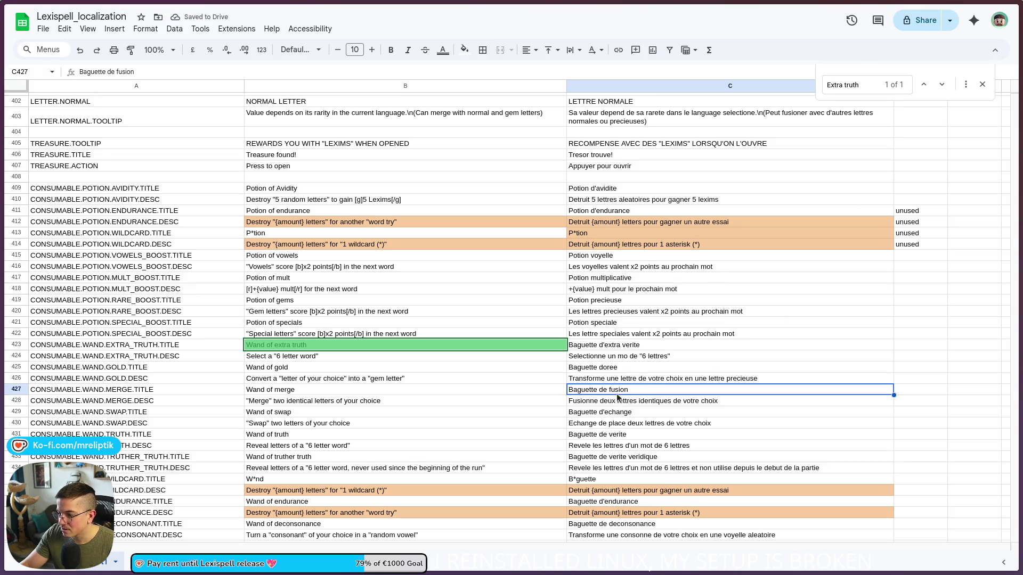
key("alt+Tab")
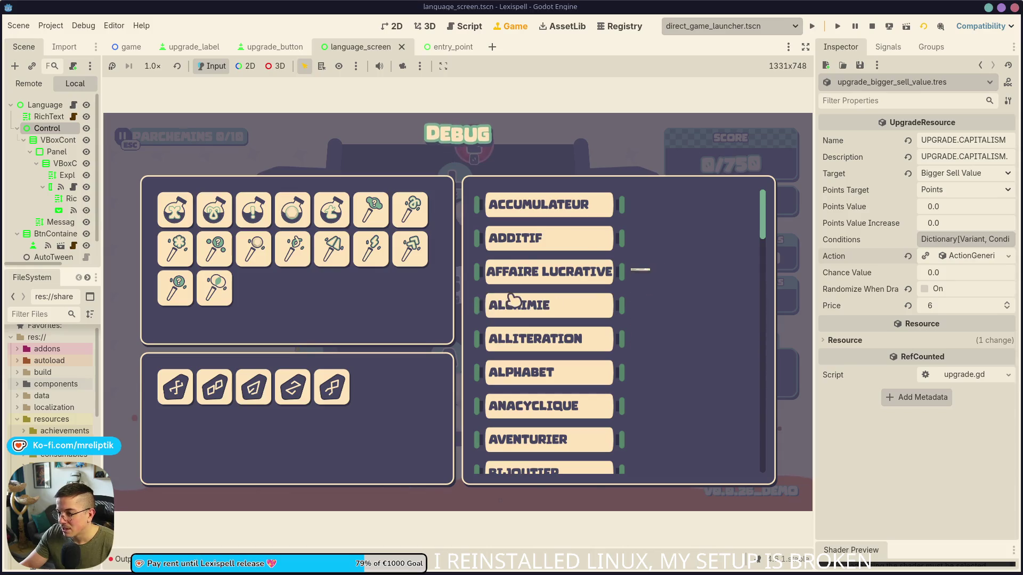
Read the French tooltips of the potion and wand icons in the DEBUG panel, then reopen the registry.
mouse_move(315, 219)
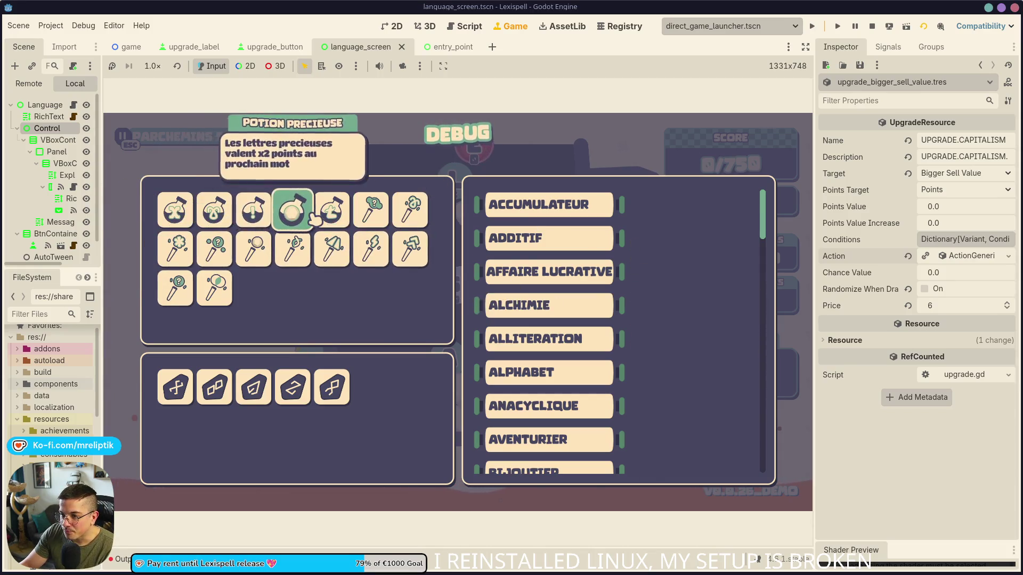
mouse_move(180, 240)
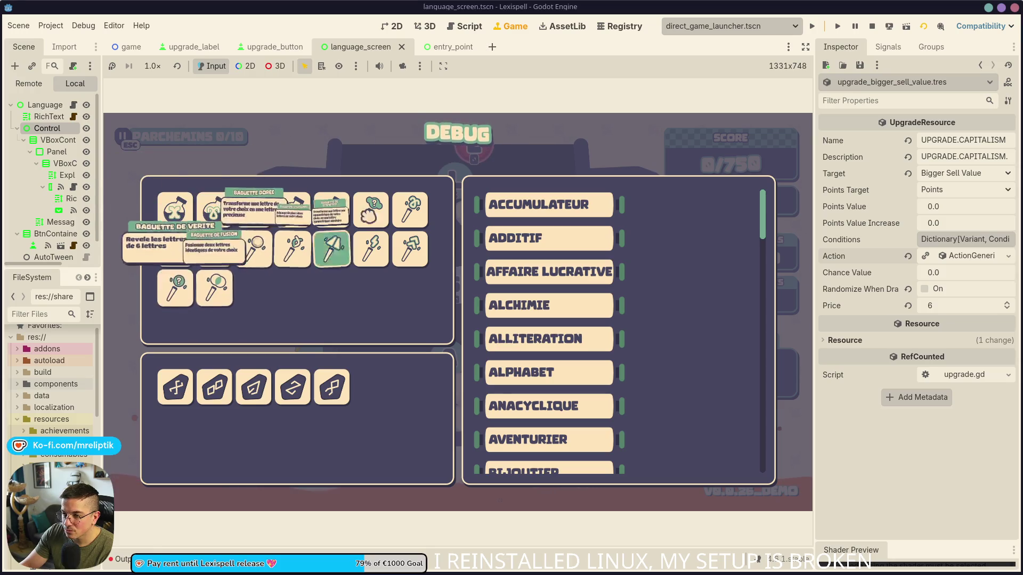
mouse_move(373, 213)
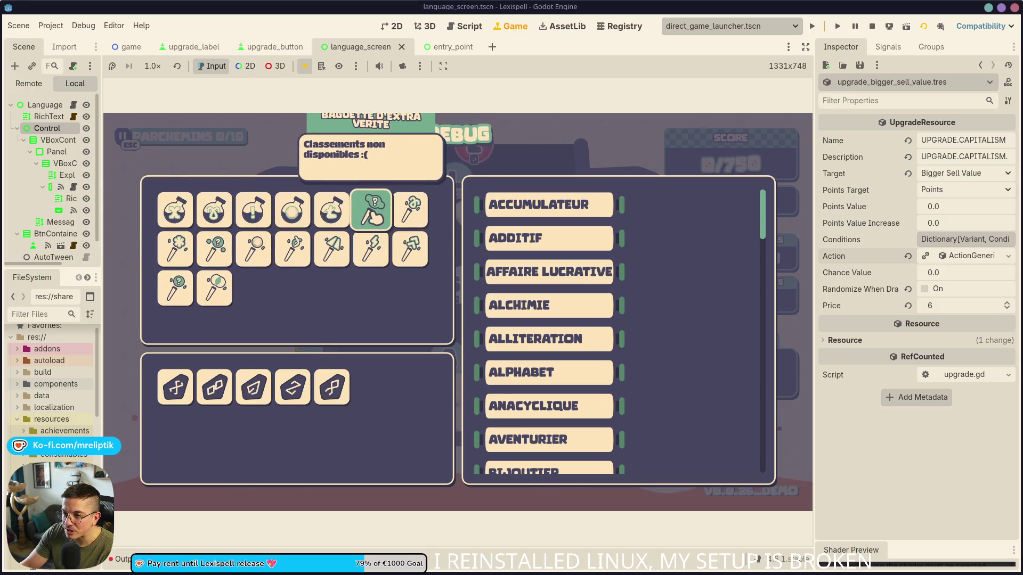
mouse_move(213, 242)
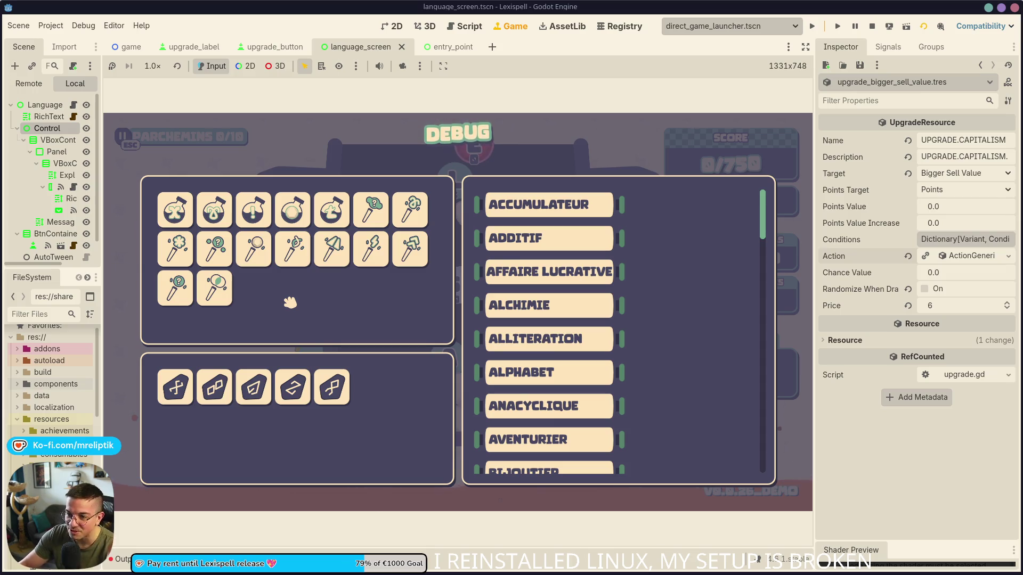
left_click(620, 26)
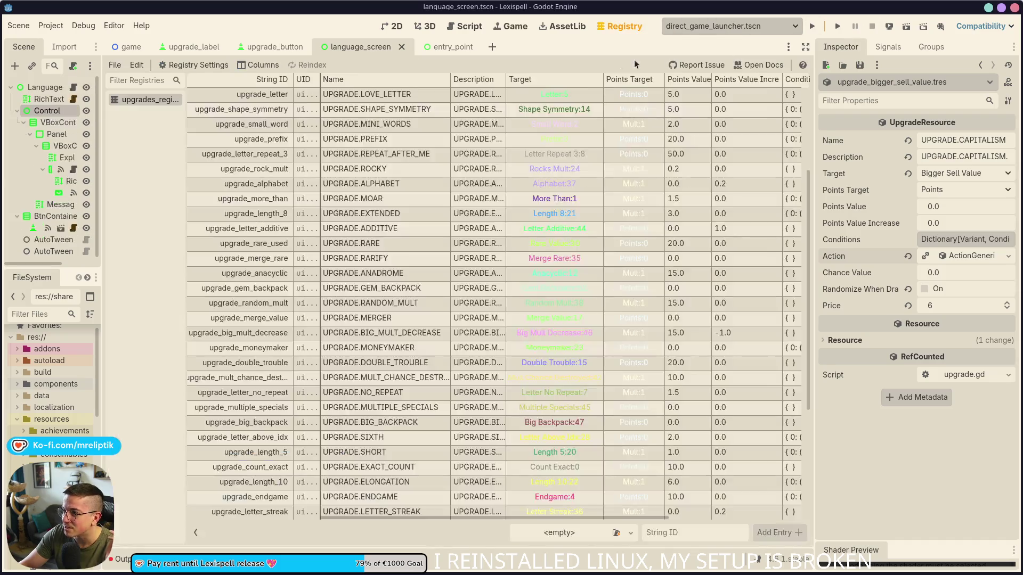
Quick-search the project scripts for 'consumable' and open consumable_enum.gd.
key("ctrl+alt+o")
type("upgrade")
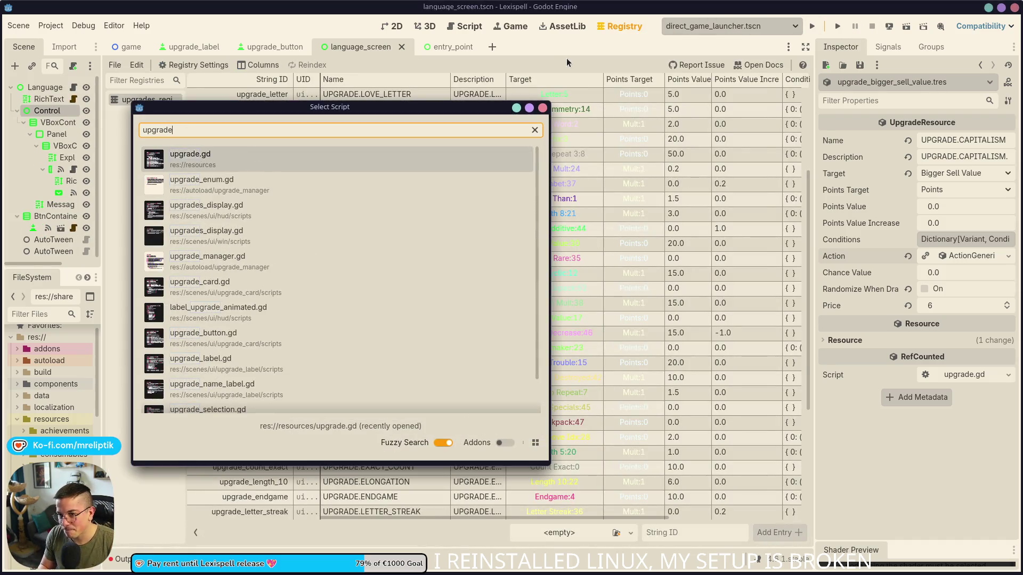
key("ctrl+a")
type("consumable")
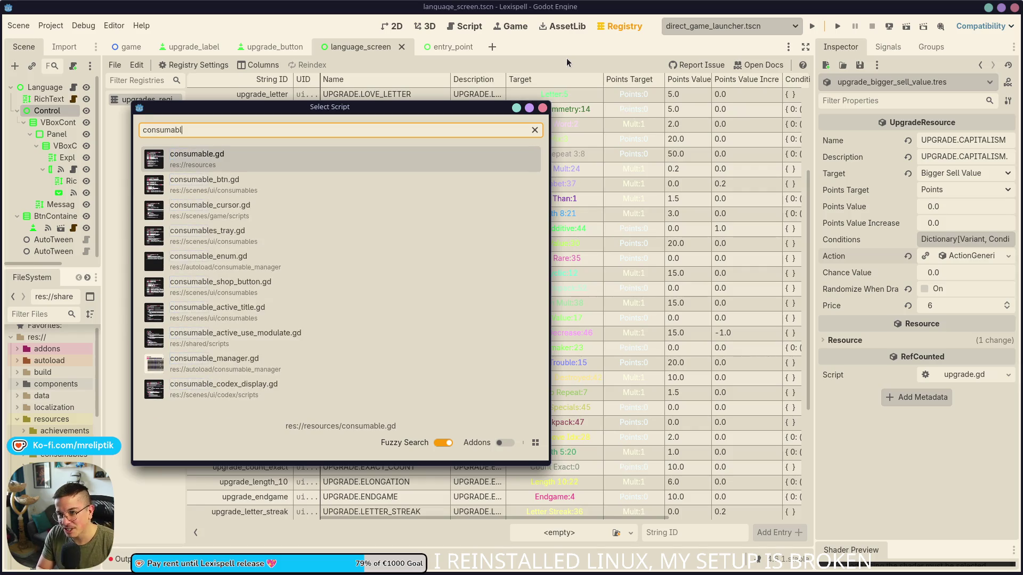
key("Down")
key("Down")
key("Down")
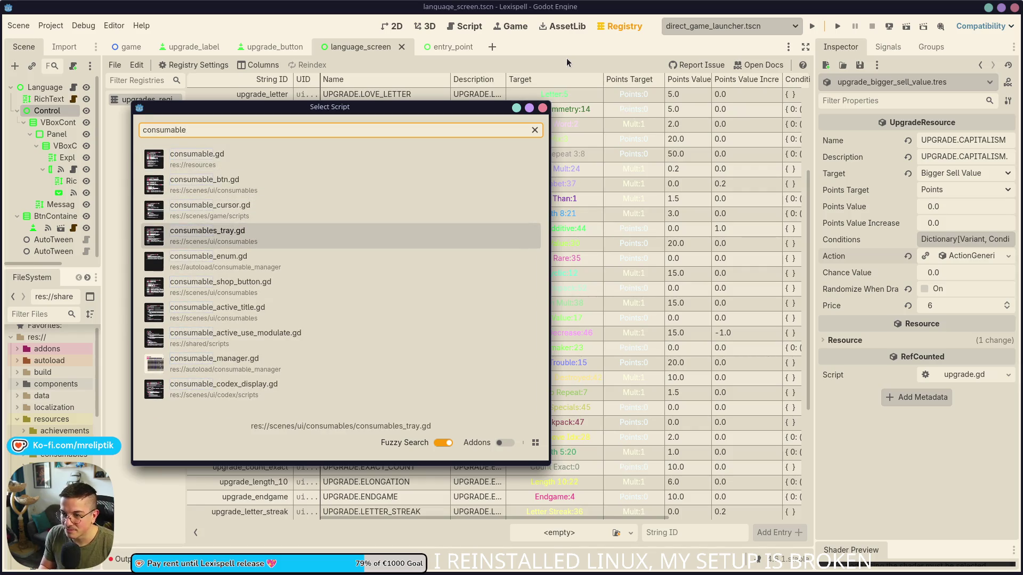
key("Down")
key("Down")
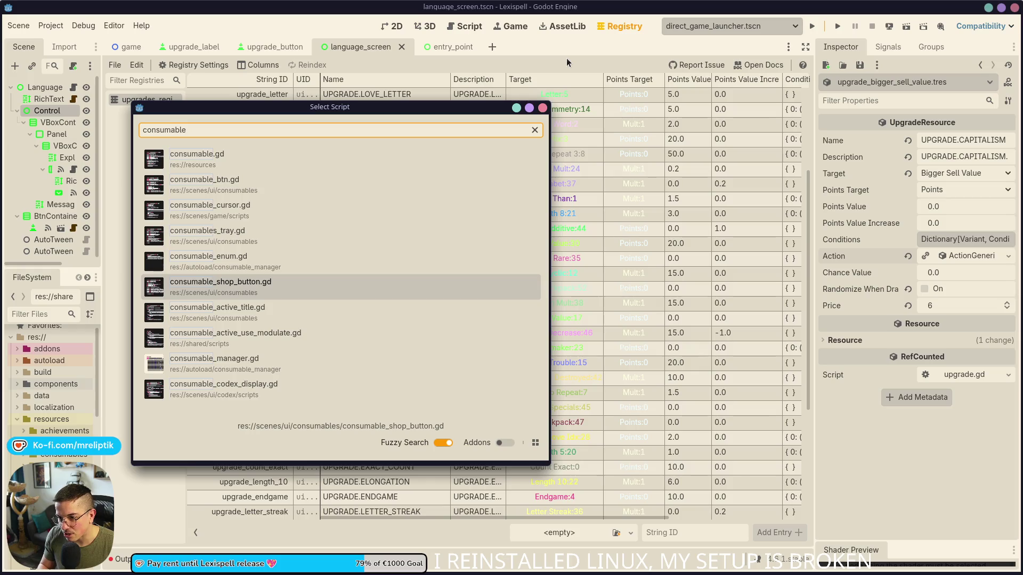
key("Up")
key("Up")
key("Return")
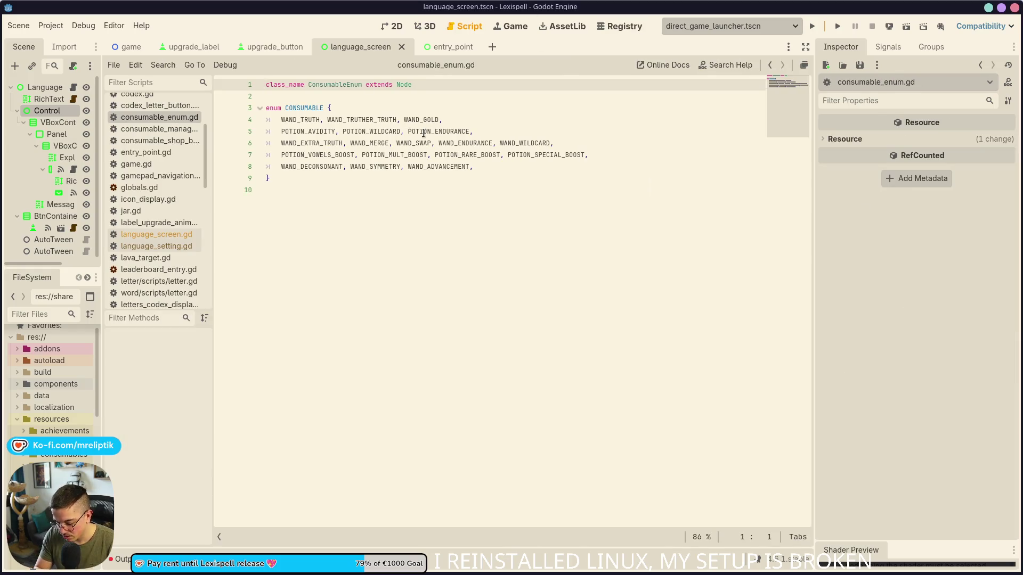
key("ctrl+alt+o")
type("consumable")
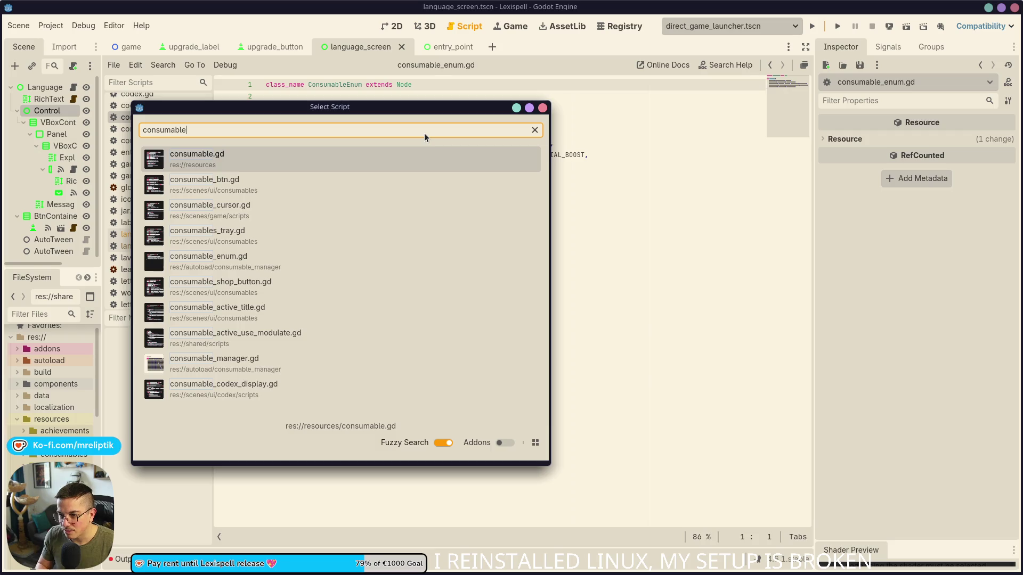
key("Down")
key("Down")
key("Down")
key("Return")
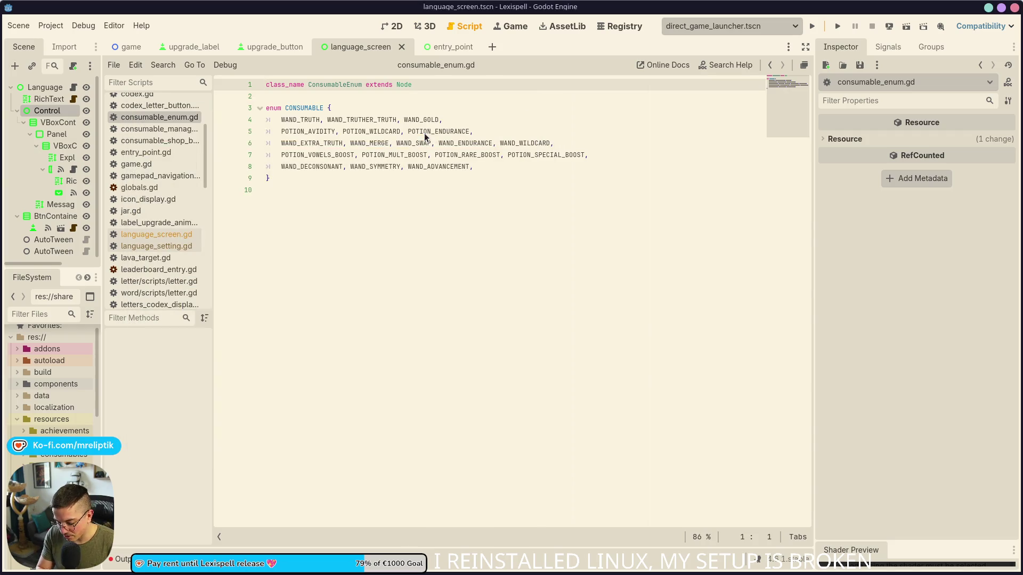
Open consumable_manager.gd from the quick search and fold its activate_wand_gold function.
key("ctrl+alt+o")
type("consumable")
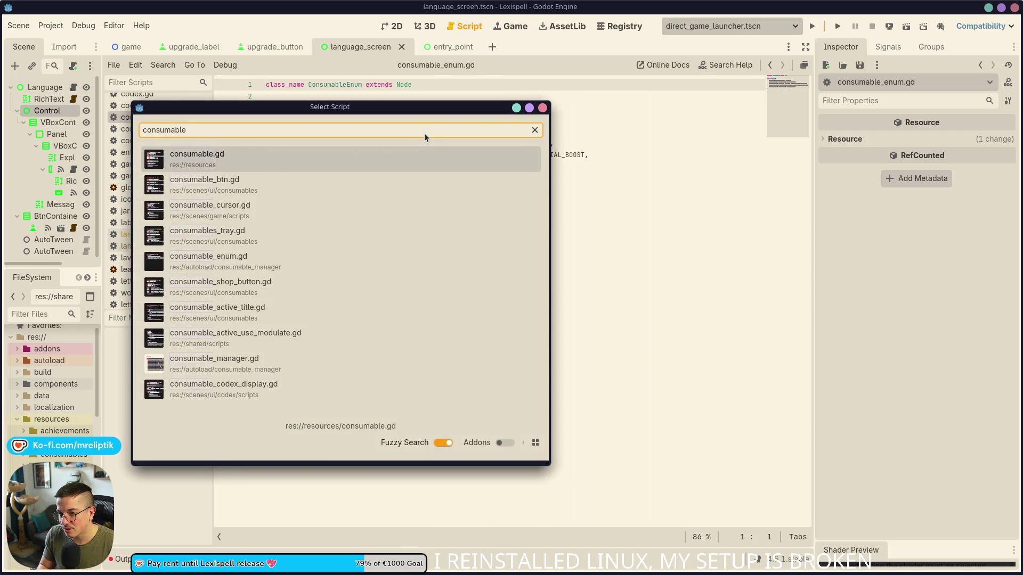
key("Down")
key("Down")
key("Down")
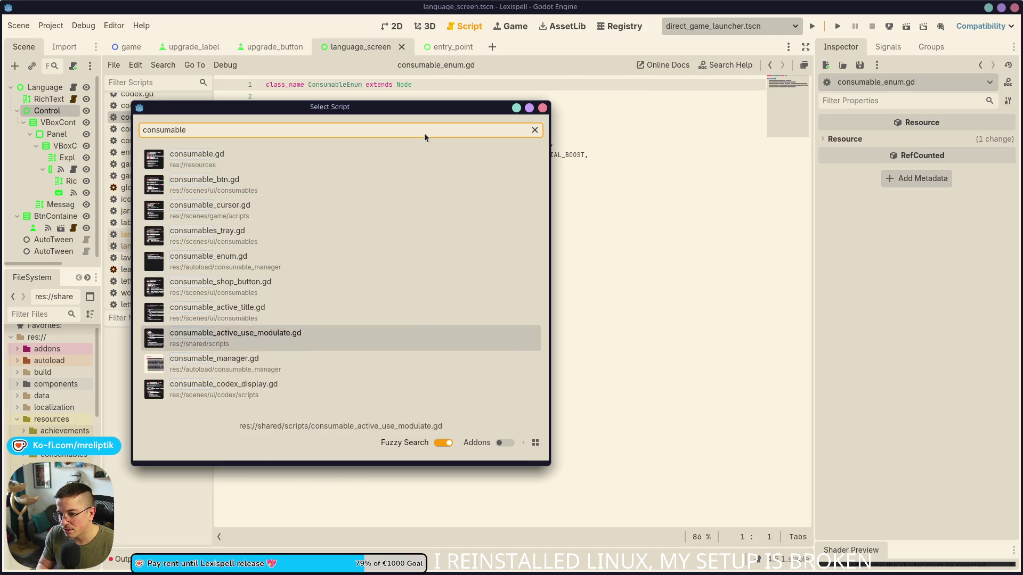
key("Down")
key("Return")
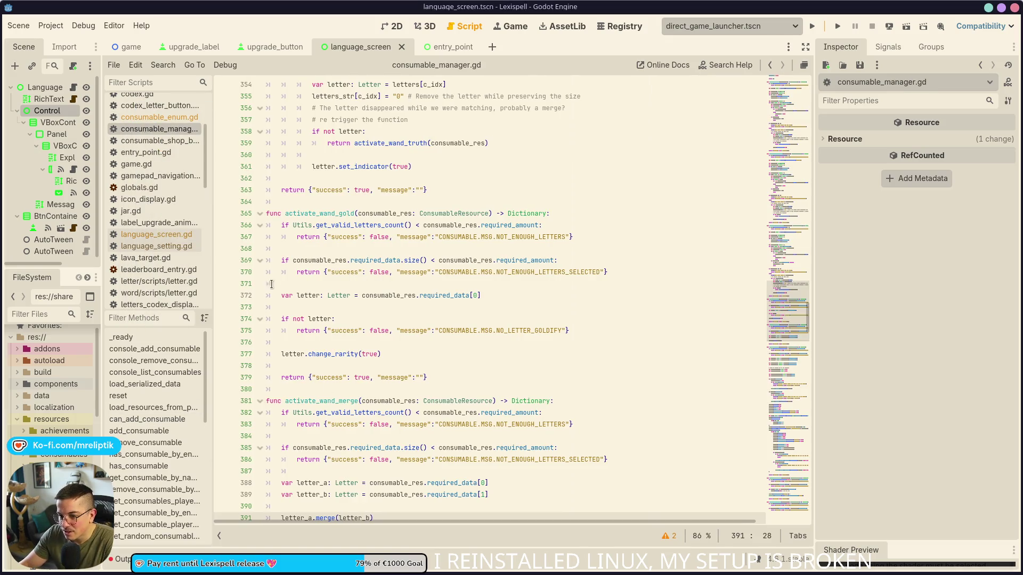
left_click(259, 214)
Fold the activate_wand_merge through activate_wand_advancement functions and activate_potion_avidity in consumable_manager.gd.
left_click(259, 237)
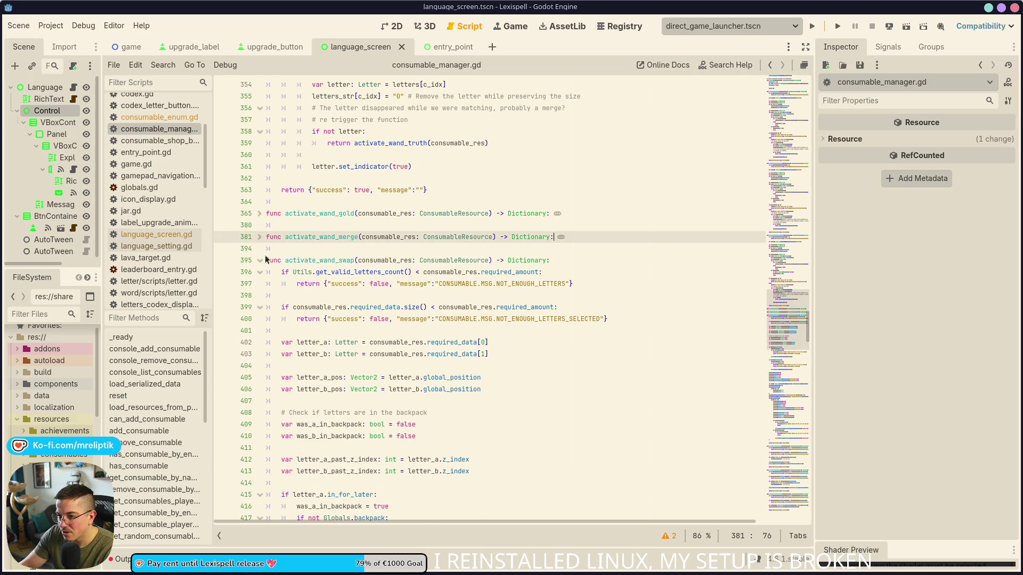
left_click(260, 261)
left_click(260, 284)
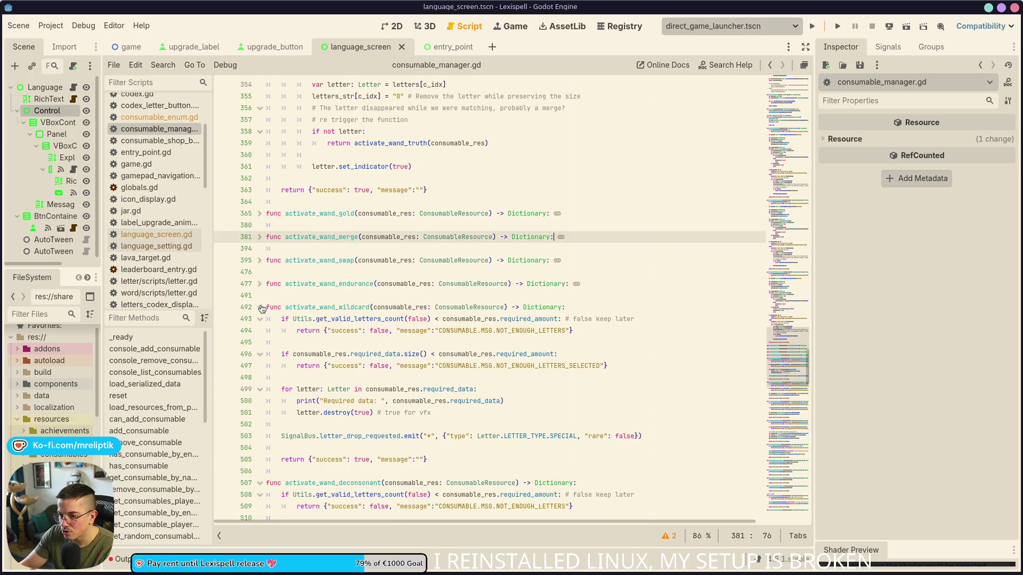
left_click(260, 309)
left_click(259, 331)
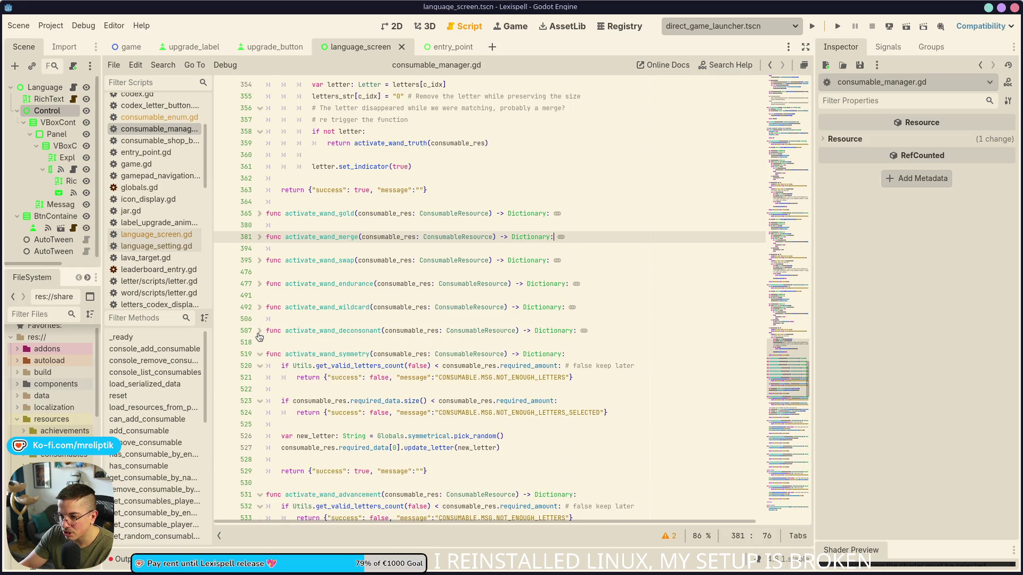
left_click(260, 354)
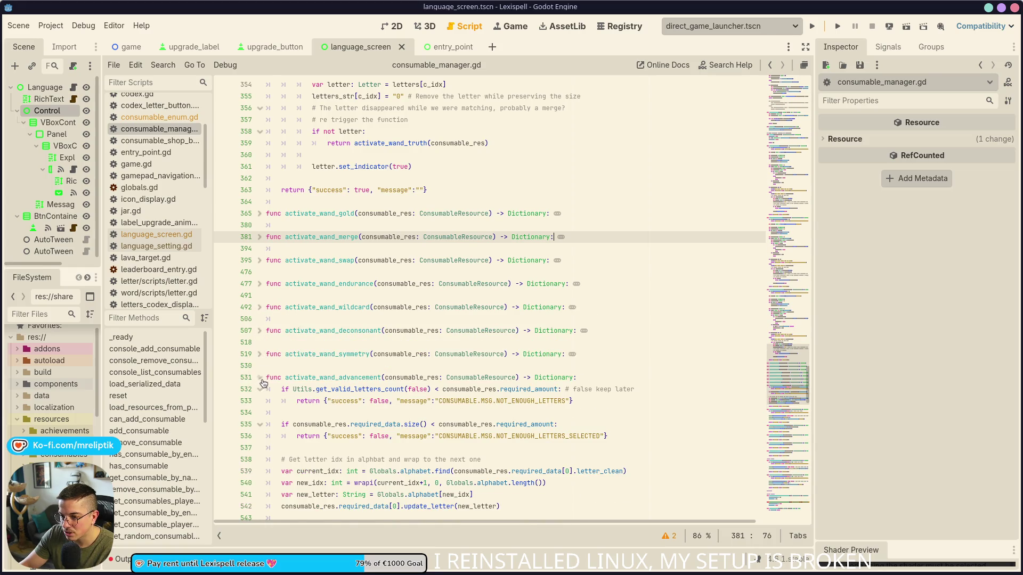
left_click(260, 378)
left_click(259, 401)
Jump from words_list in activate_wand_truth to its declaration in globals.gd.
scroll(265, 366, "up", 20)
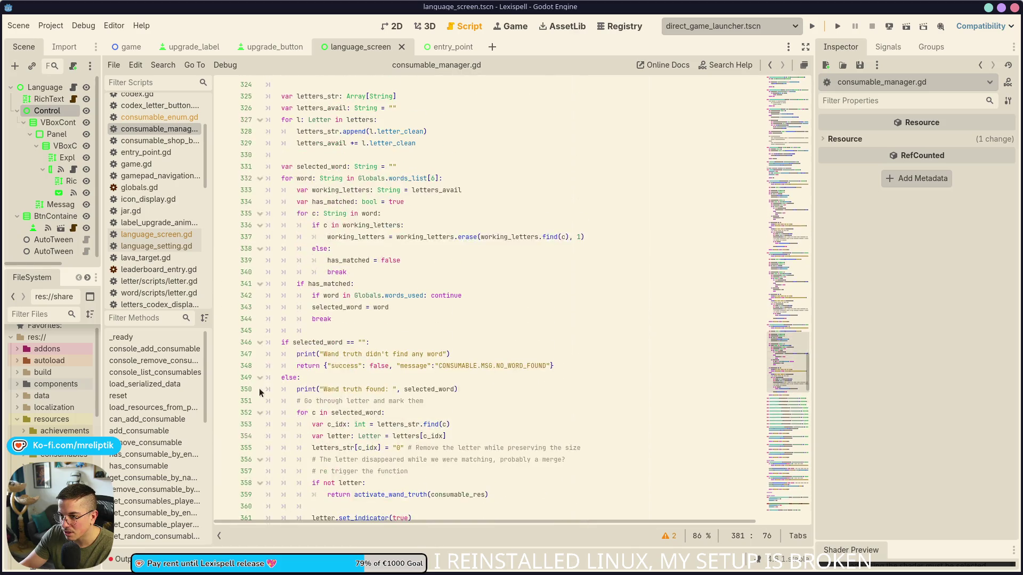
scroll(319, 355, "up", 7)
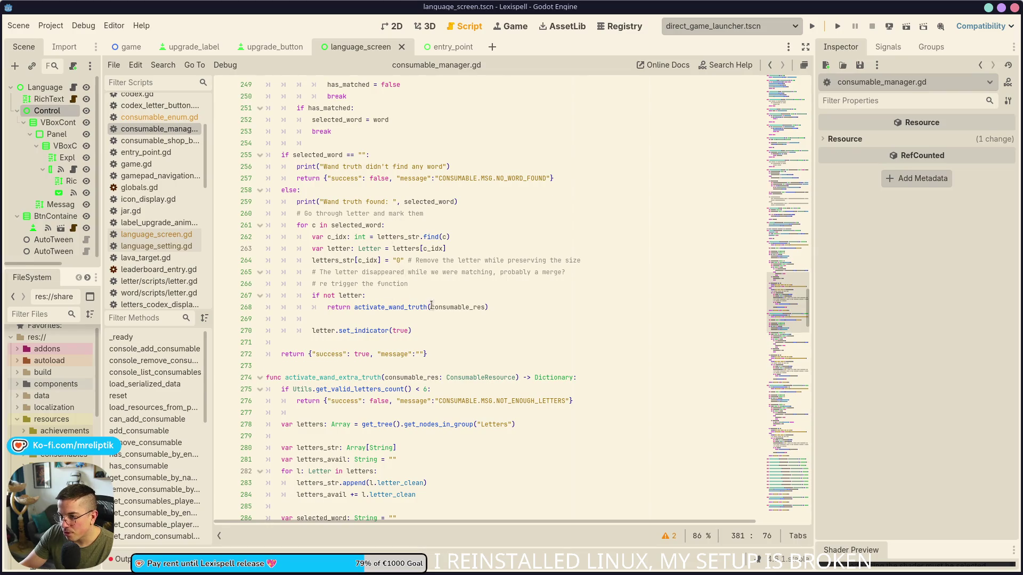
scroll(425, 360, "up", 12)
scroll(424, 357, "down", 3)
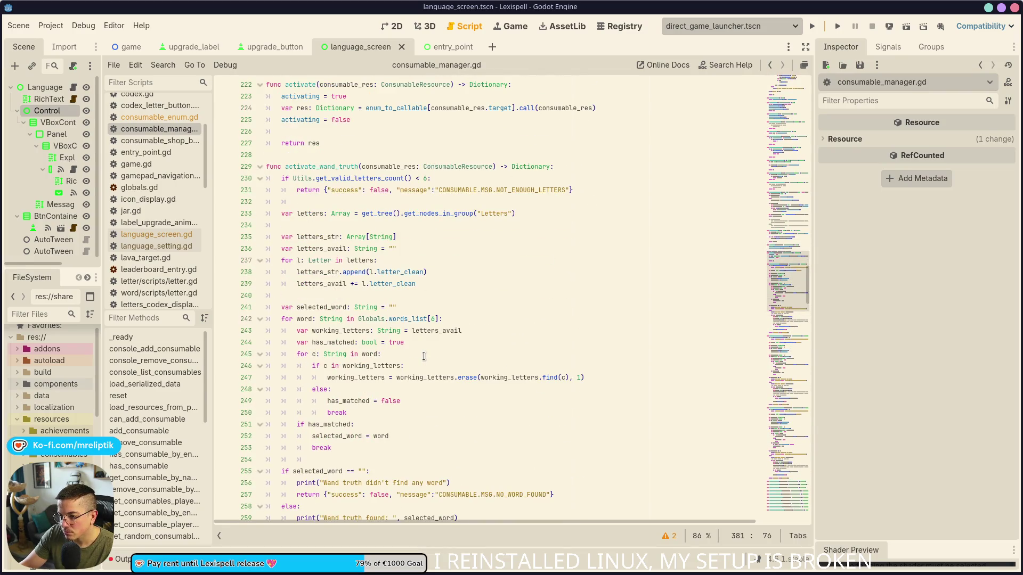
scroll(424, 356, "down", 1)
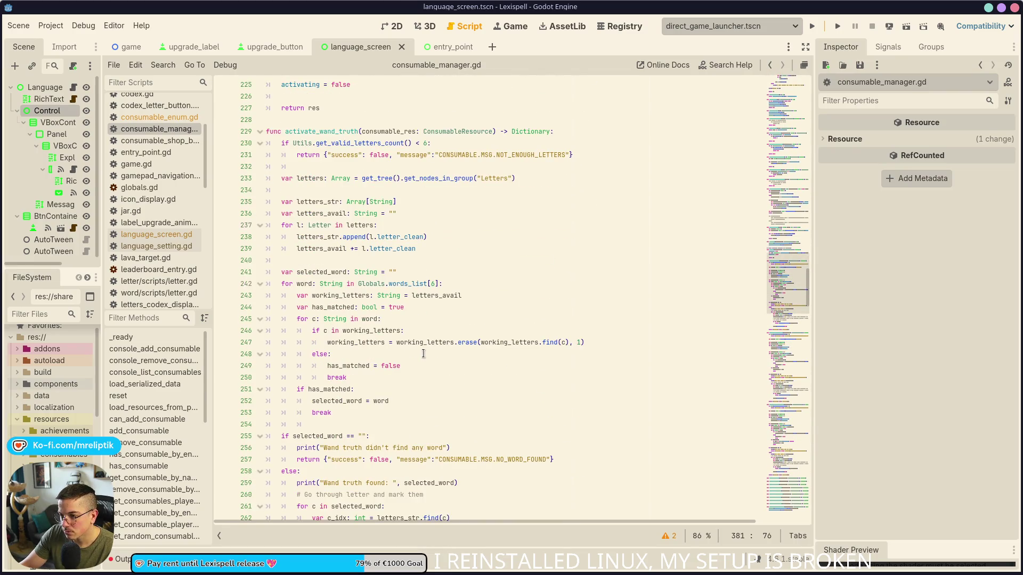
double_click(402, 284)
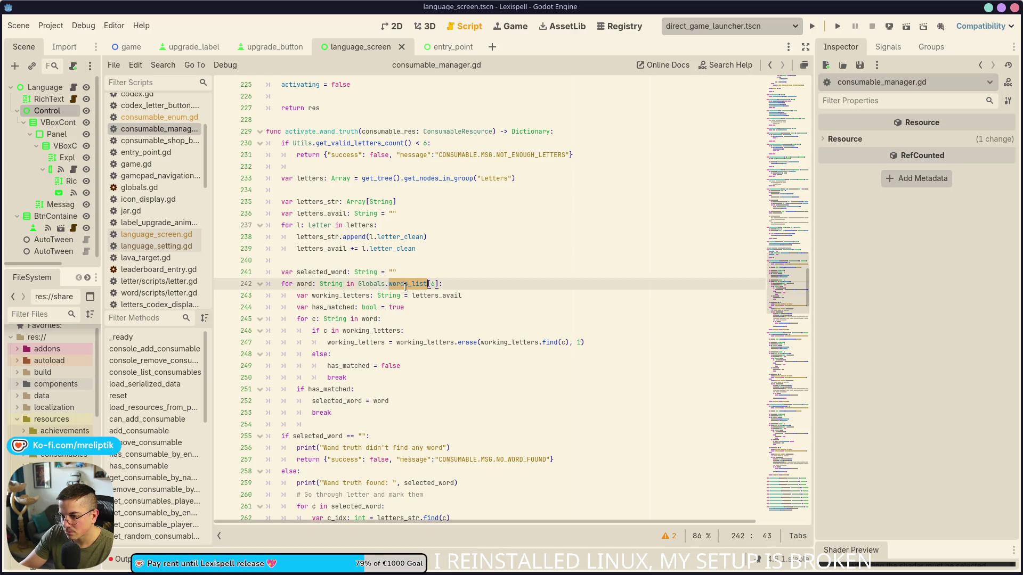
mouse_move(405, 288)
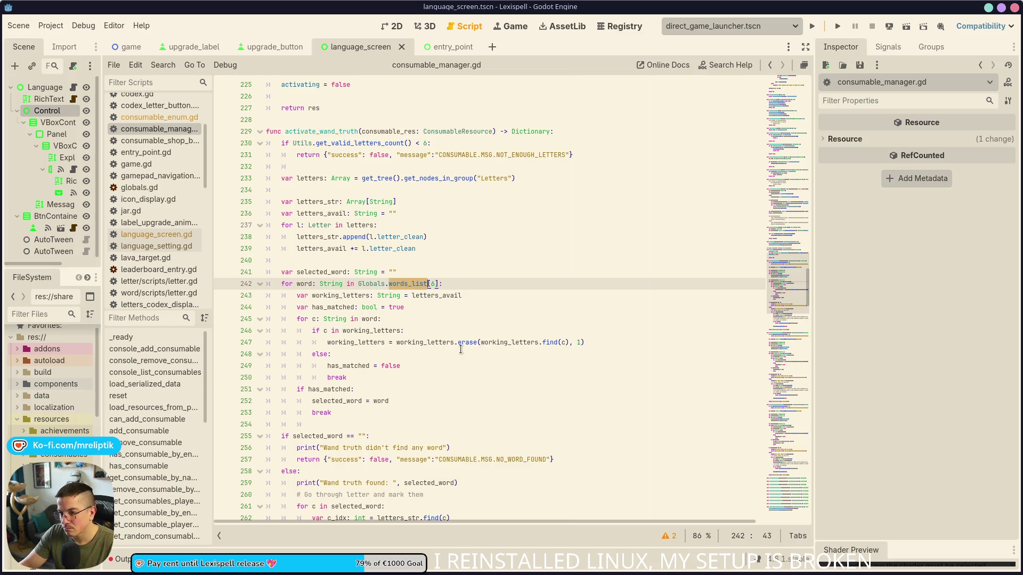
left_click(409, 283, "ctrl")
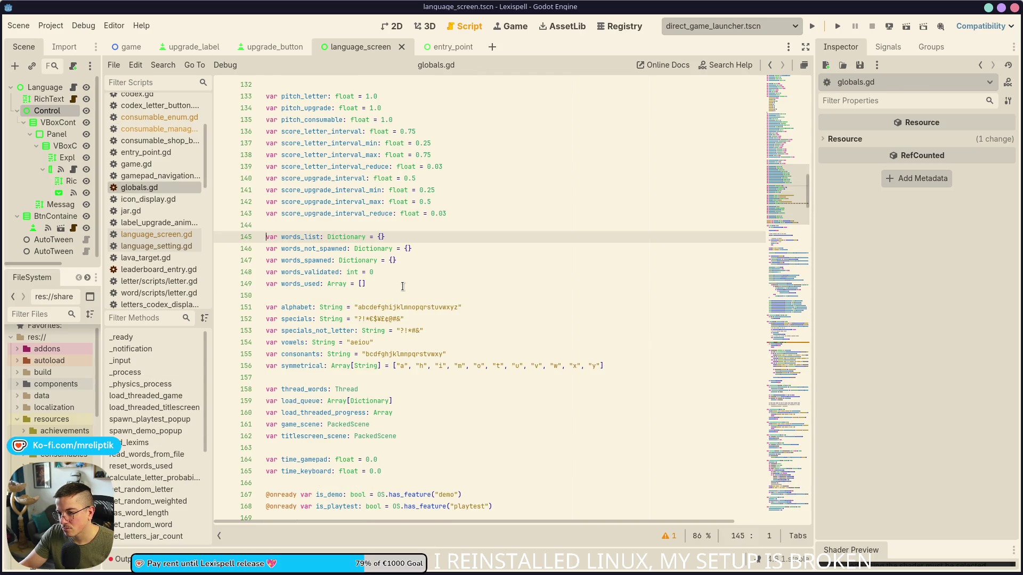
Search globals.gd for words_list and step through its earlier matches.
double_click(312, 237)
key("ctrl+f")
left_click(653, 536)
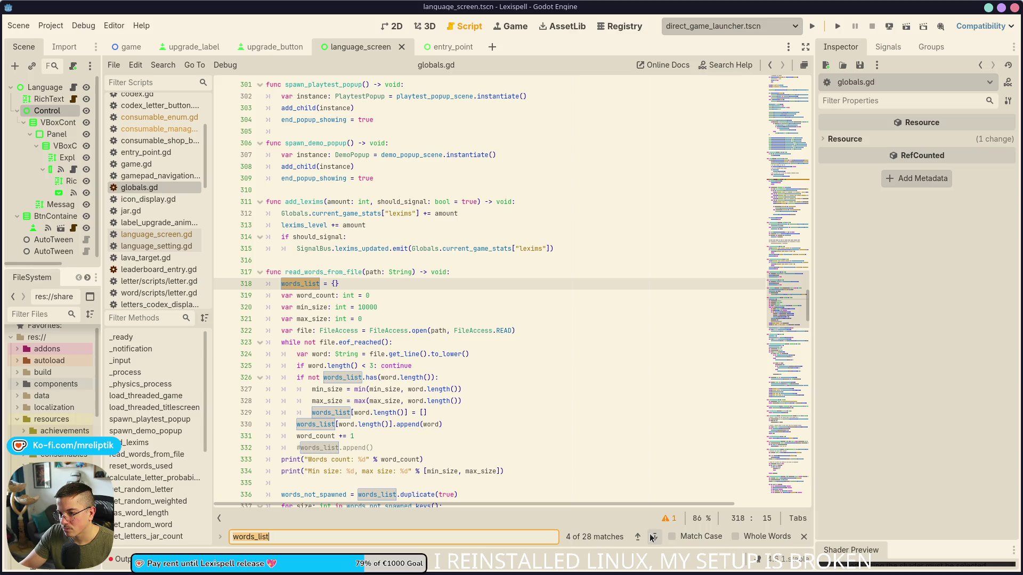
left_click(653, 537)
left_click(653, 537)
left_click(654, 538)
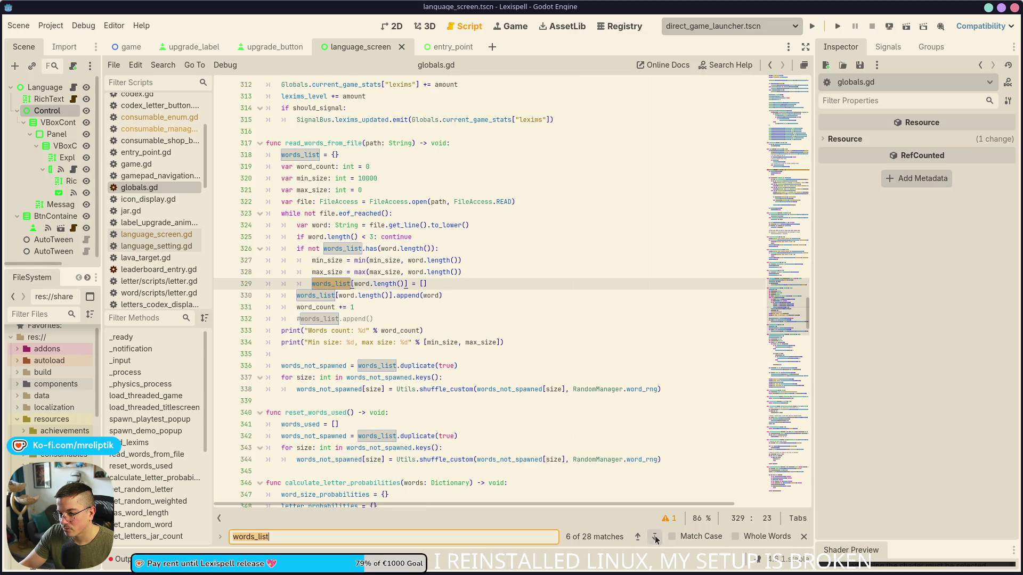
left_click(654, 538)
left_click(654, 538)
left_click(654, 537)
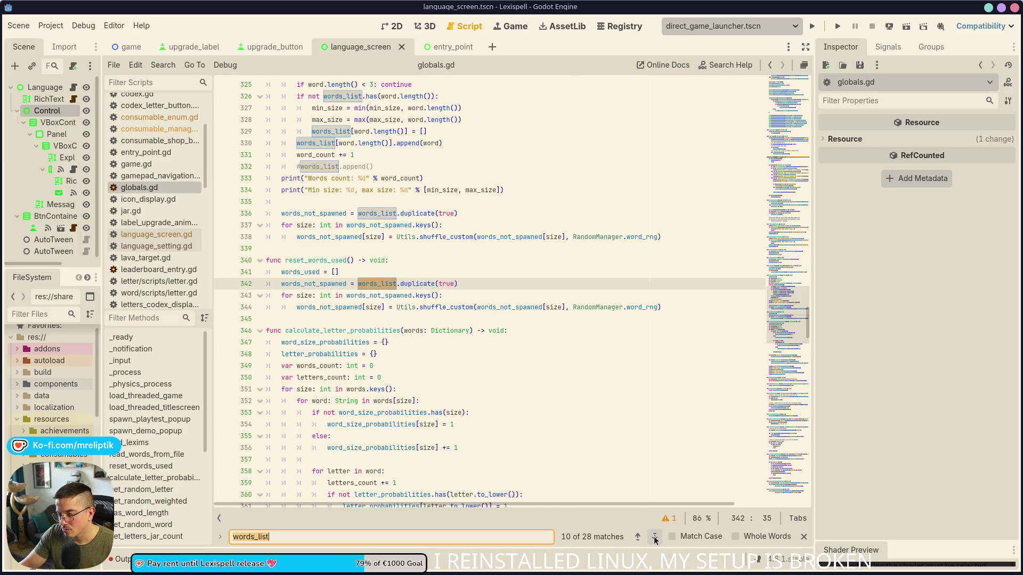
left_click(654, 538)
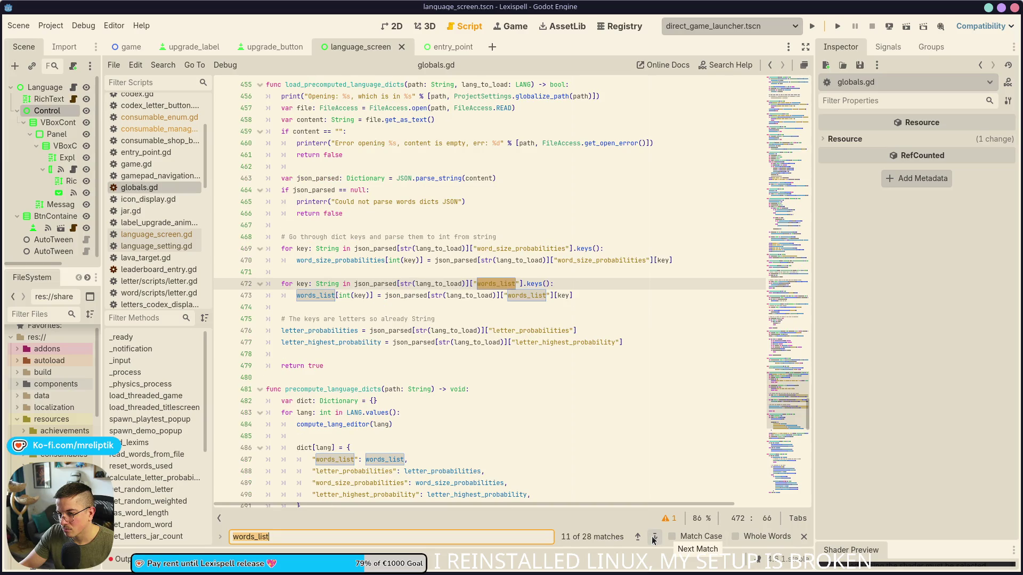
left_click(654, 538)
left_click(654, 538)
left_click(654, 538)
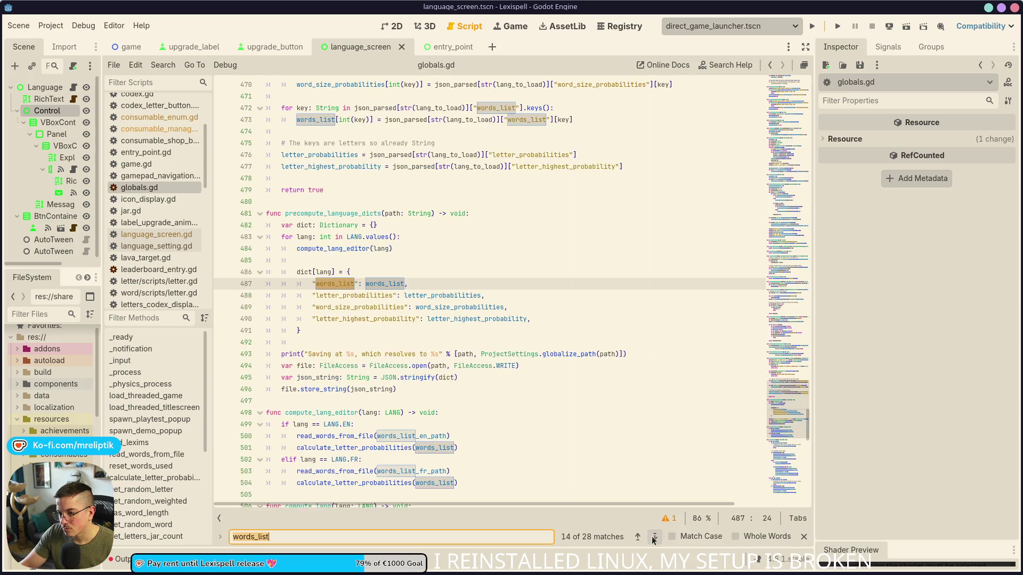
Step to the words_list uses on lines 487, 500 and 504, then widen the scene tree panel.
left_click(654, 538)
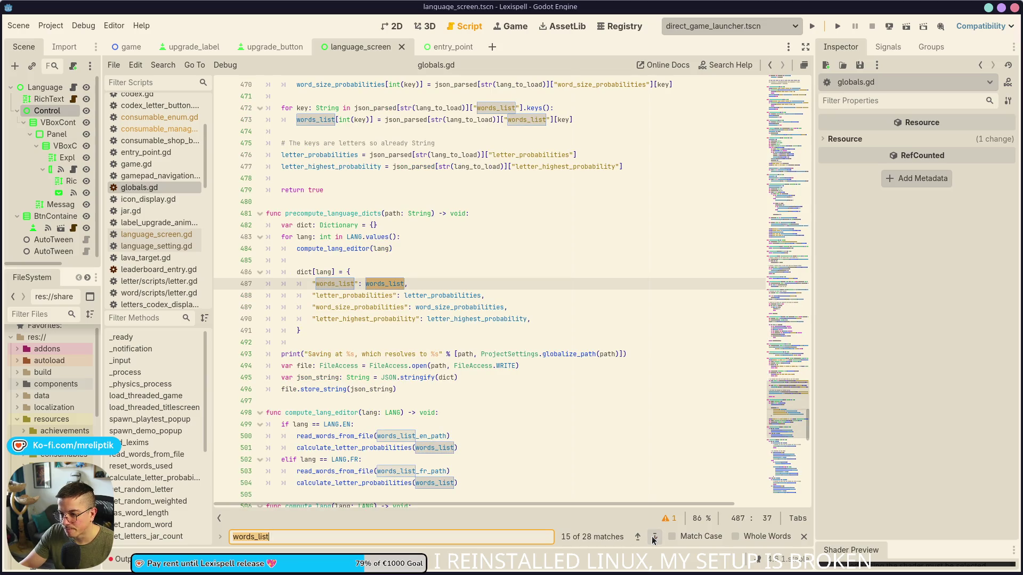
left_click(654, 538)
left_click(654, 537)
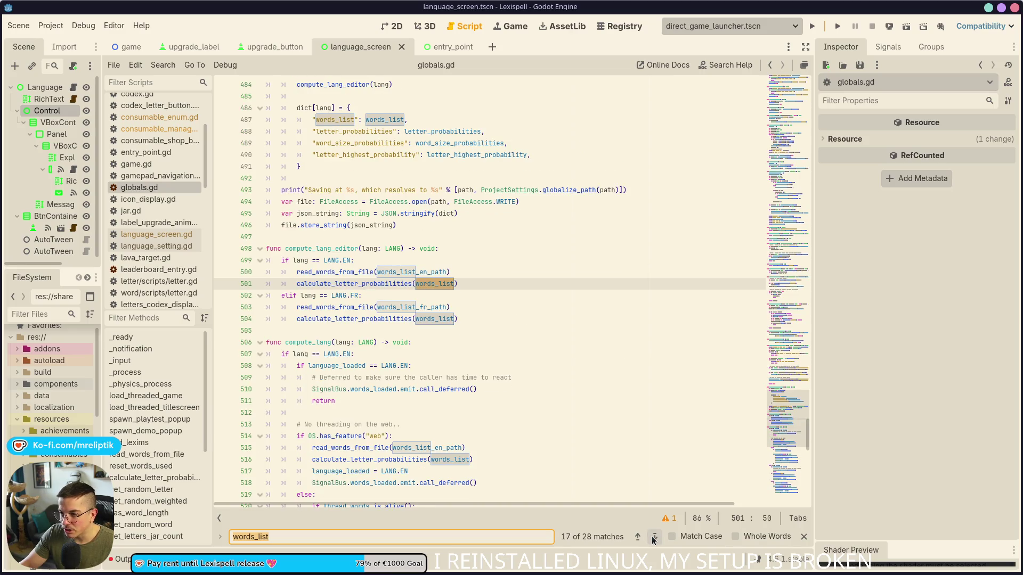
left_click(654, 537)
left_click(654, 537)
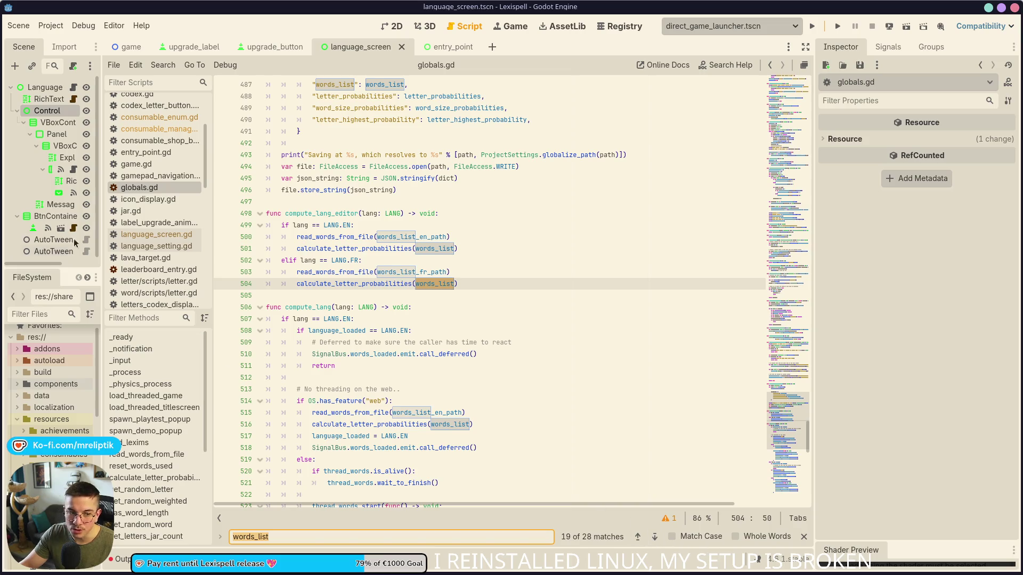
mouse_move(97, 114)
left_mouse_down()
mouse_move(159, 114)
mouse_move(145, 114)
left_mouse_up()
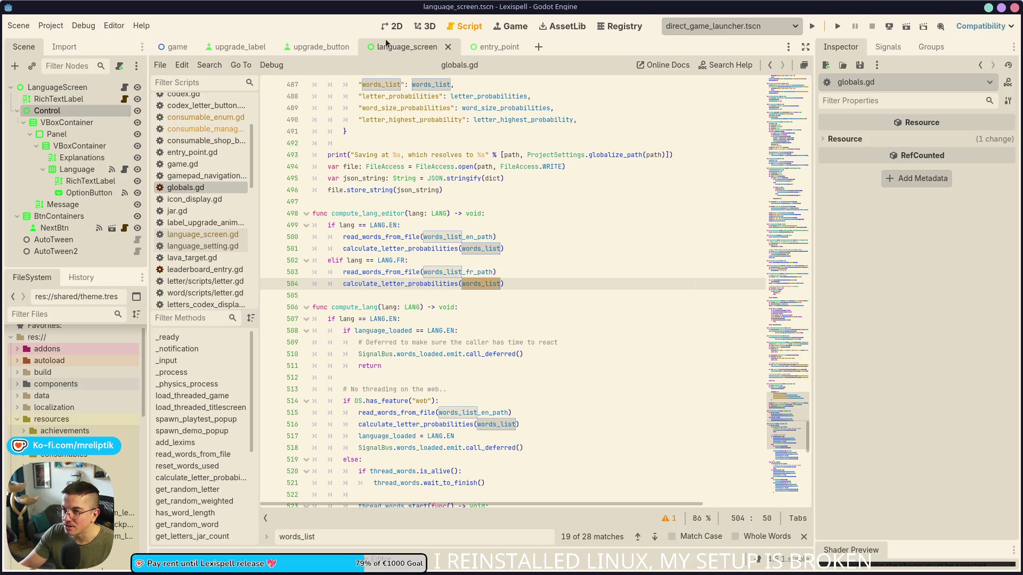
View the language screen in the 2D workspace, zoom the canvas, then return to the Lexispell_localization spreadsheet.
left_click(393, 26)
scroll(472, 382, "down", 2)
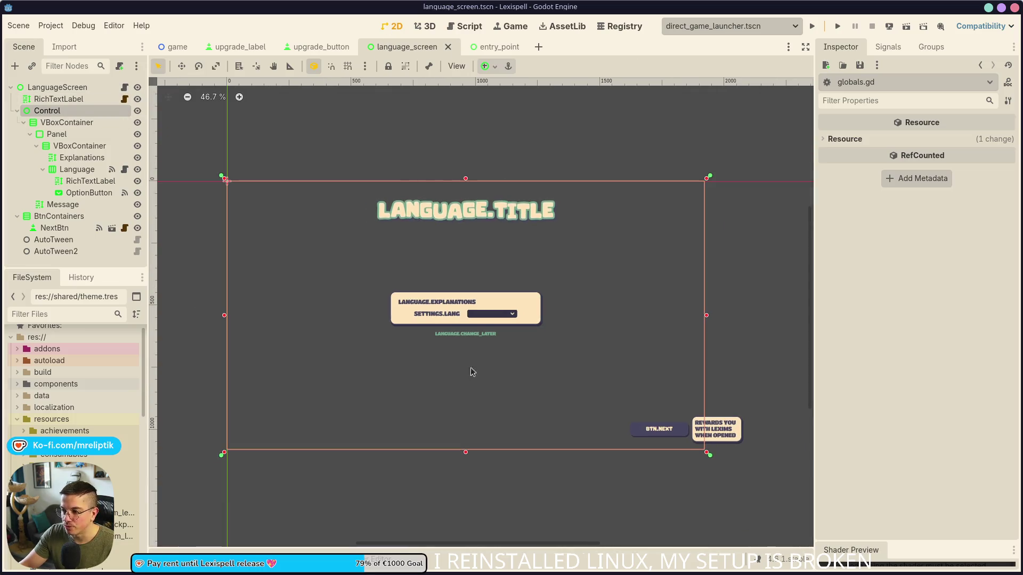
scroll(472, 372, "up", 5)
scroll(420, 336, "down", 3)
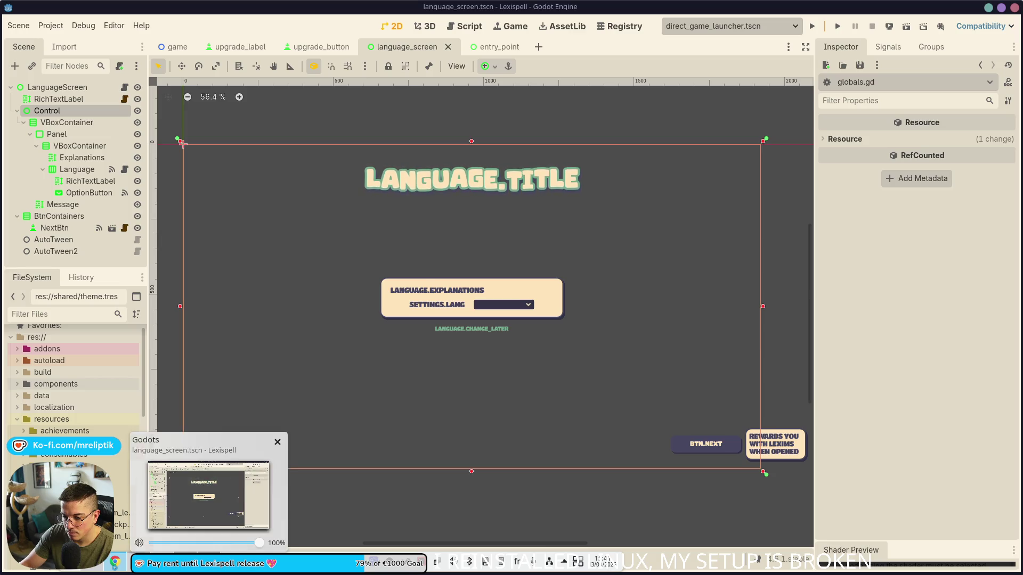
left_click(167, 510)
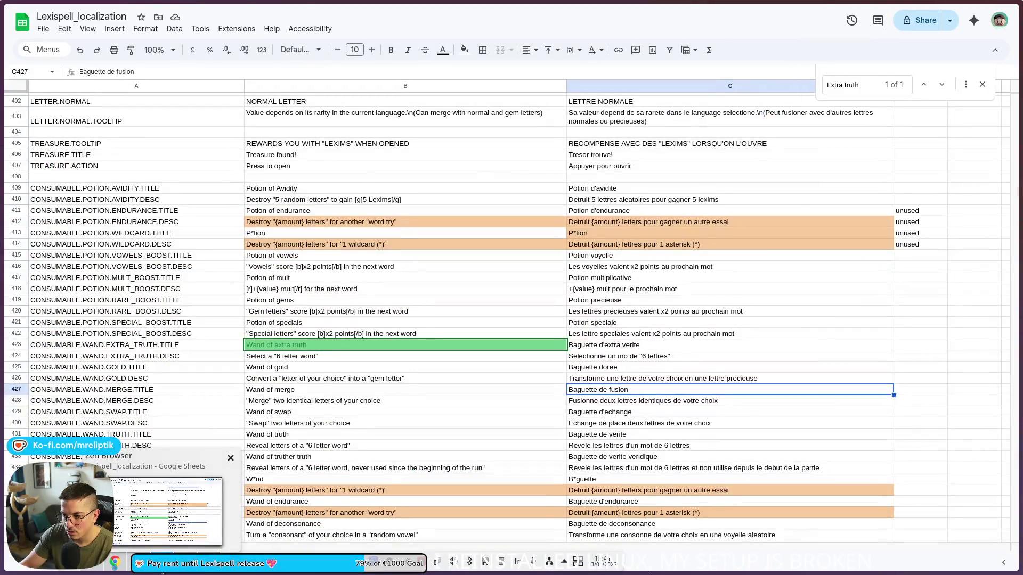